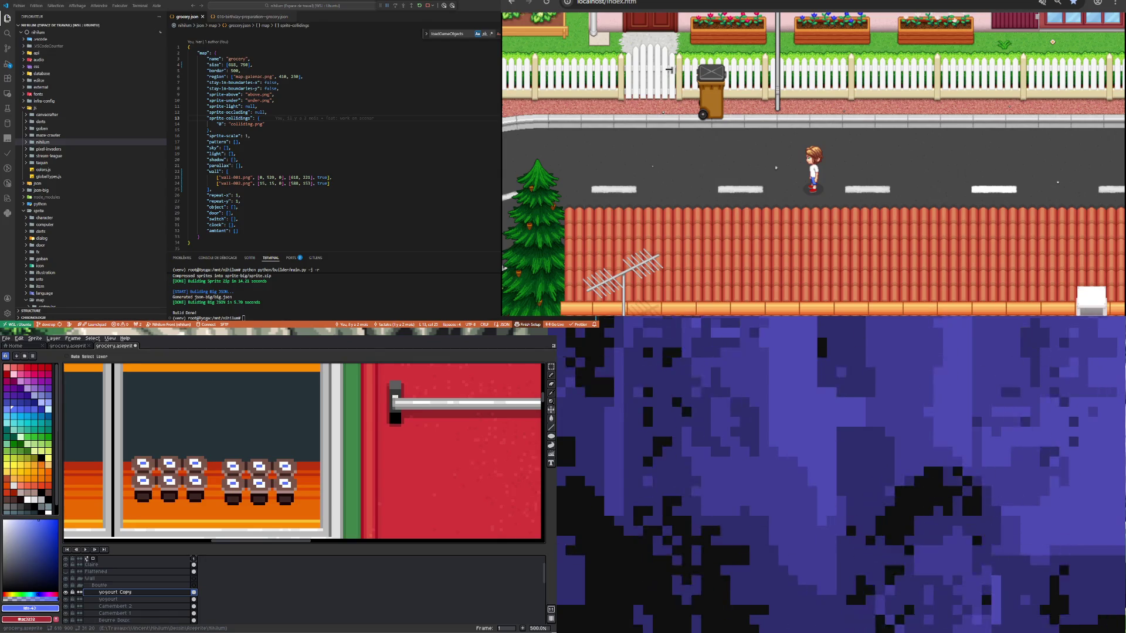
Step: Rename the yogourt layer to 'yogourt chocolat'
{"action": "scroll", "coordinate": [197, 501], "scroll_direction": "down", "scroll_amount": 1}
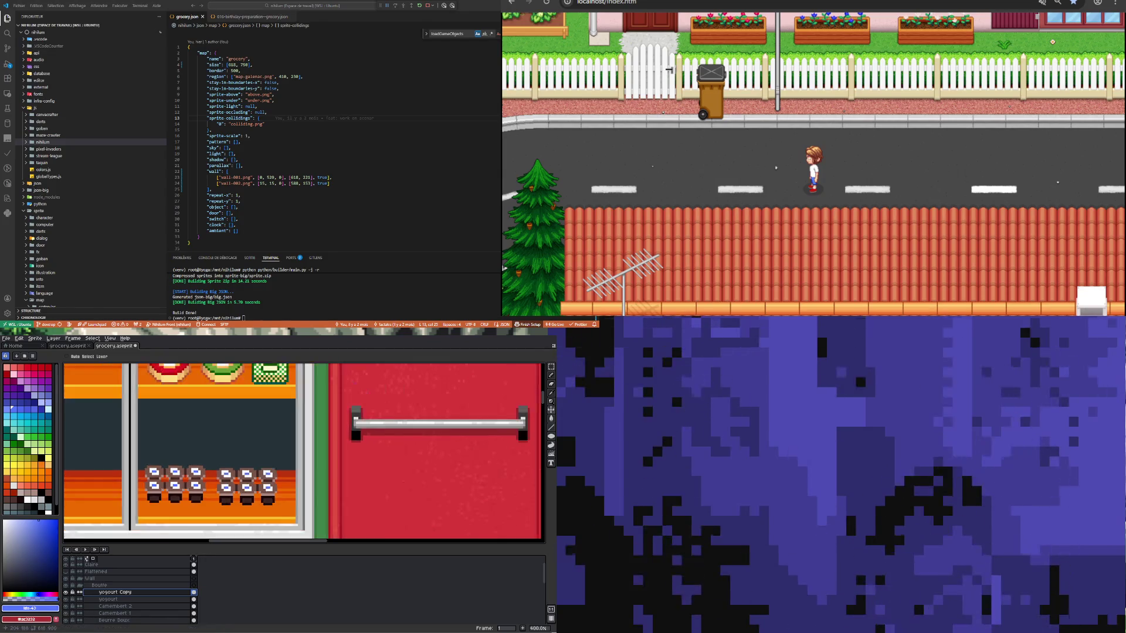
{"action": "scroll", "coordinate": [189, 493], "scroll_direction": "up", "scroll_amount": 1}
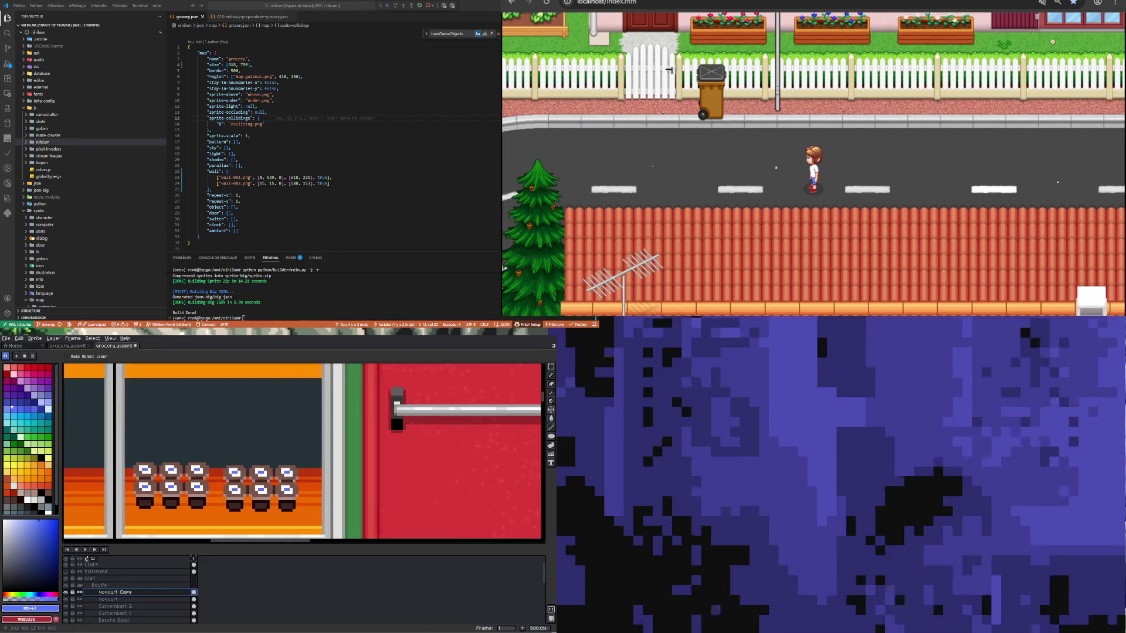
{"action": "scroll", "coordinate": [194, 492], "scroll_direction": "down", "scroll_amount": 1}
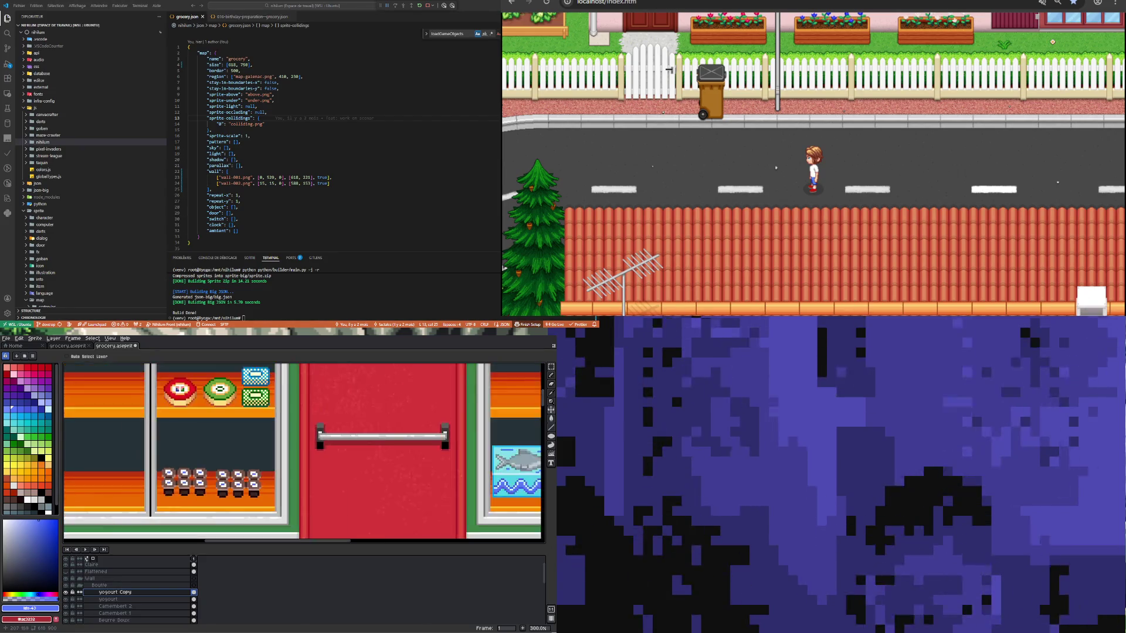
{"action": "scroll", "coordinate": [176, 491], "scroll_direction": "up", "scroll_amount": 1}
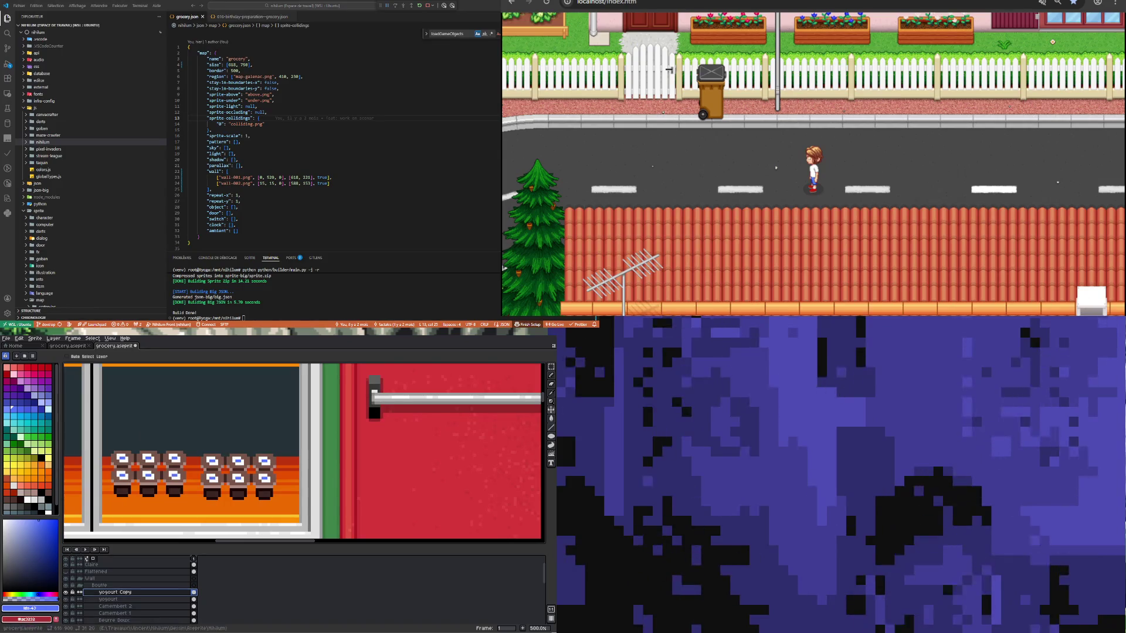
{"action": "double_click", "coordinate": [109, 599]}
{"action": "type", "text": "yogourt"}
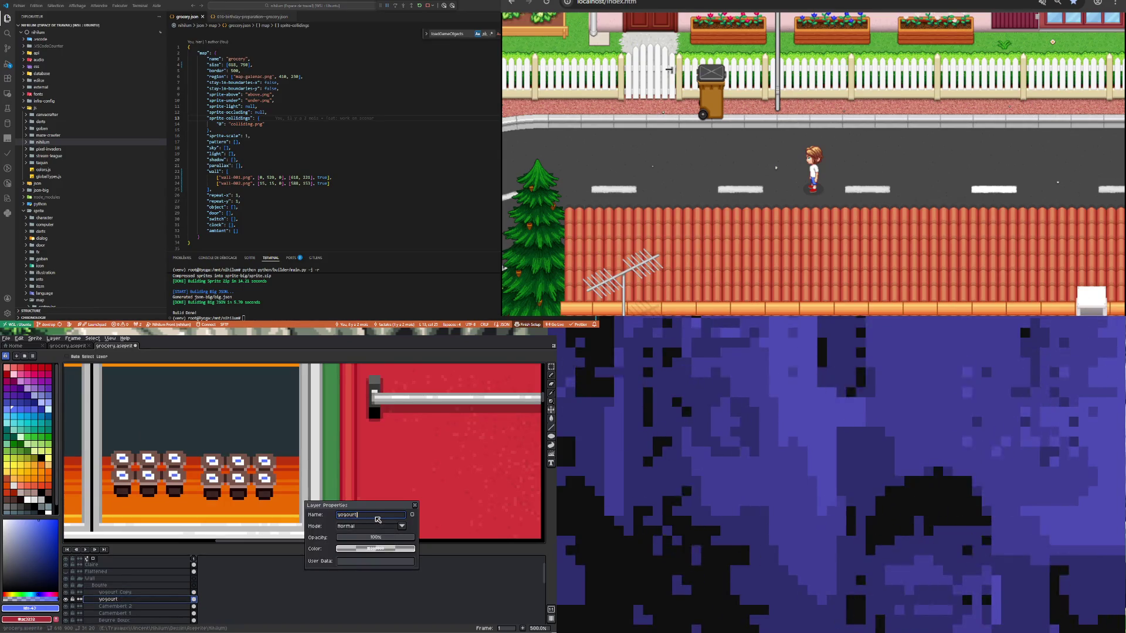
{"action": "type", "text": " chocolat"}
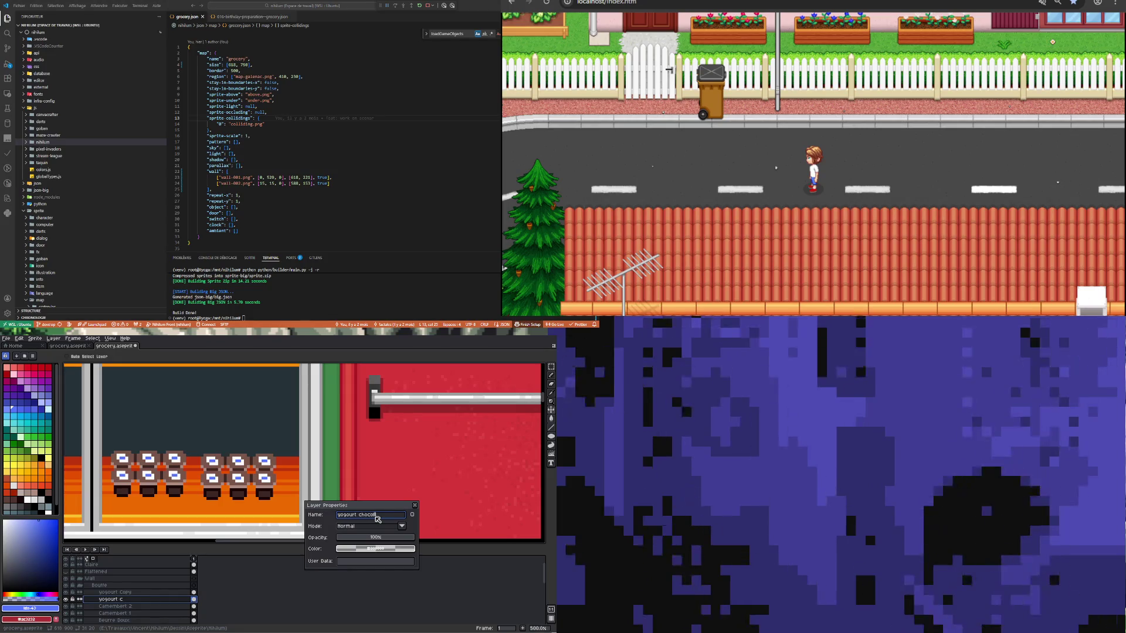
{"action": "key", "text": "Return"}
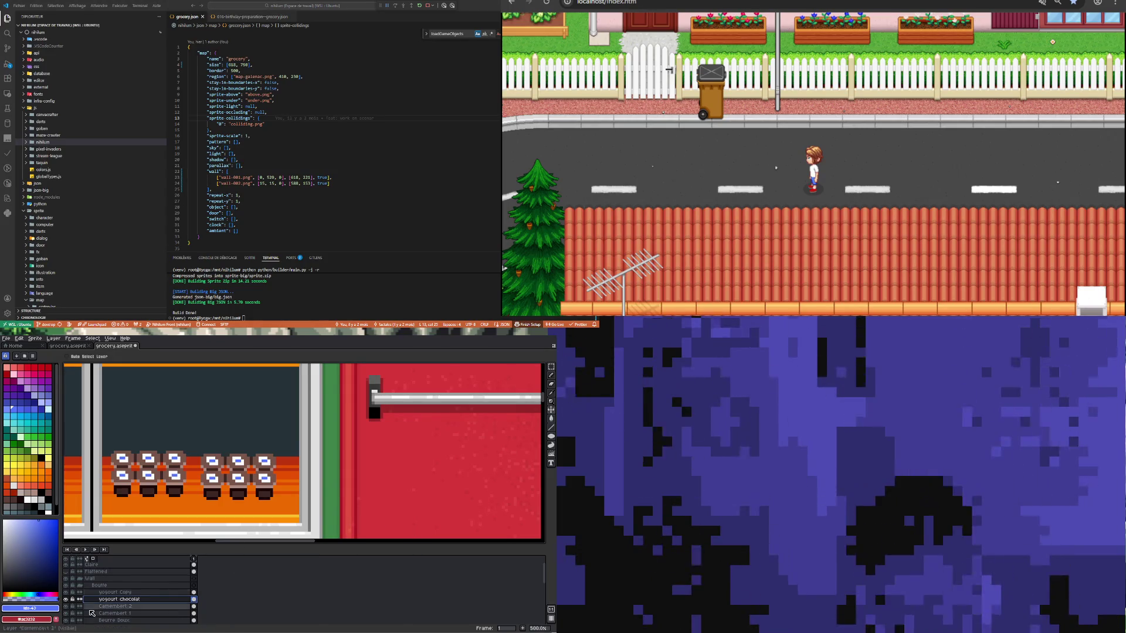
Step: Rename 'yogourt Copy' to 'yogourt pistache' and pick a green swatch
{"action": "double_click", "coordinate": [115, 592]}
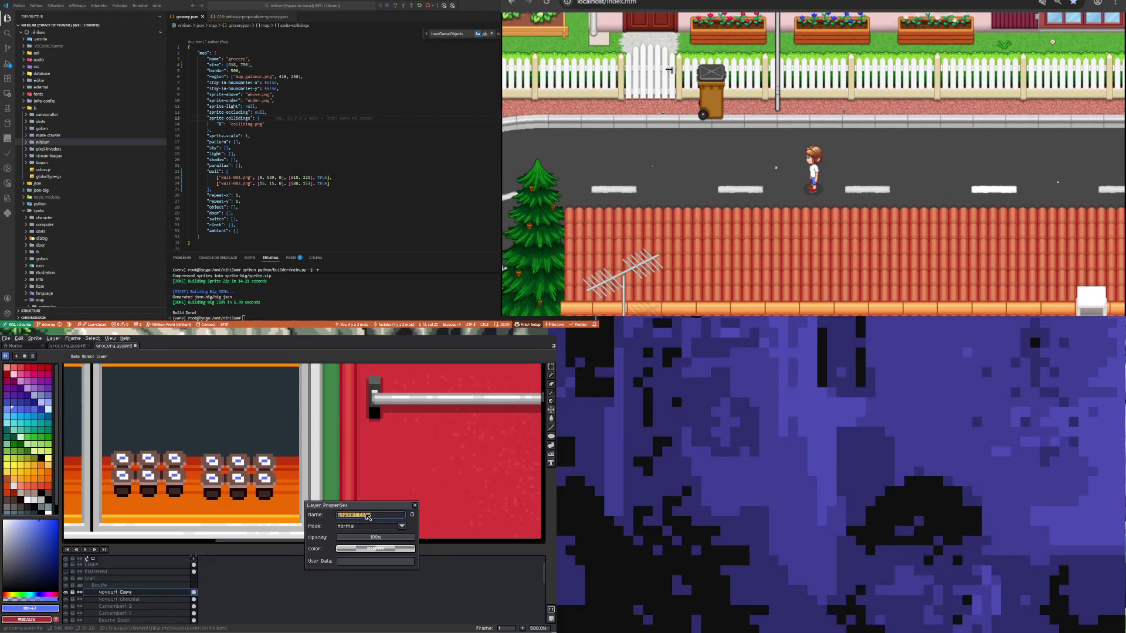
{"action": "double_click", "coordinate": [365, 516]}
{"action": "type", "text": "pistache"}
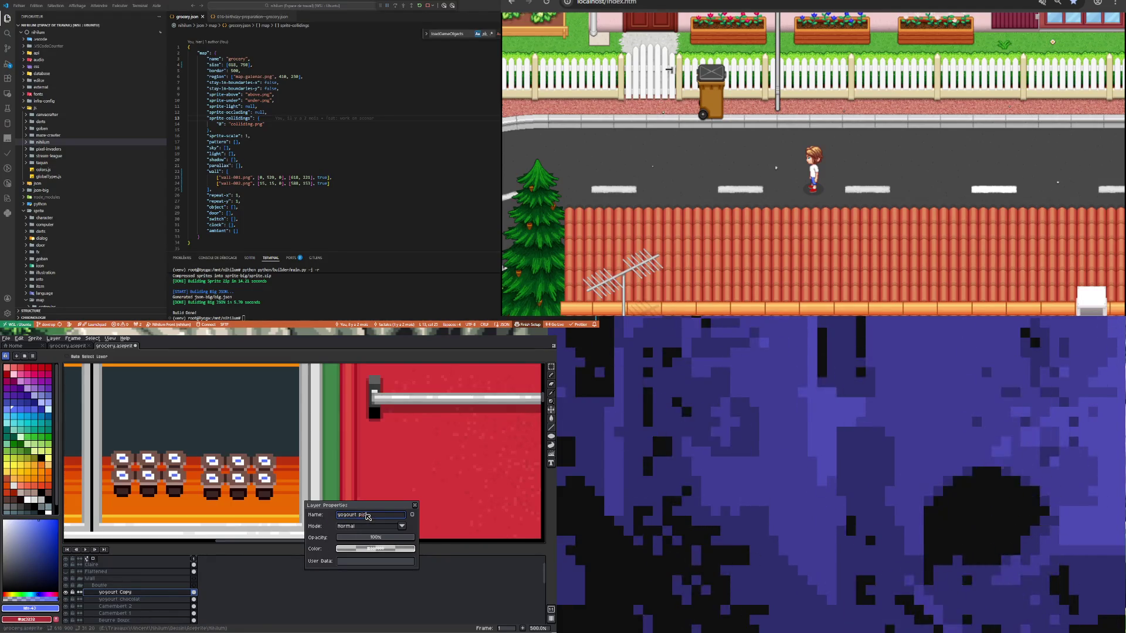
{"action": "key", "text": "Return"}
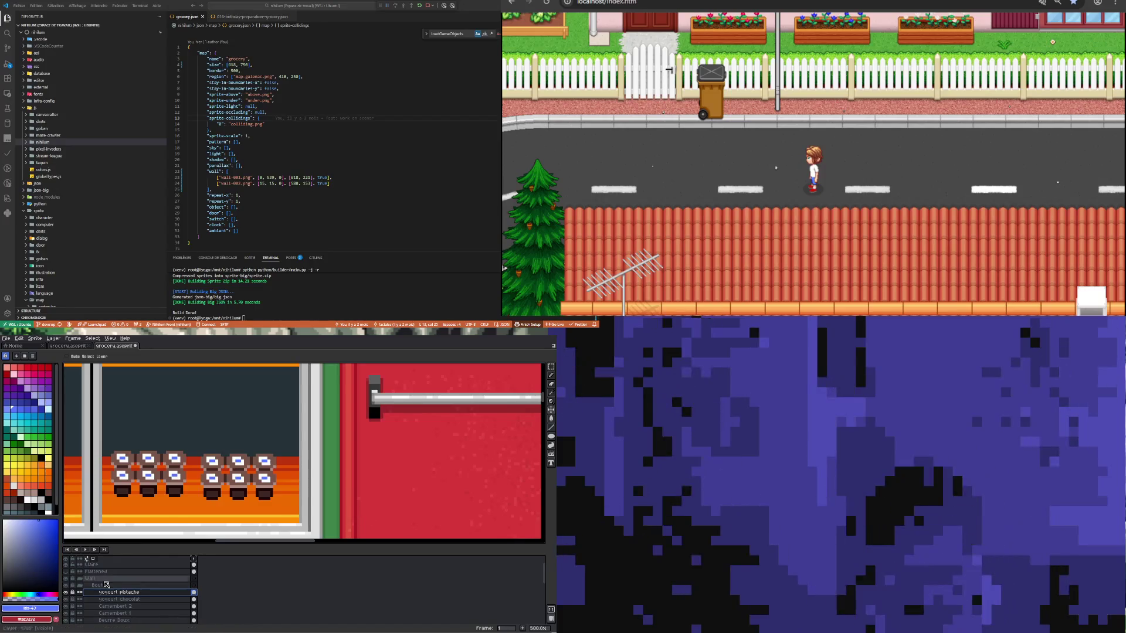
{"action": "left_click", "coordinate": [42, 446]}
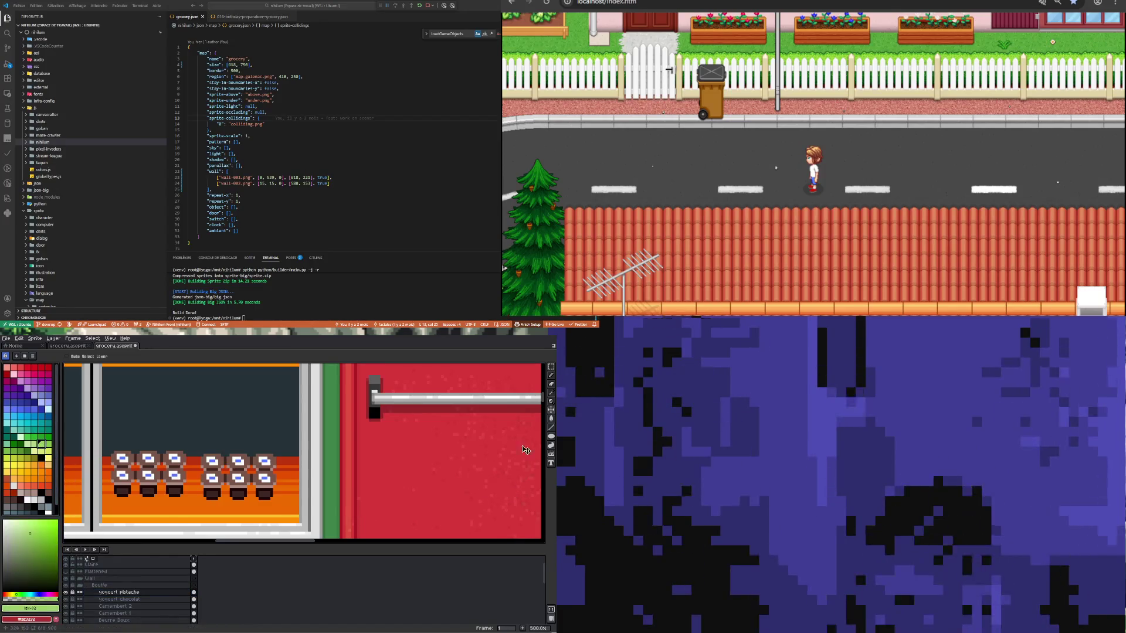
Step: Bucket-fill the six right-hand yogurt lids with green
{"action": "key", "text": "g"}
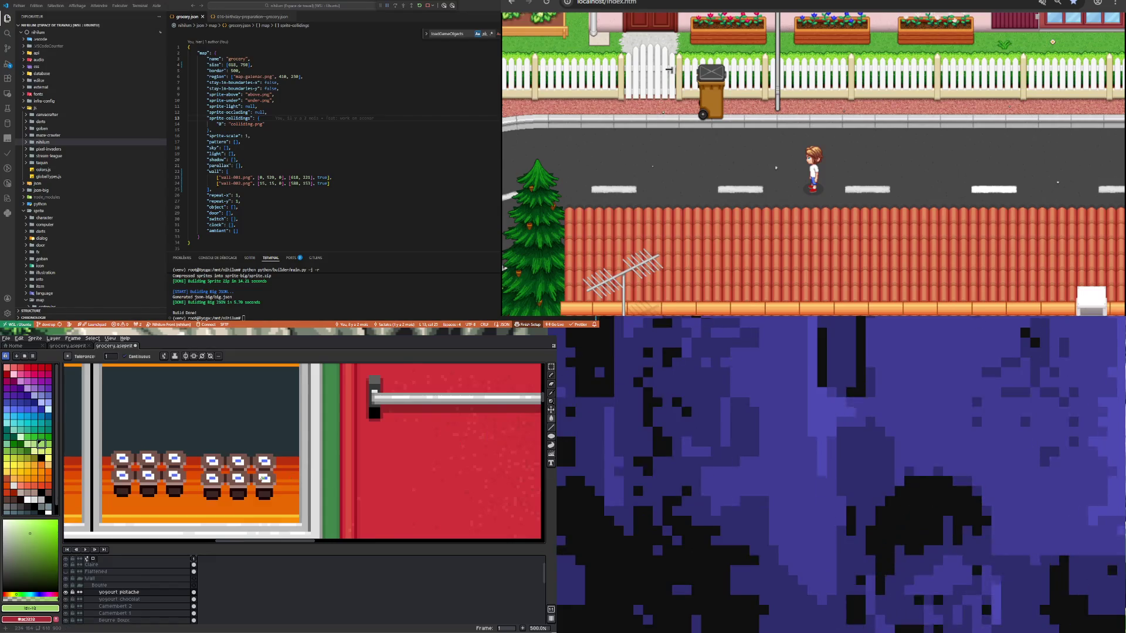
{"action": "scroll", "coordinate": [260, 477], "scroll_direction": "up", "scroll_amount": 2}
{"action": "left_click", "coordinate": [265, 478]}
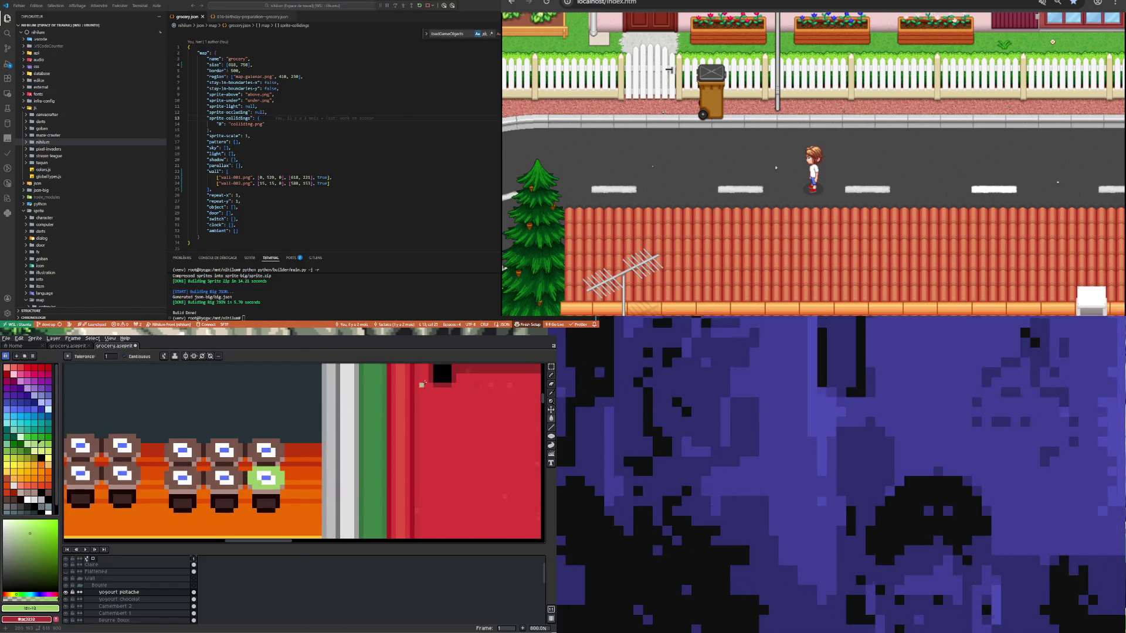
{"action": "left_click", "coordinate": [266, 451]}
{"action": "left_click", "coordinate": [224, 451]}
{"action": "left_click", "coordinate": [182, 450]}
{"action": "left_click", "coordinate": [182, 478]}
{"action": "left_click", "coordinate": [224, 478]}
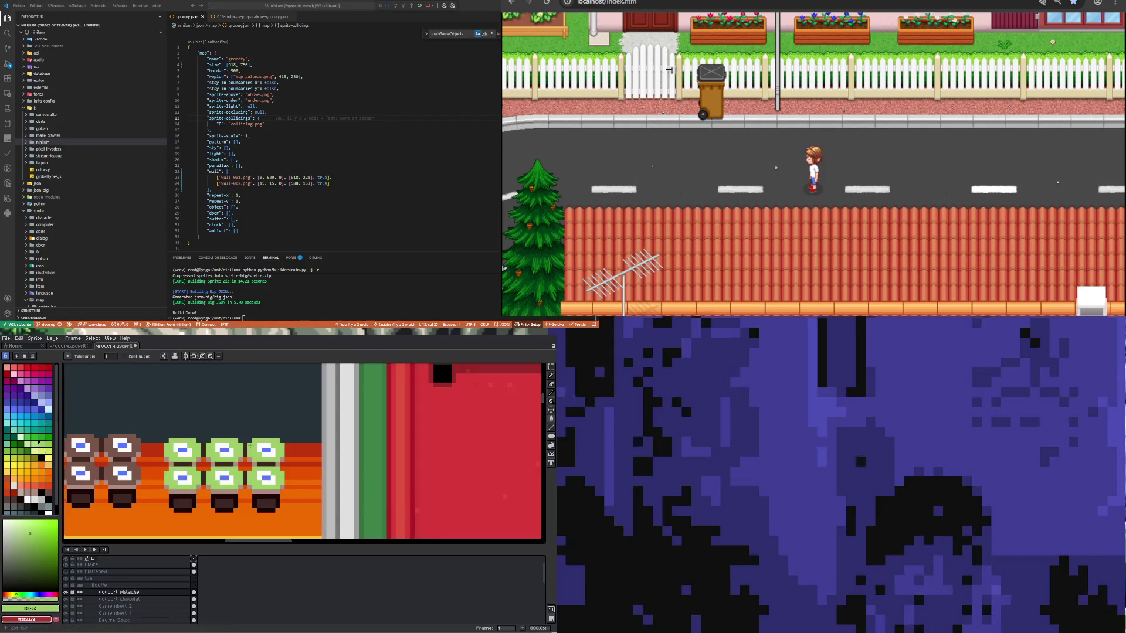
Step: Fill the yogurt bottoms with darker green shades
{"action": "left_click", "coordinate": [27, 444]}
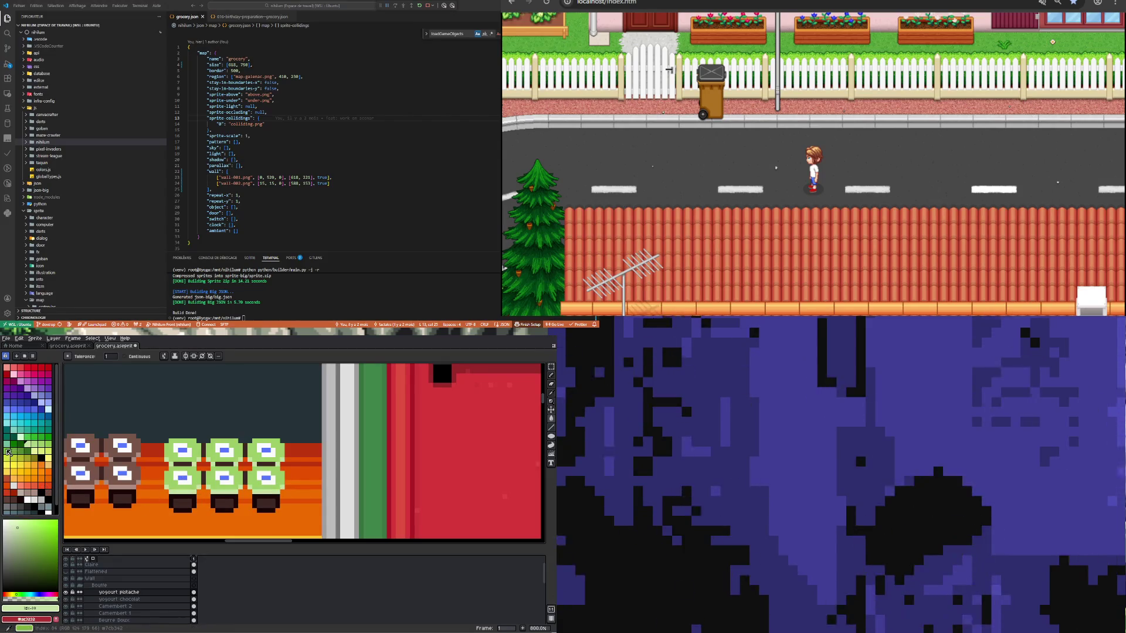
{"action": "left_click", "coordinate": [7, 450]}
{"action": "left_click", "coordinate": [170, 498]}
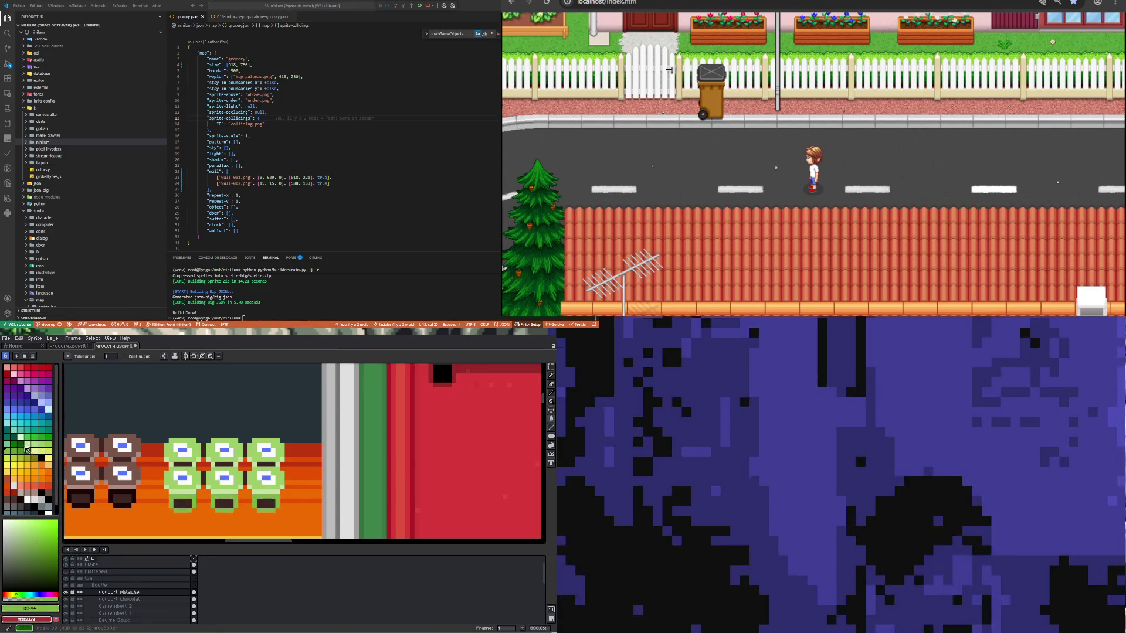
{"action": "left_click", "coordinate": [27, 449]}
{"action": "left_click", "coordinate": [181, 504]}
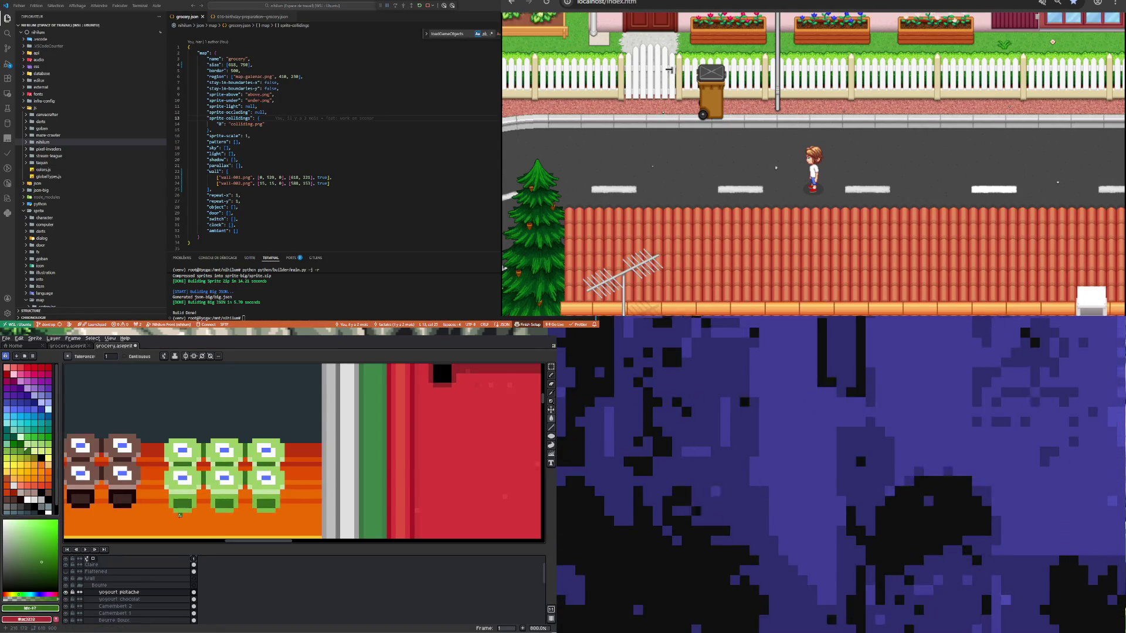
{"action": "scroll", "coordinate": [181, 513], "scroll_direction": "up", "scroll_amount": 2}
{"action": "key", "text": "b"}
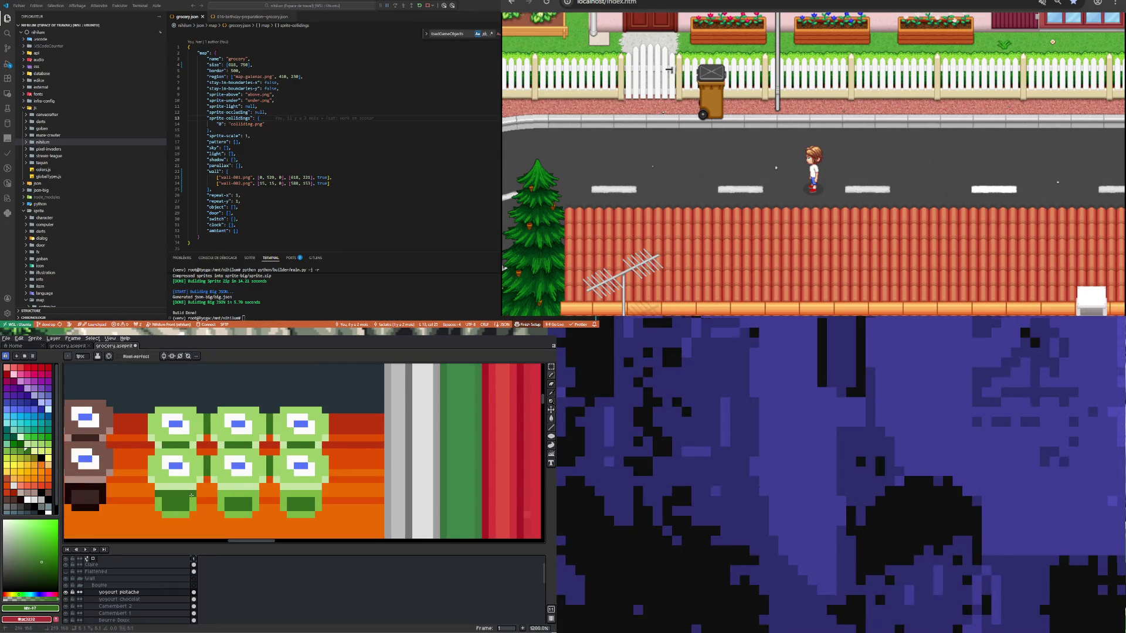
Step: Undo the pencil stroke and fill the three lower yogurts' bottom bands pink
{"action": "key", "text": "ctrl+z"}
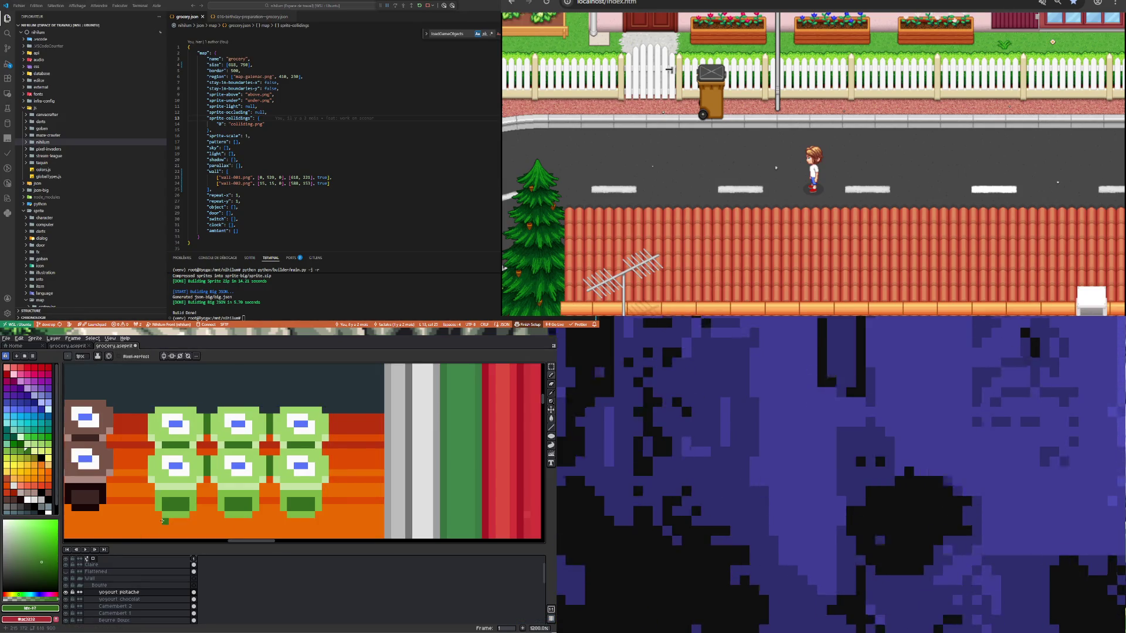
{"action": "left_click", "coordinate": [45, 374]}
{"action": "left_click", "coordinate": [552, 418]}
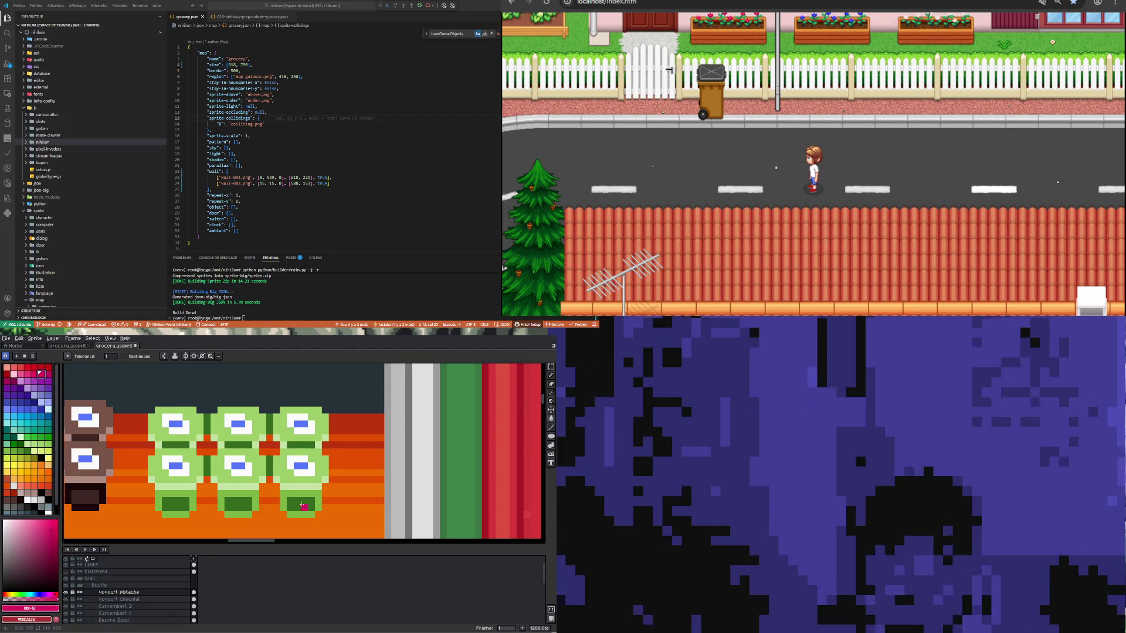
{"action": "left_click", "coordinate": [301, 505]}
{"action": "key", "text": "ctrl+z"}
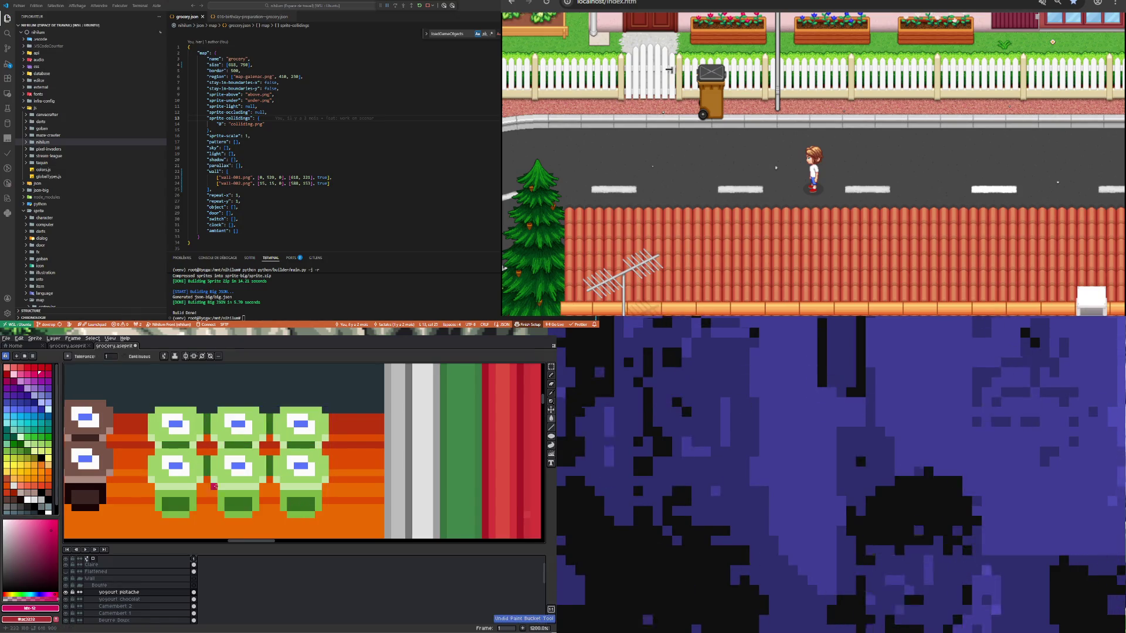
{"action": "left_click", "coordinate": [176, 504]}
{"action": "left_click", "coordinate": [238, 504]}
{"action": "left_click", "coordinate": [301, 506]}
Step: Choose a green from the palette and sample canvas colours with the eyedropper
{"action": "scroll", "coordinate": [235, 505], "scroll_direction": "down", "scroll_amount": 1}
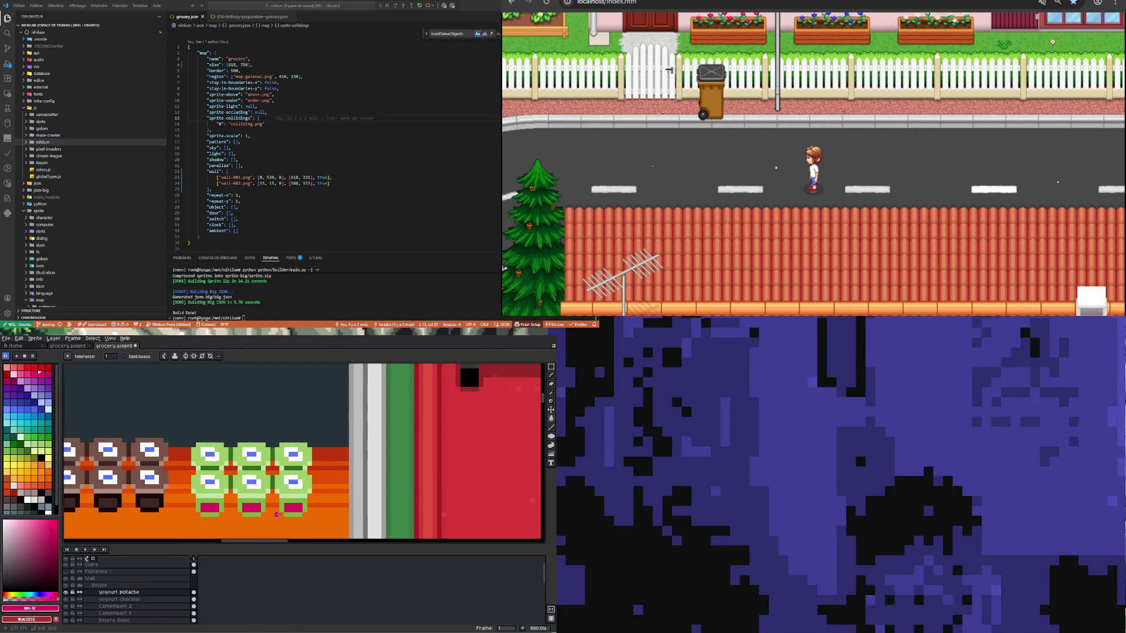
{"action": "scroll", "coordinate": [175, 505], "scroll_direction": "up", "scroll_amount": 1}
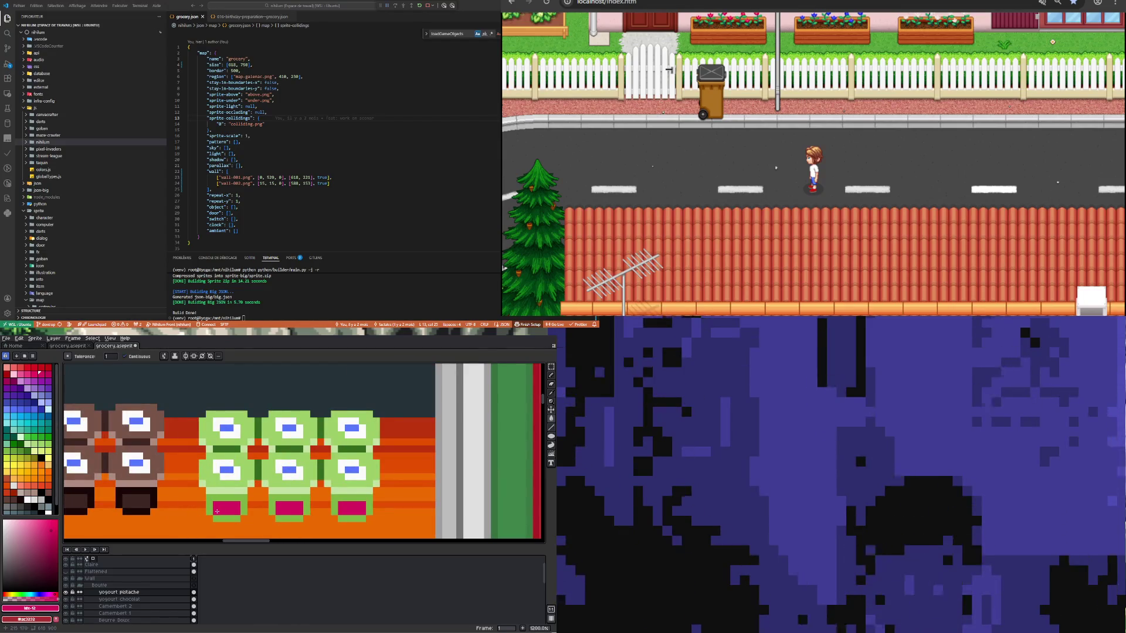
{"action": "left_click", "coordinate": [29, 452]}
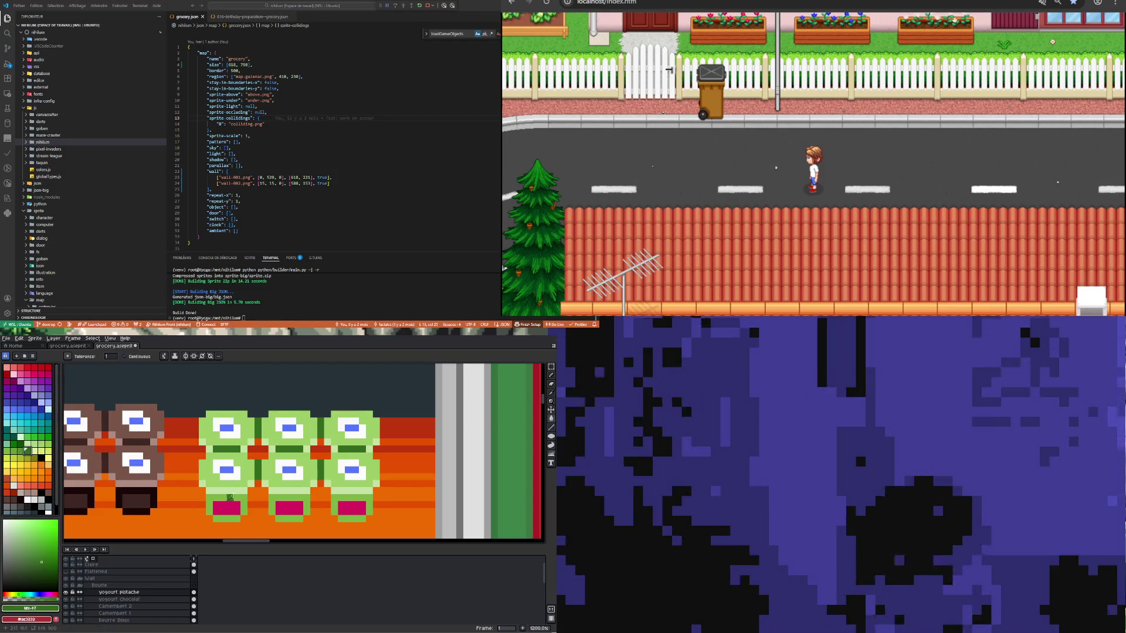
{"action": "key", "text": "i"}
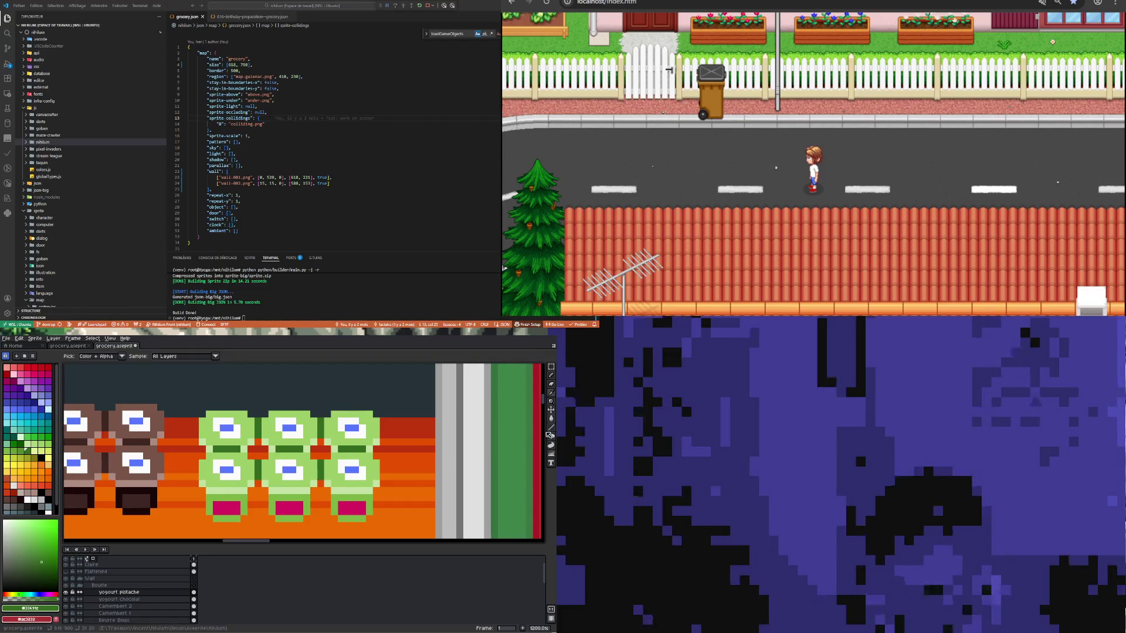
{"action": "key", "text": "g"}
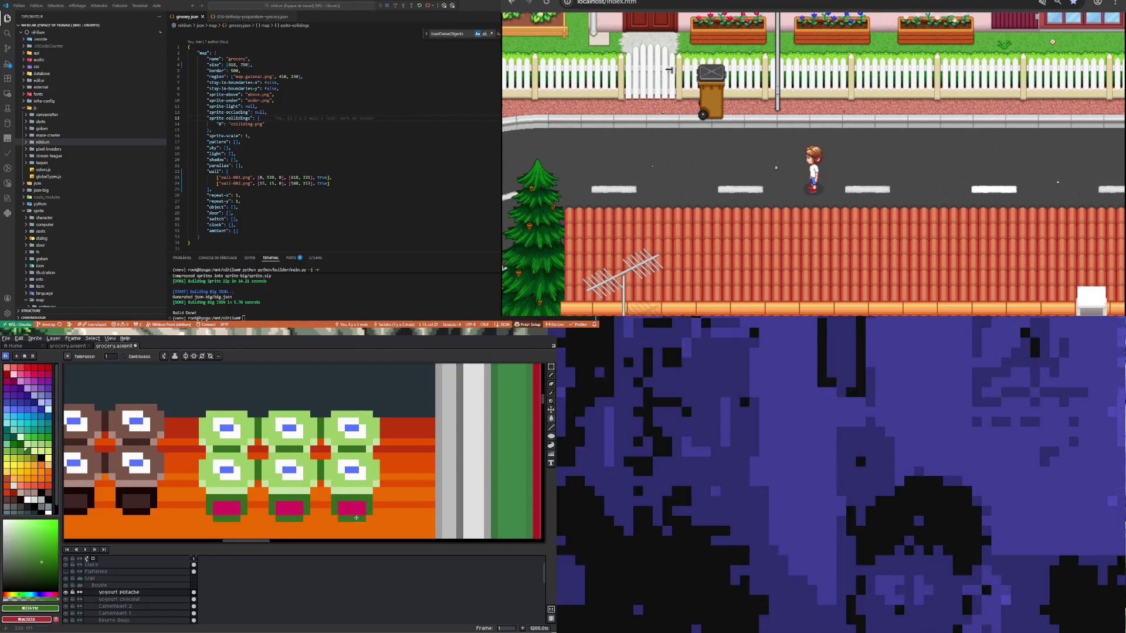
{"action": "key", "text": "i"}
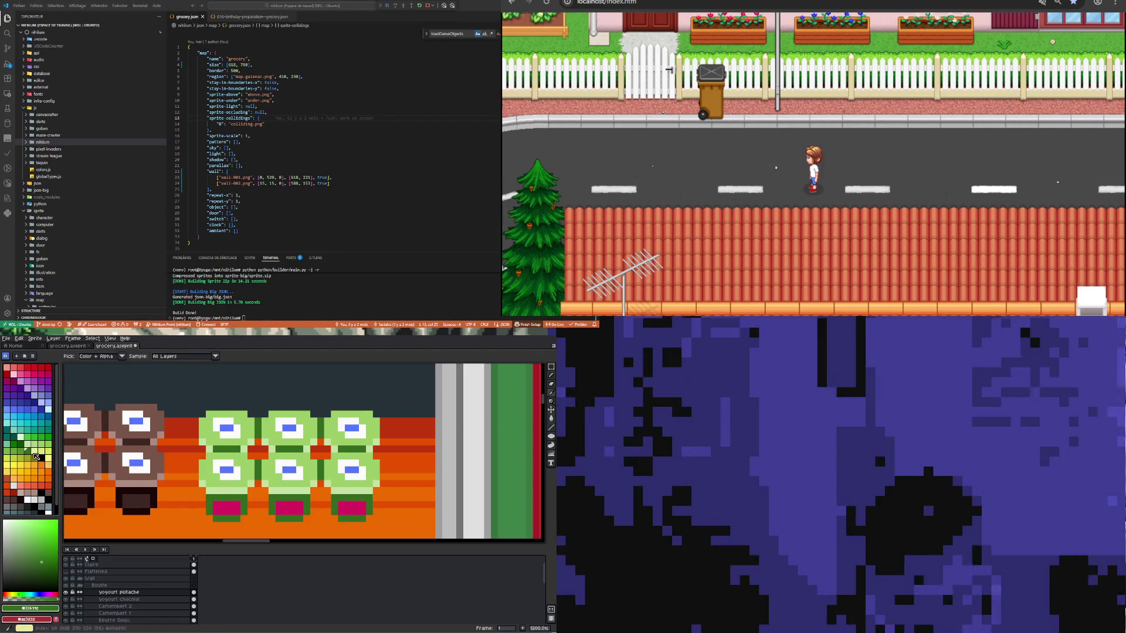
Step: Bucket-fill the right, middle and left cups' magenta bottoms with green
{"action": "left_click", "coordinate": [9, 453]}
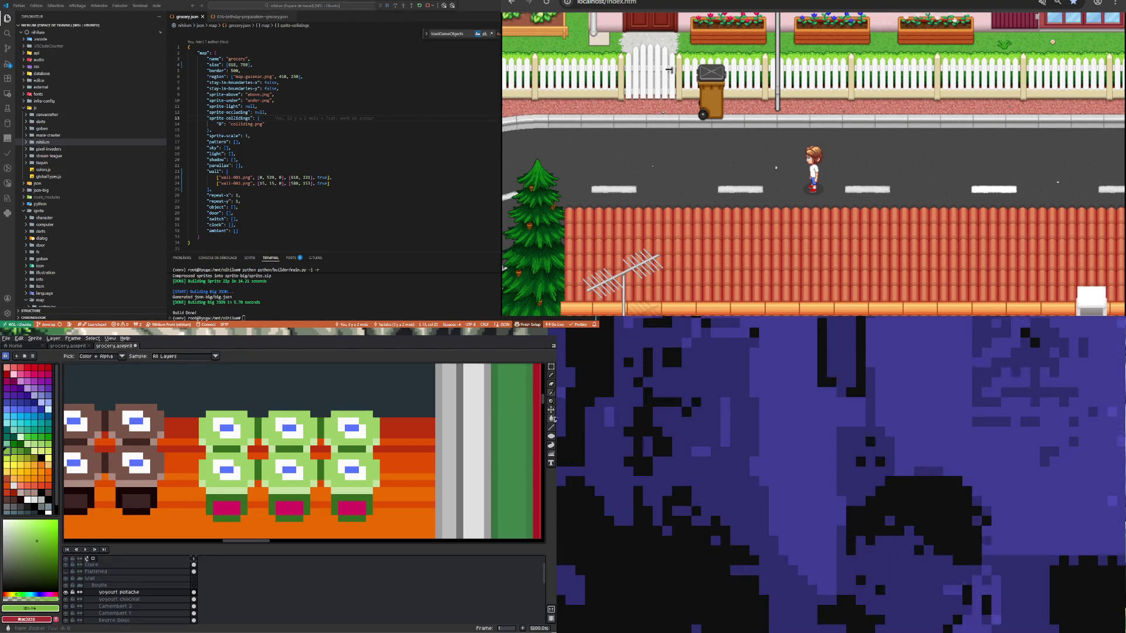
{"action": "left_click", "coordinate": [548, 419]}
{"action": "left_click", "coordinate": [352, 508]}
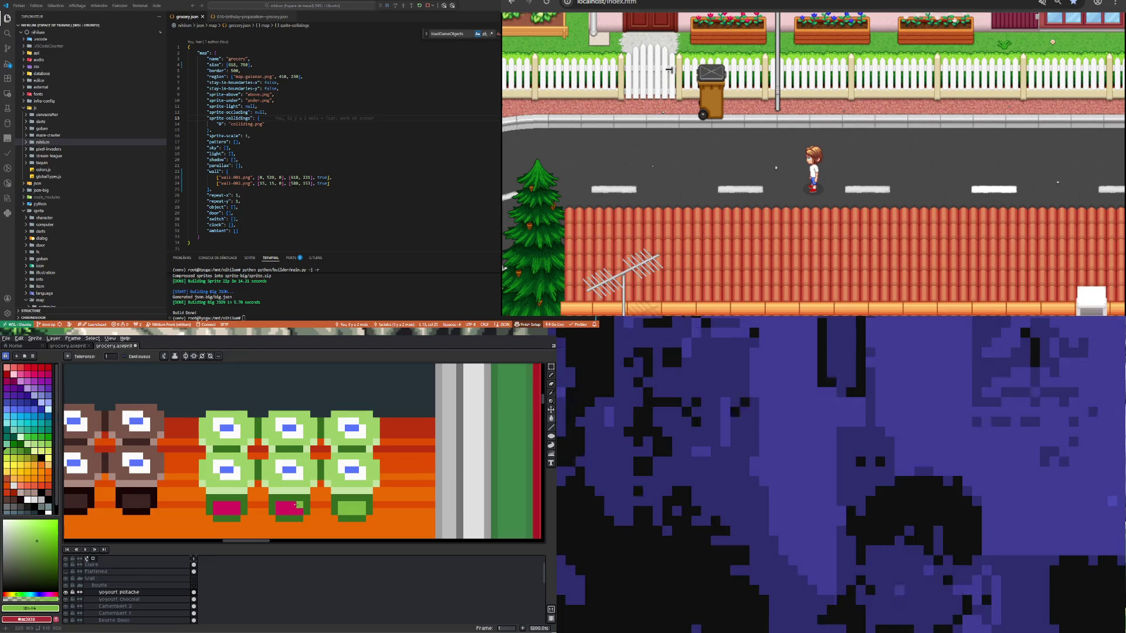
{"action": "left_click", "coordinate": [289, 508]}
{"action": "left_click", "coordinate": [223, 506]}
{"action": "scroll", "coordinate": [247, 487], "scroll_direction": "down", "scroll_amount": 5}
{"action": "scroll", "coordinate": [269, 465], "scroll_direction": "up", "scroll_amount": 3}
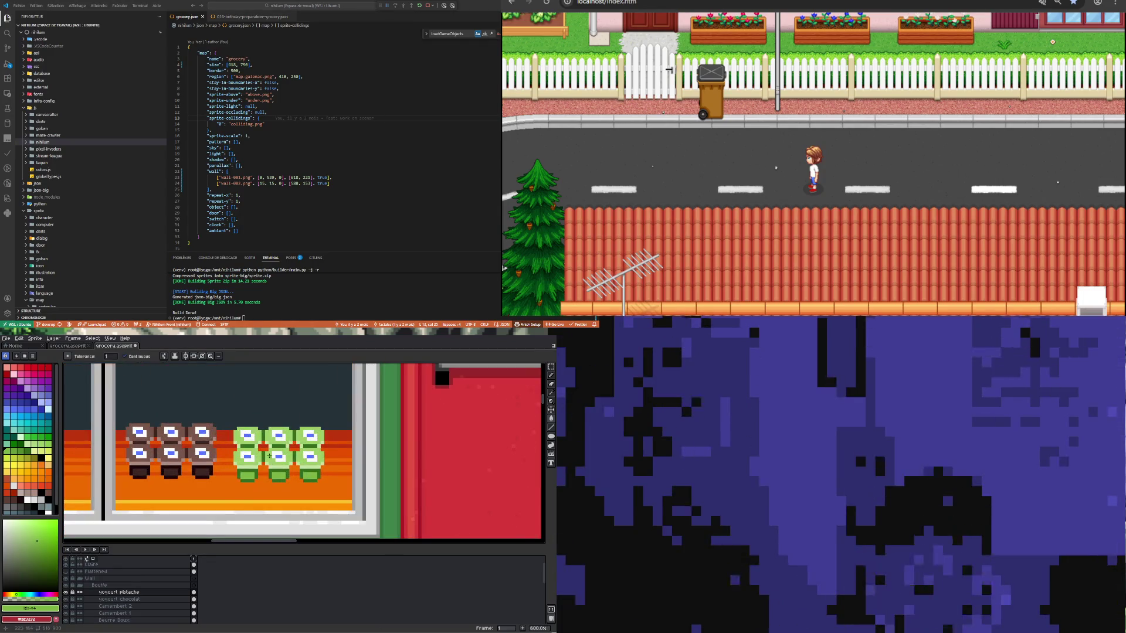
{"action": "scroll", "coordinate": [268, 464], "scroll_direction": "up", "scroll_amount": 2}
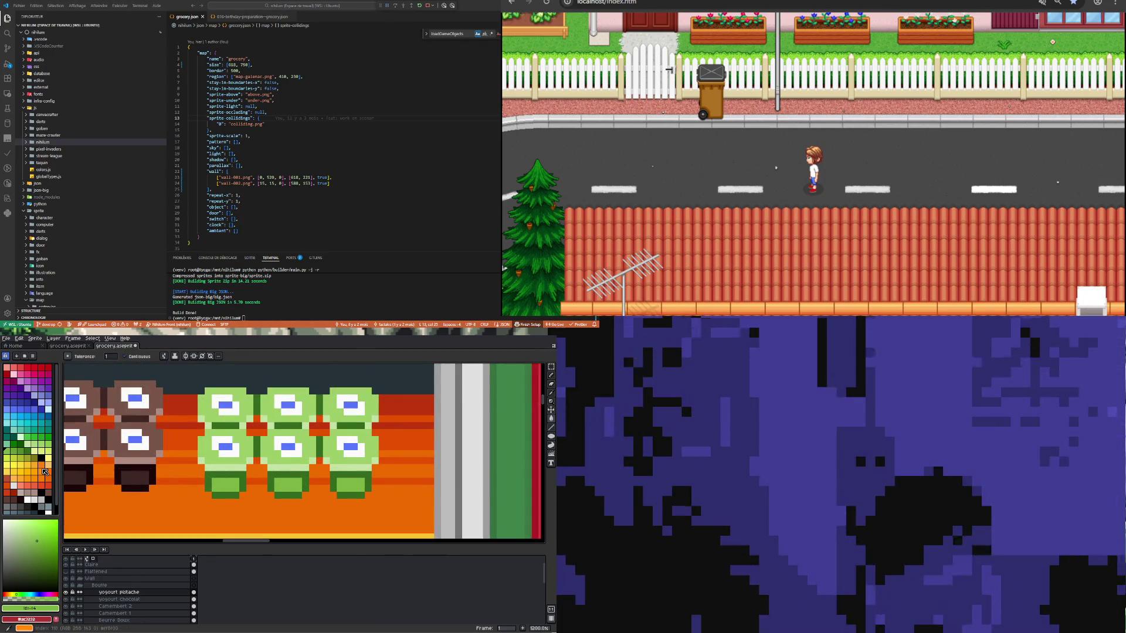
Step: Try darker green palette shades while zooming over the cups
{"action": "left_click", "coordinate": [23, 453]}
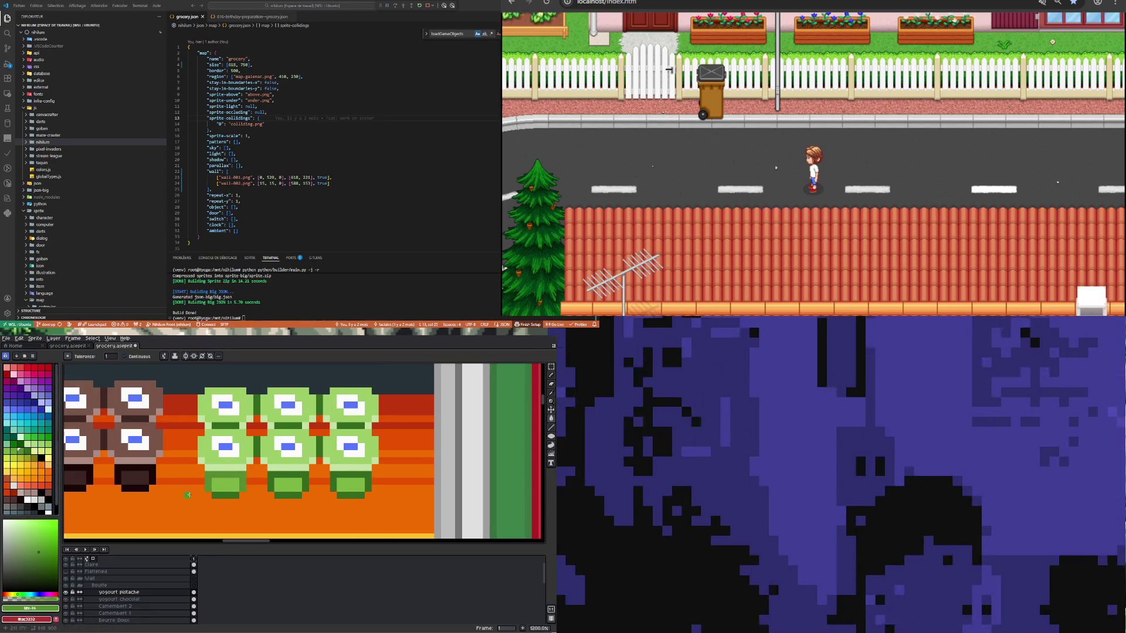
{"action": "scroll", "coordinate": [188, 495], "scroll_direction": "down", "scroll_amount": 2}
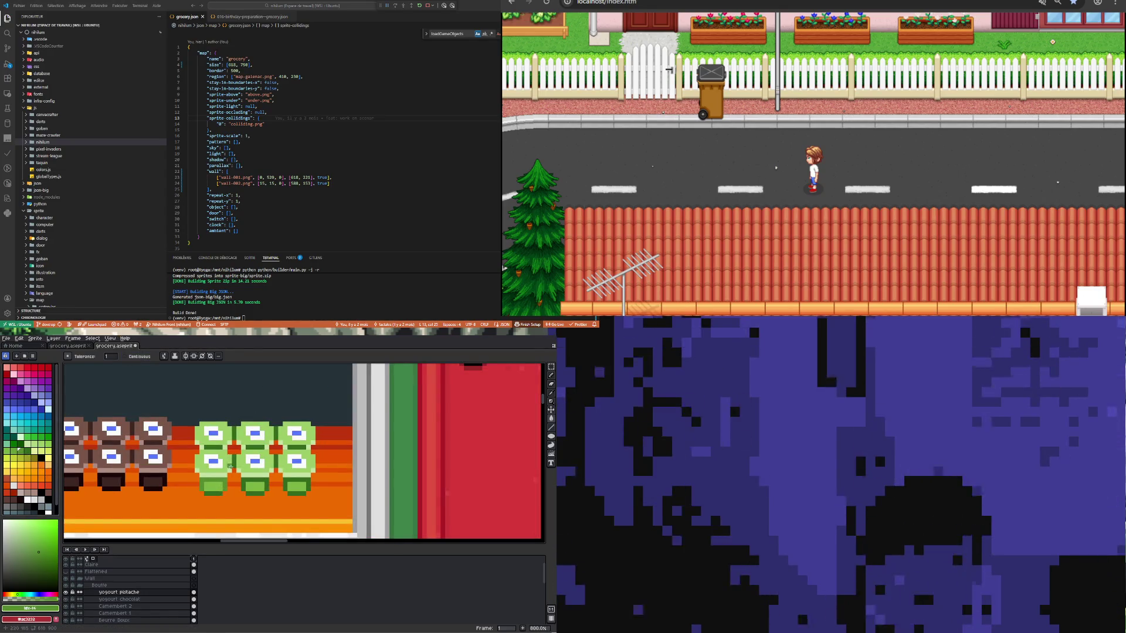
{"action": "scroll", "coordinate": [193, 476], "scroll_direction": "down", "scroll_amount": 2}
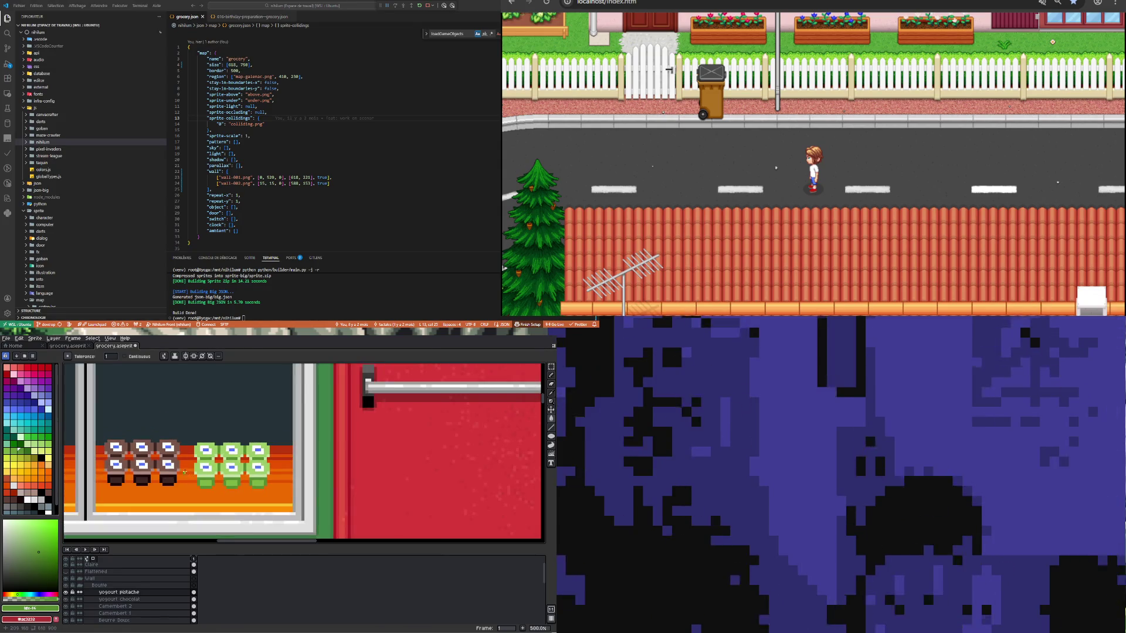
{"action": "scroll", "coordinate": [182, 462], "scroll_direction": "down", "scroll_amount": 2}
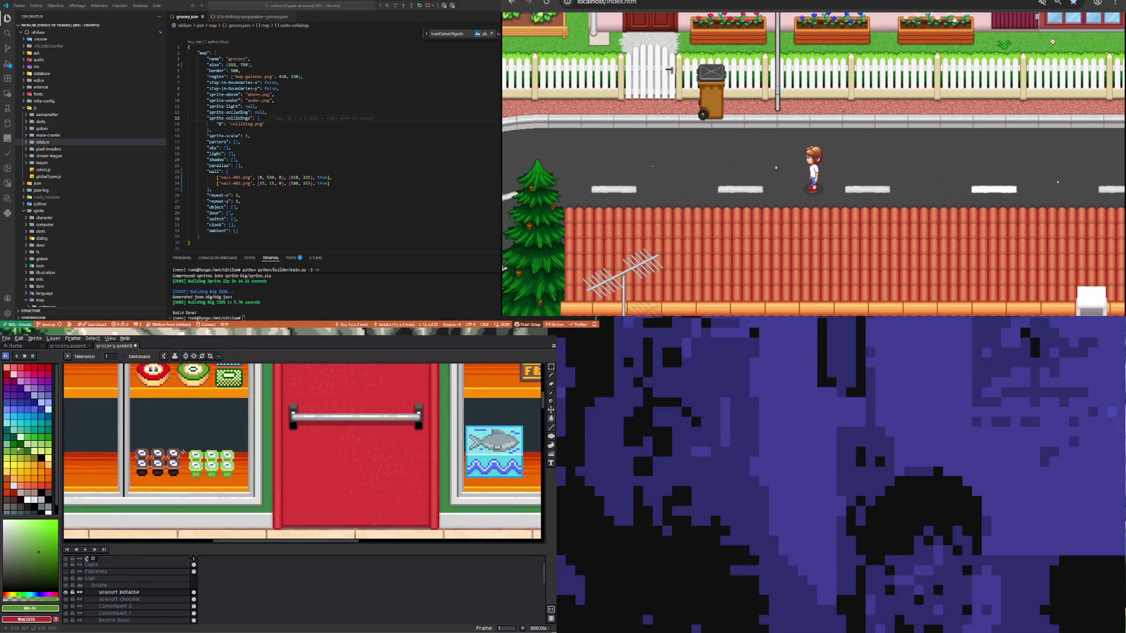
{"action": "scroll", "coordinate": [183, 452], "scroll_direction": "up", "scroll_amount": 1}
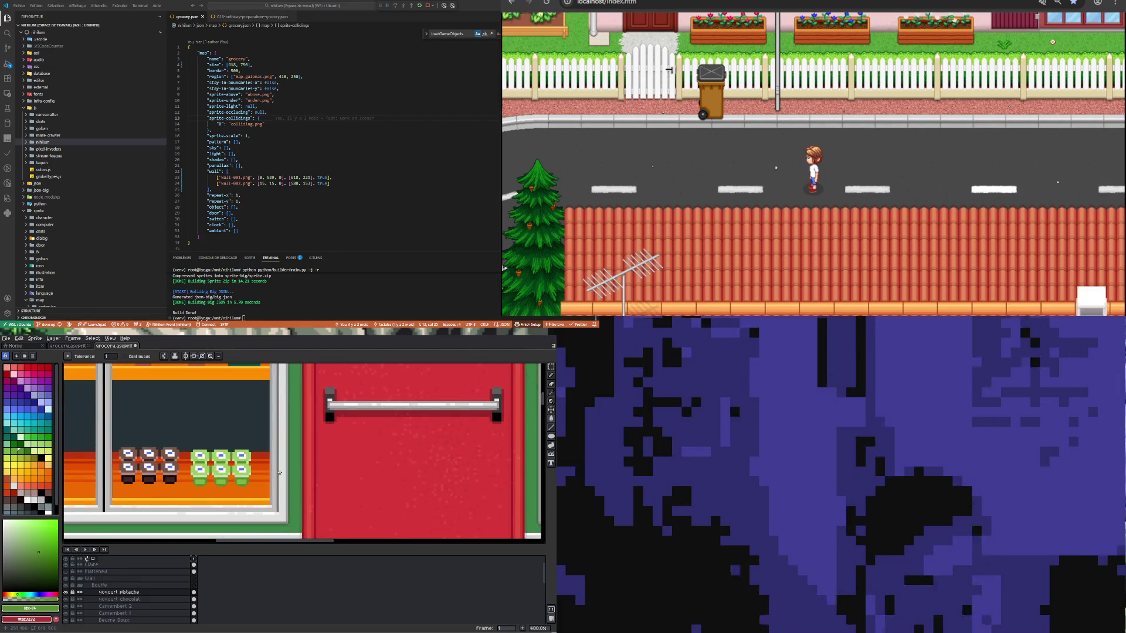
{"action": "scroll", "coordinate": [210, 469], "scroll_direction": "up", "scroll_amount": 1}
{"action": "scroll", "coordinate": [210, 469], "scroll_direction": "down", "scroll_amount": 1}
{"action": "scroll", "coordinate": [210, 469], "scroll_direction": "down", "scroll_amount": 4}
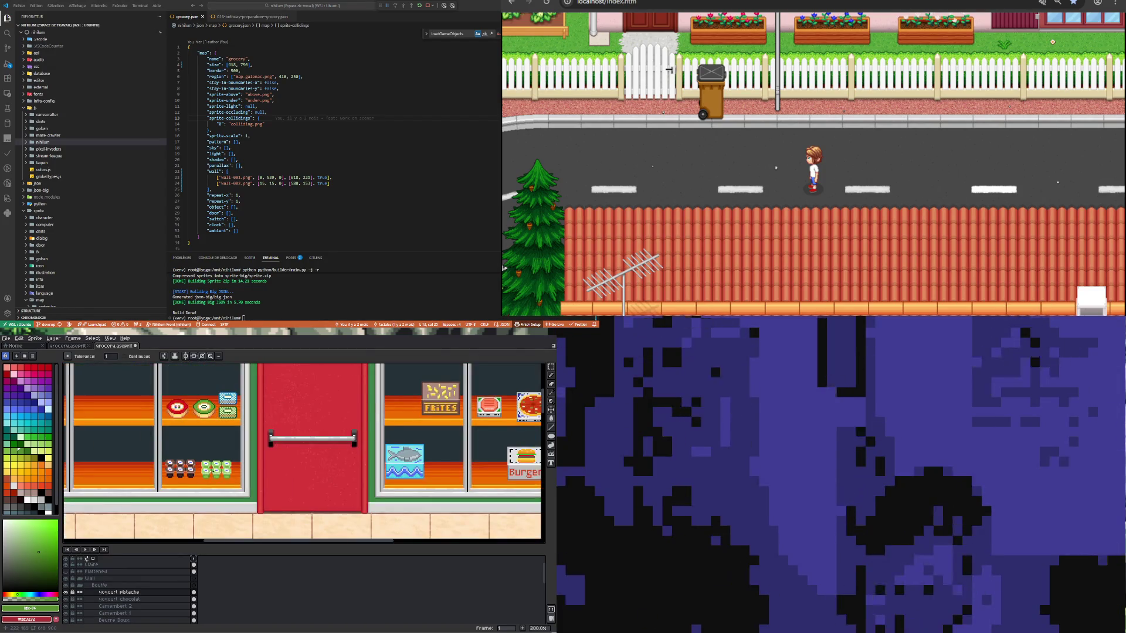
{"action": "scroll", "coordinate": [210, 469], "scroll_direction": "down", "scroll_amount": 1}
{"action": "scroll", "coordinate": [277, 488], "scroll_direction": "up", "scroll_amount": 2}
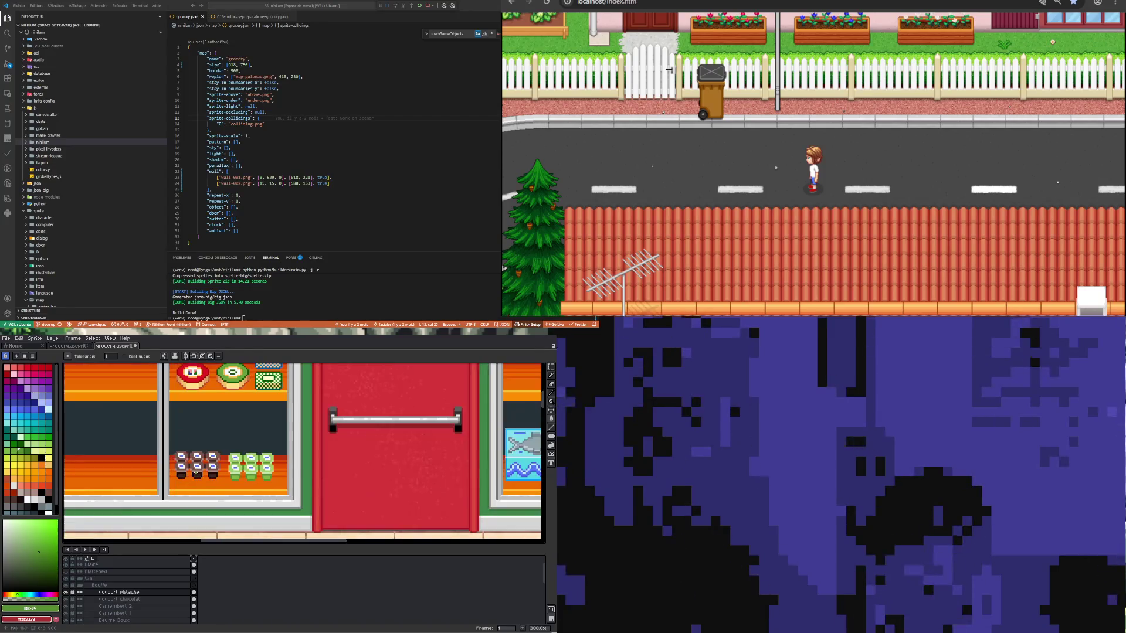
{"action": "scroll", "coordinate": [278, 488], "scroll_direction": "up", "scroll_amount": 2}
{"action": "left_click", "coordinate": [17, 450]}
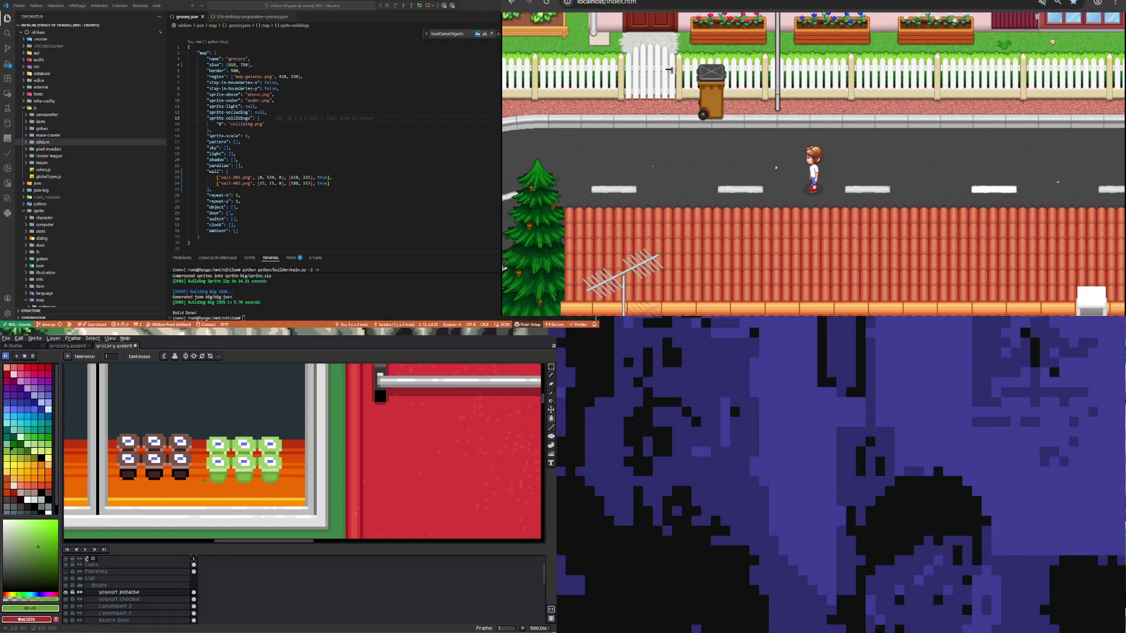
{"action": "scroll", "coordinate": [202, 478], "scroll_direction": "down", "scroll_amount": 3}
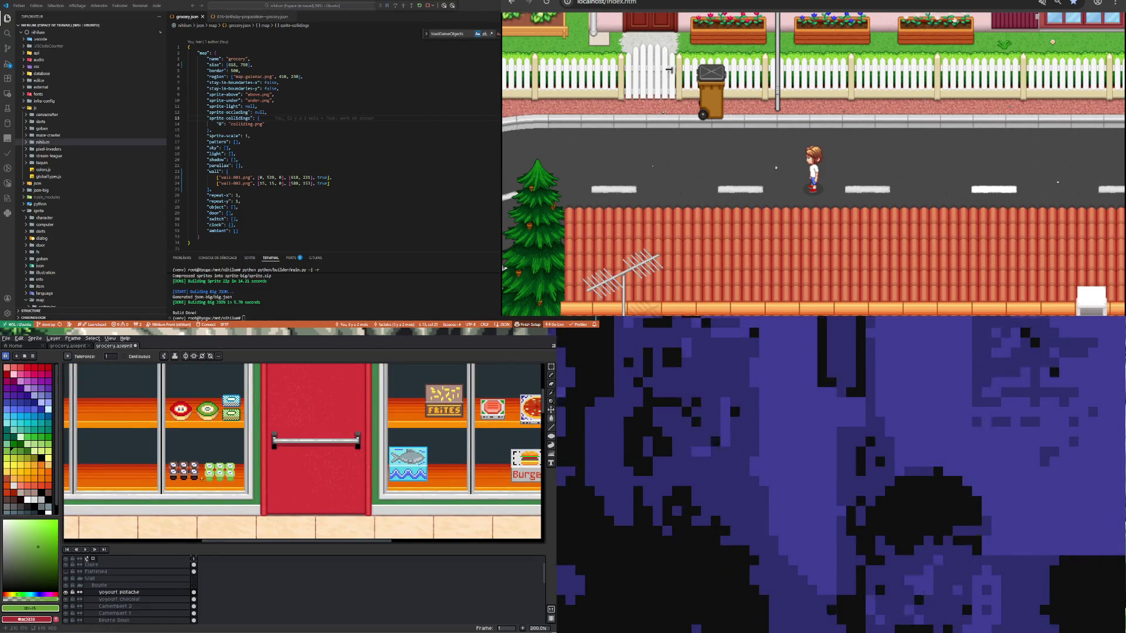
{"action": "scroll", "coordinate": [202, 477], "scroll_direction": "up", "scroll_amount": 3}
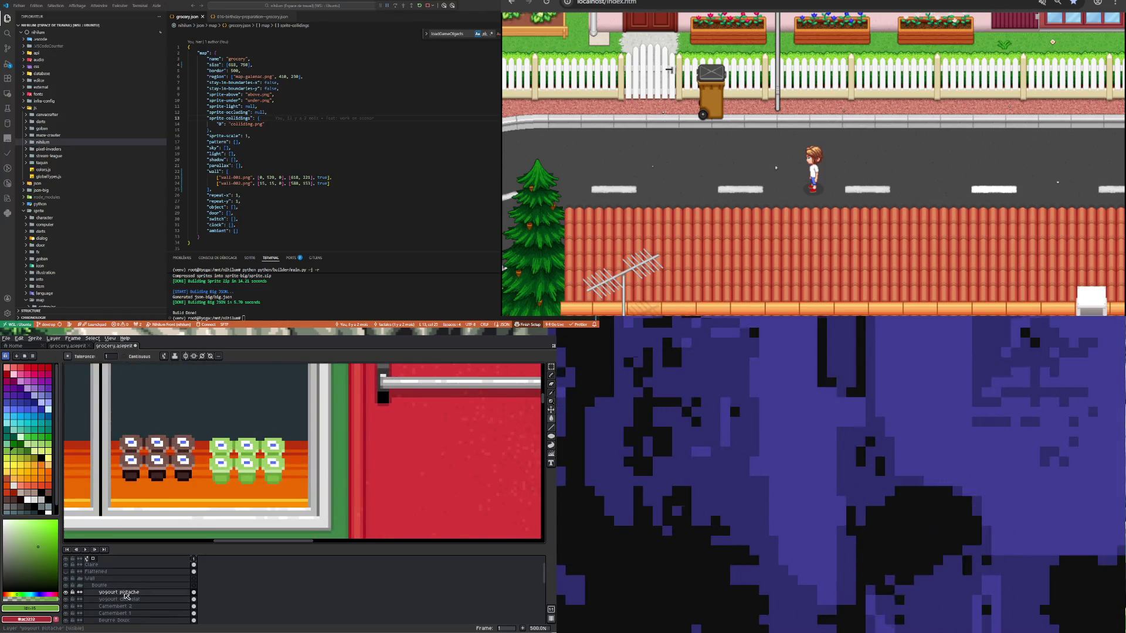
Step: Duplicate the yogourt pistache layer and rename the copy 'yogourt vanille'
{"action": "right_click", "coordinate": [125, 593]}
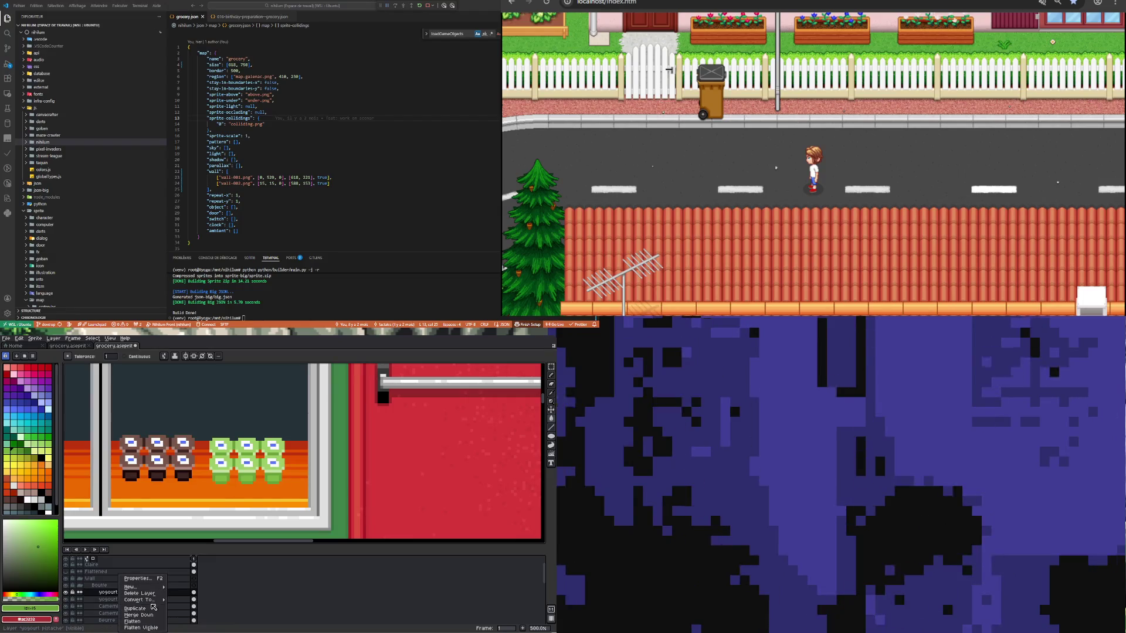
{"action": "left_click", "coordinate": [152, 610]}
{"action": "double_click", "coordinate": [126, 593]}
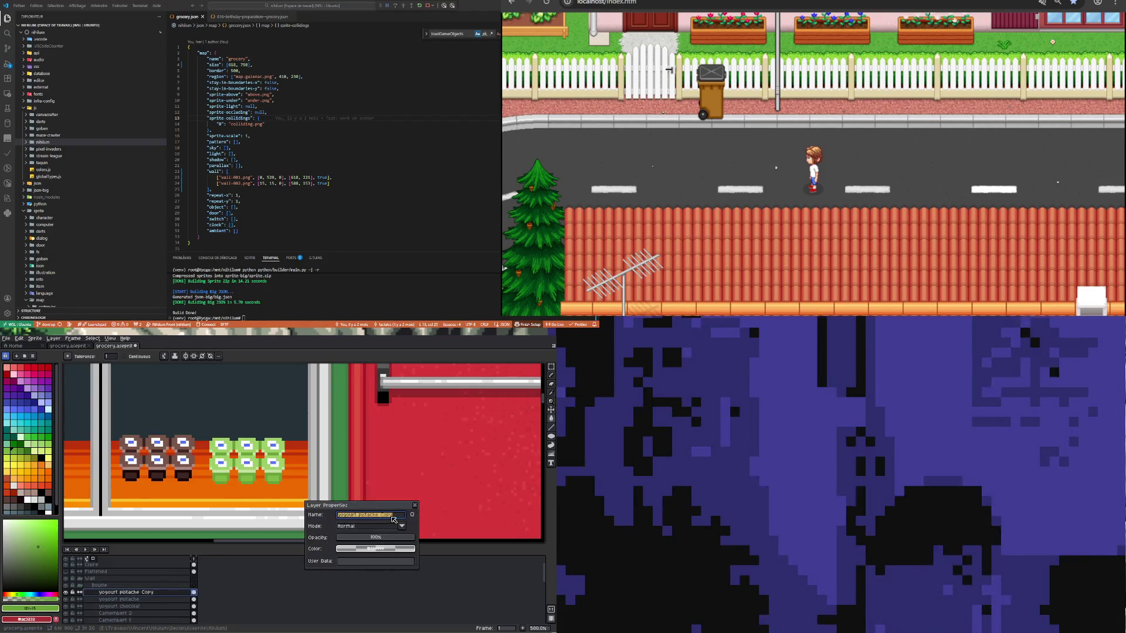
{"action": "double_click", "coordinate": [387, 515]}
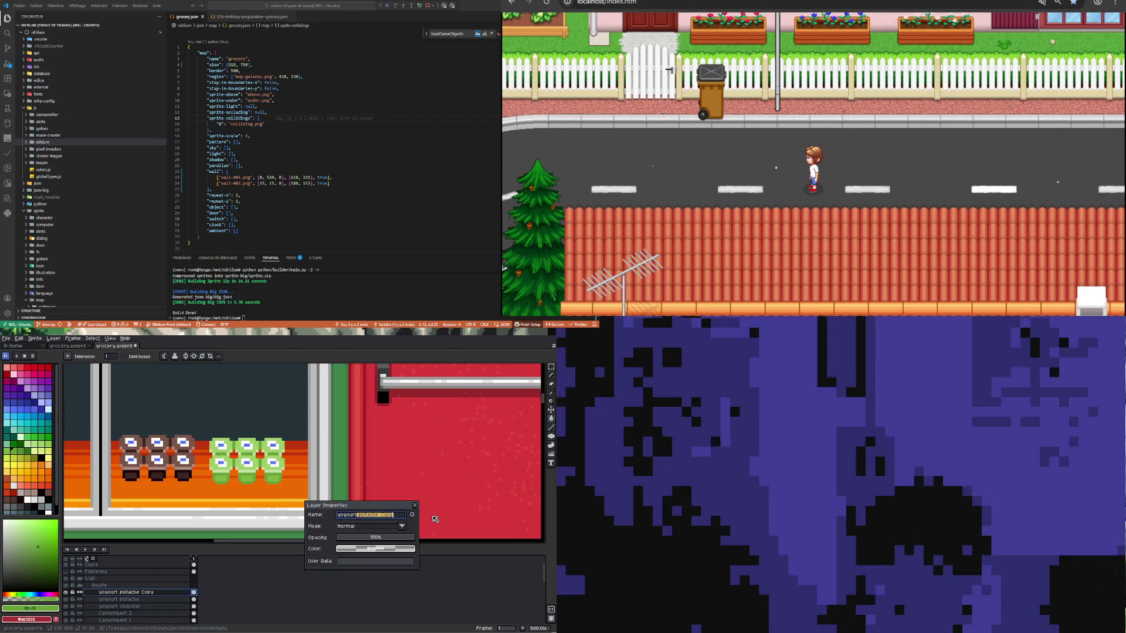
{"action": "type", "text": "vanille"}
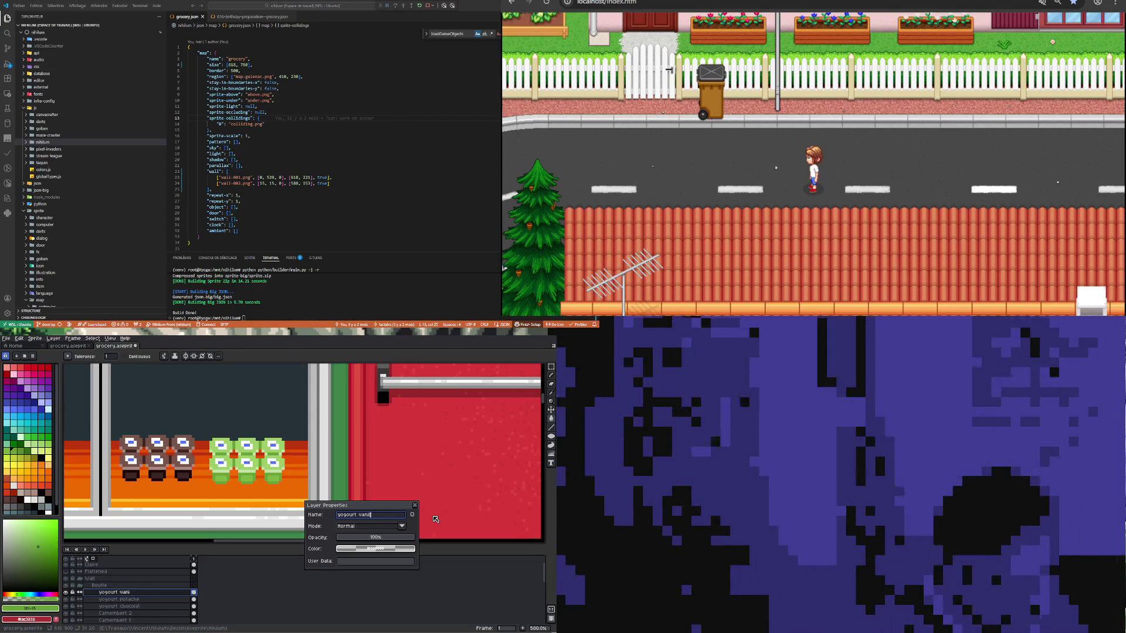
{"action": "key", "text": "Return"}
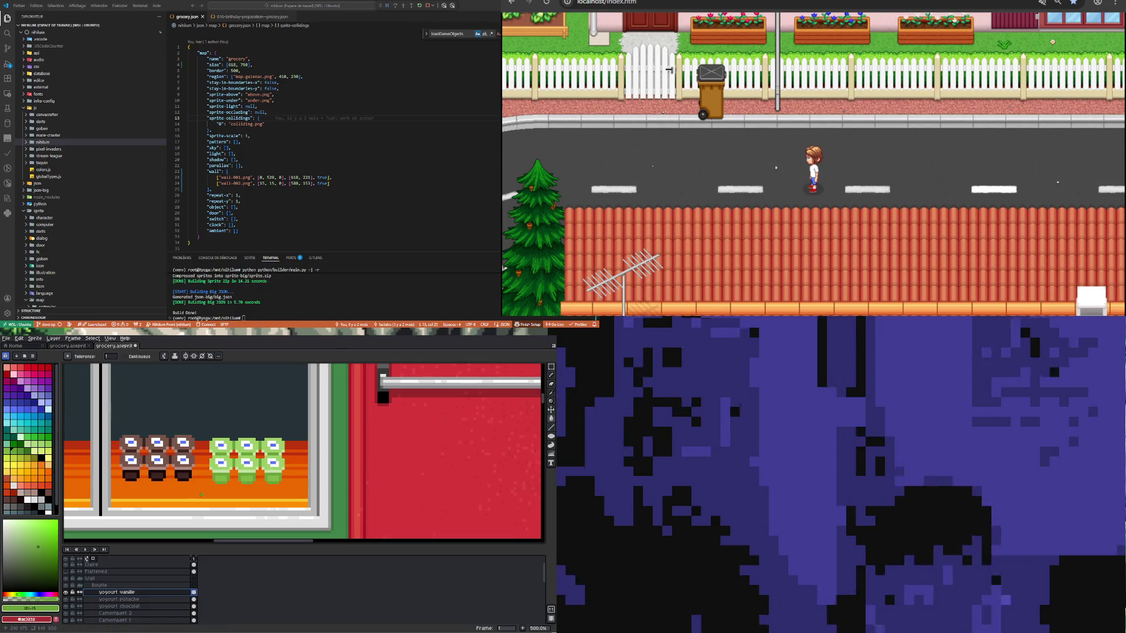
Step: Select the Move tool and pick yellow for the vanilla cups
{"action": "key", "text": "v"}
{"action": "scroll", "coordinate": [217, 470], "scroll_direction": "down", "scroll_amount": 2}
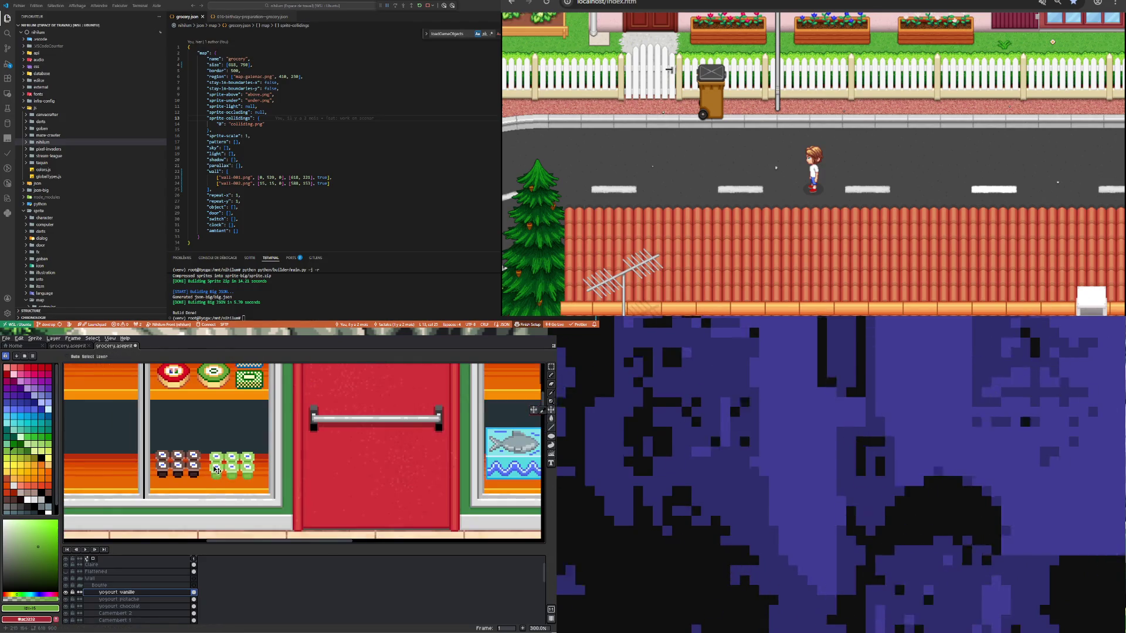
{"action": "scroll", "coordinate": [99, 471], "scroll_direction": "down", "scroll_amount": 3}
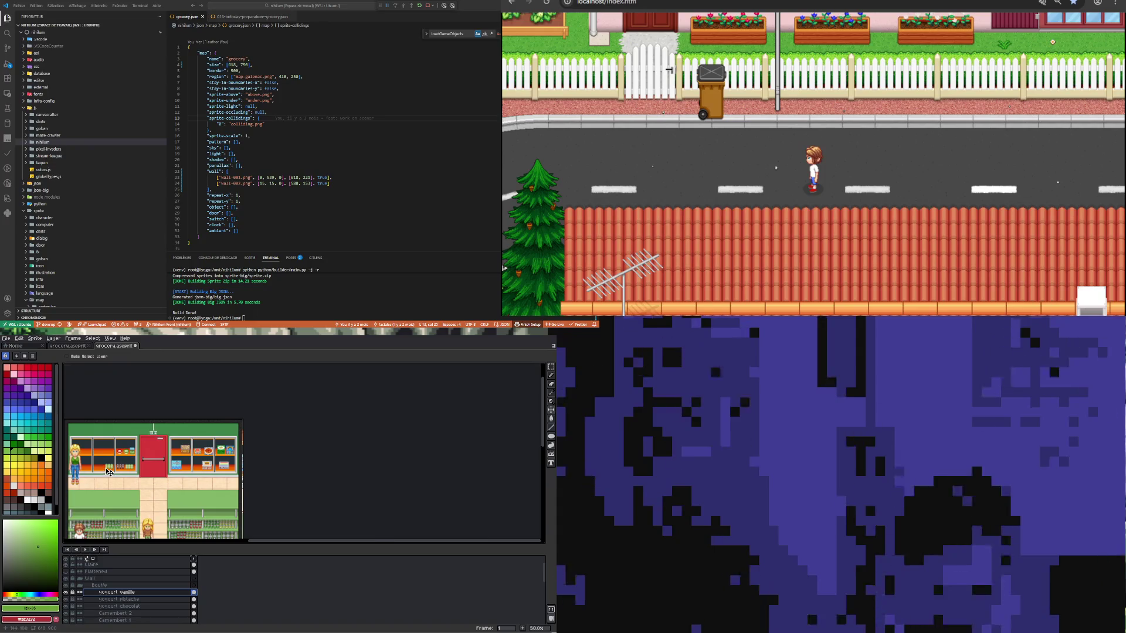
{"action": "scroll", "coordinate": [107, 471], "scroll_direction": "up", "scroll_amount": 6}
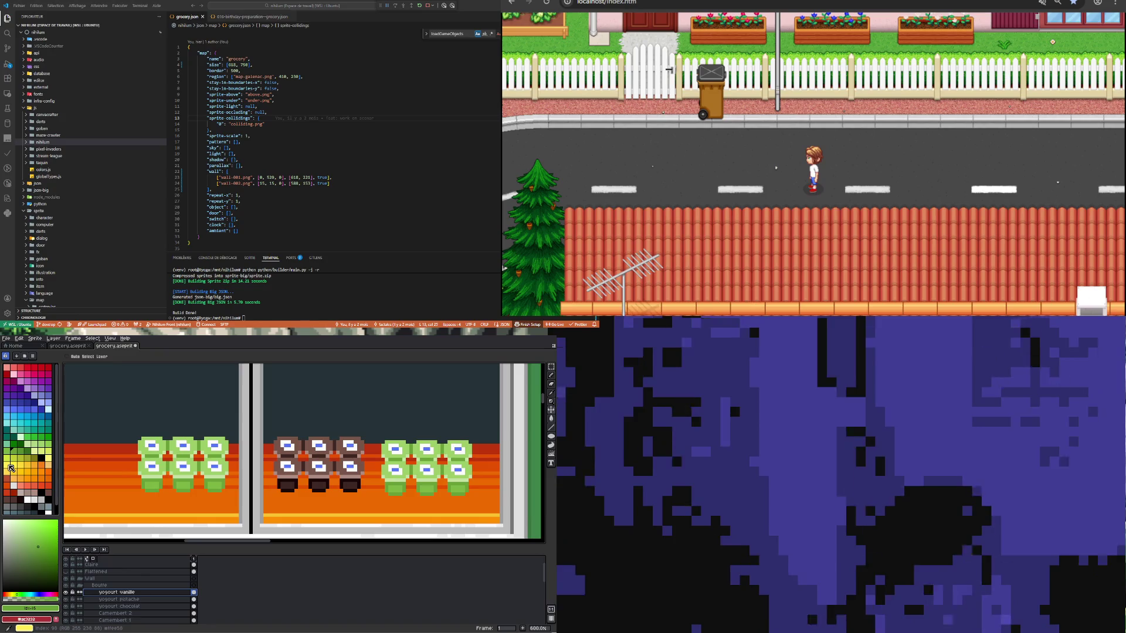
{"action": "left_click", "coordinate": [48, 458]}
Step: Bucket-fill the copied cups, the band beneath them, and their bases yellow
{"action": "left_click", "coordinate": [551, 418]}
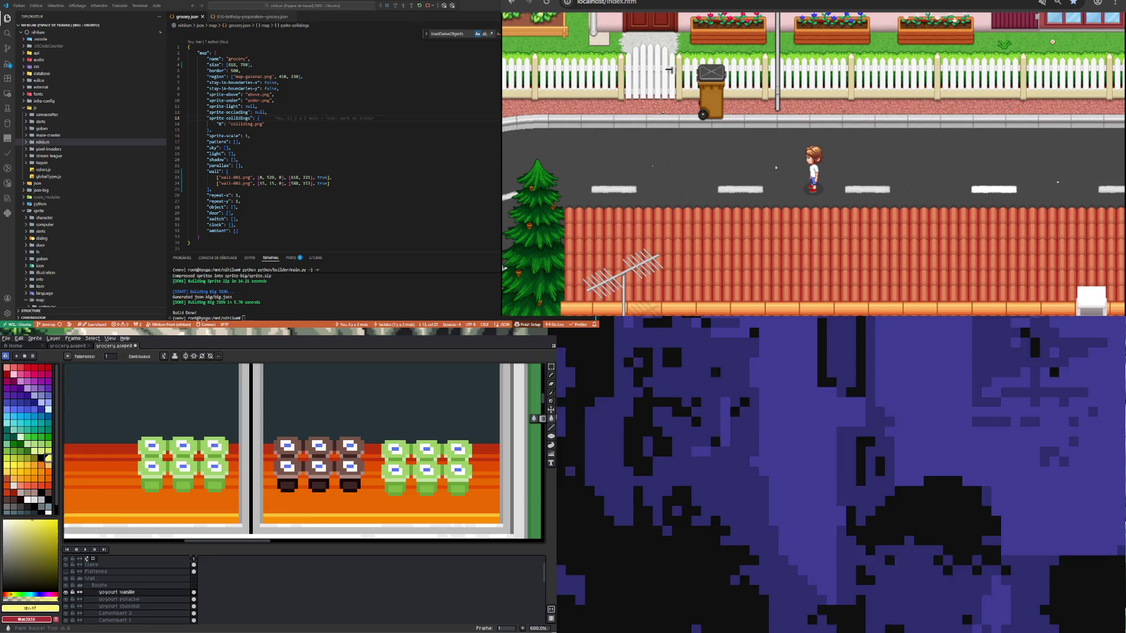
{"action": "scroll", "coordinate": [170, 467], "scroll_direction": "up", "scroll_amount": 3}
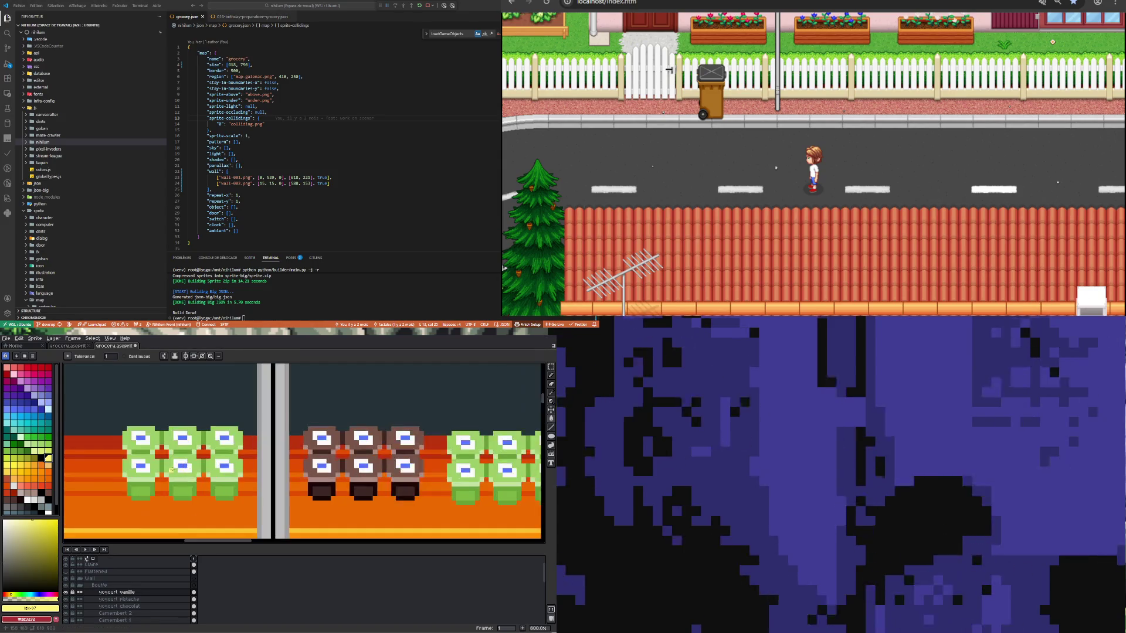
{"action": "left_click", "coordinate": [168, 467]}
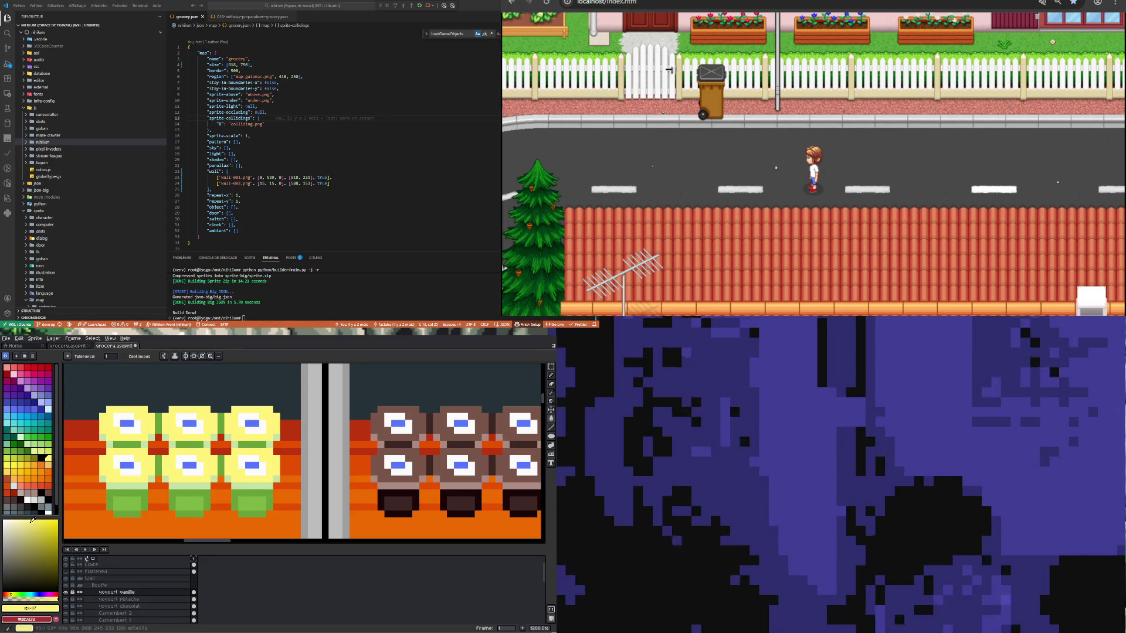
{"action": "left_click", "coordinate": [117, 485]}
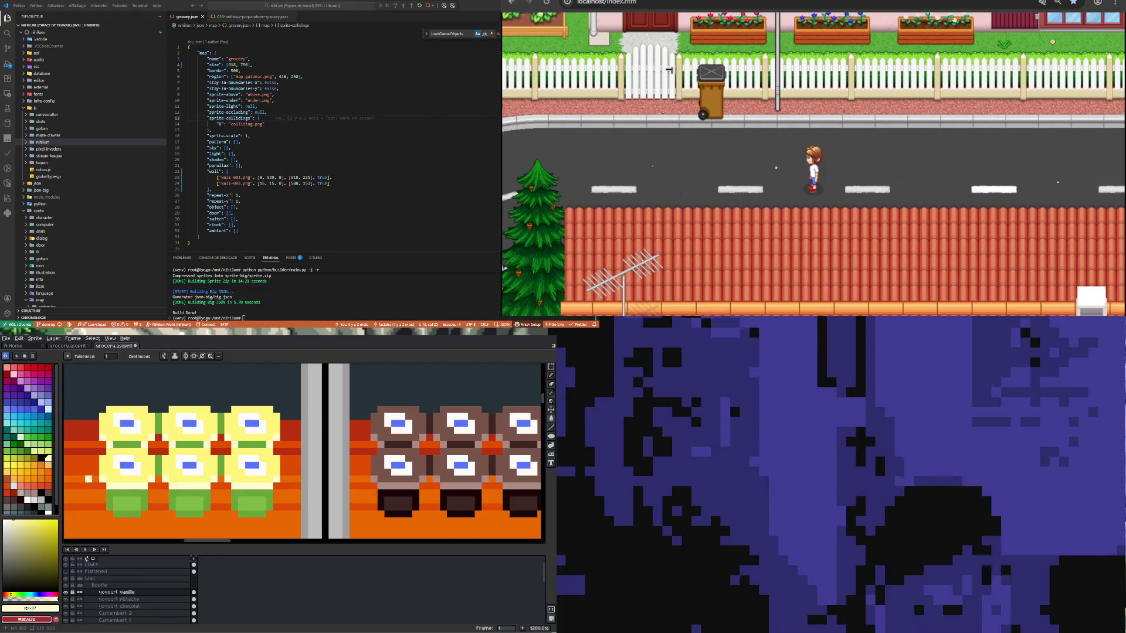
{"action": "left_click", "coordinate": [11, 466]}
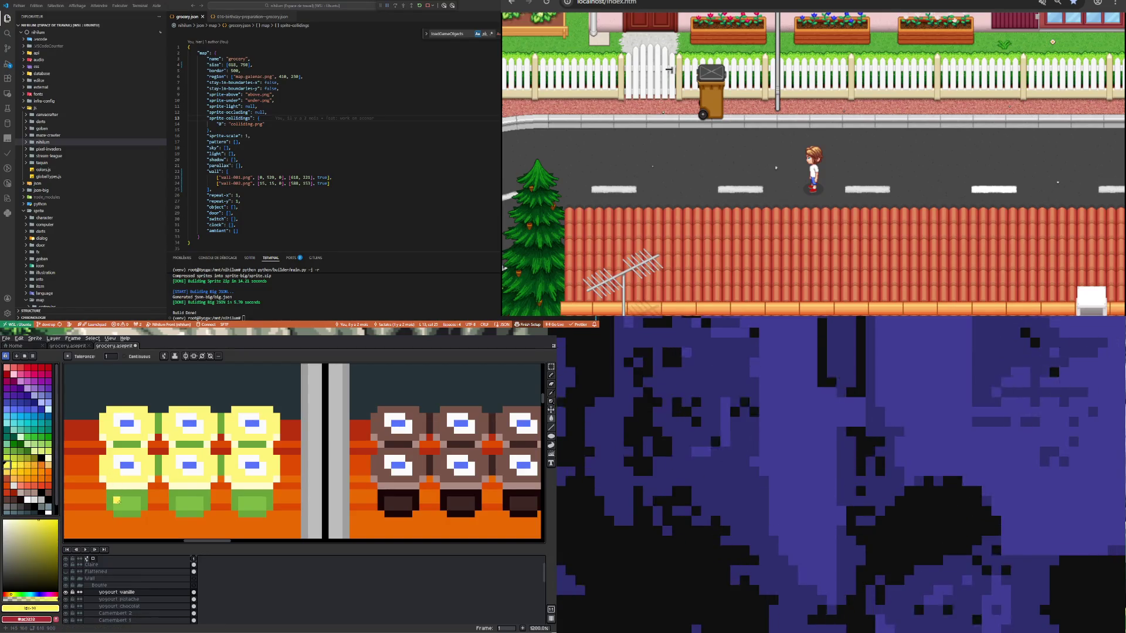
{"action": "left_click", "coordinate": [118, 501]}
Step: Fill the remaining green bands orange and try neighbouring palette colours
{"action": "key", "text": "bracketright"}
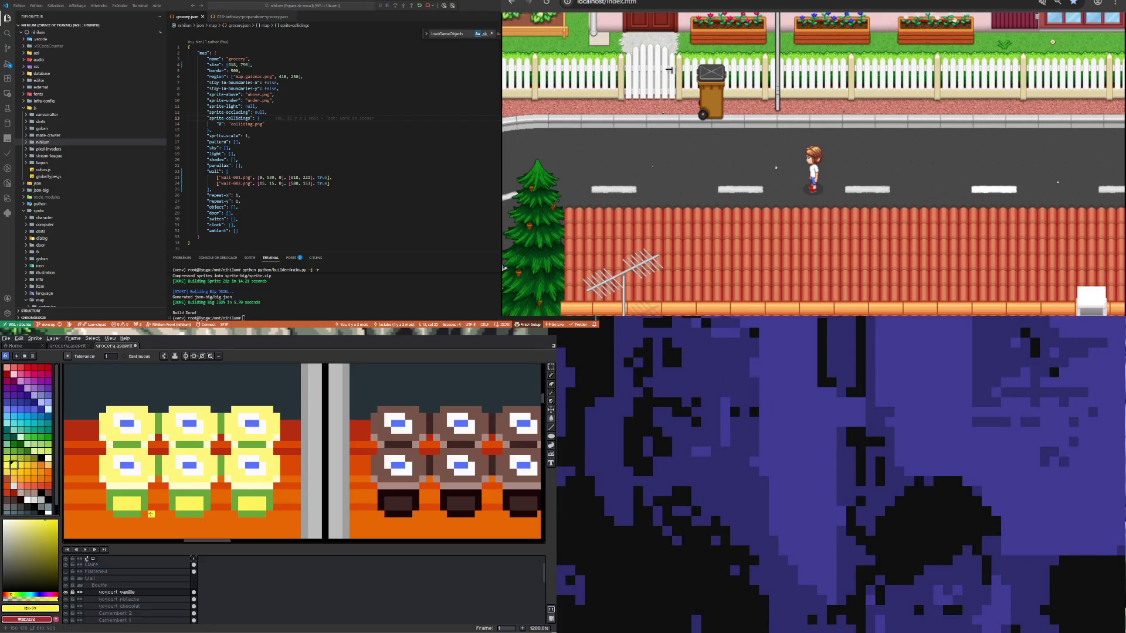
{"action": "left_click", "coordinate": [28, 472]}
{"action": "left_click", "coordinate": [110, 497]}
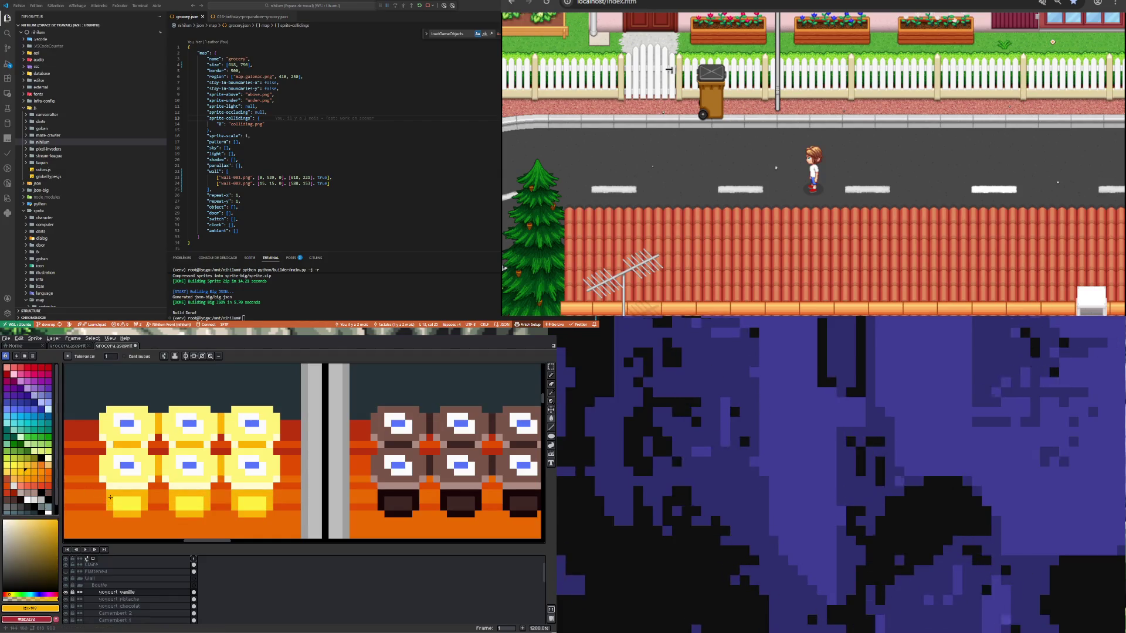
{"action": "scroll", "coordinate": [111, 498], "scroll_direction": "down", "scroll_amount": 3}
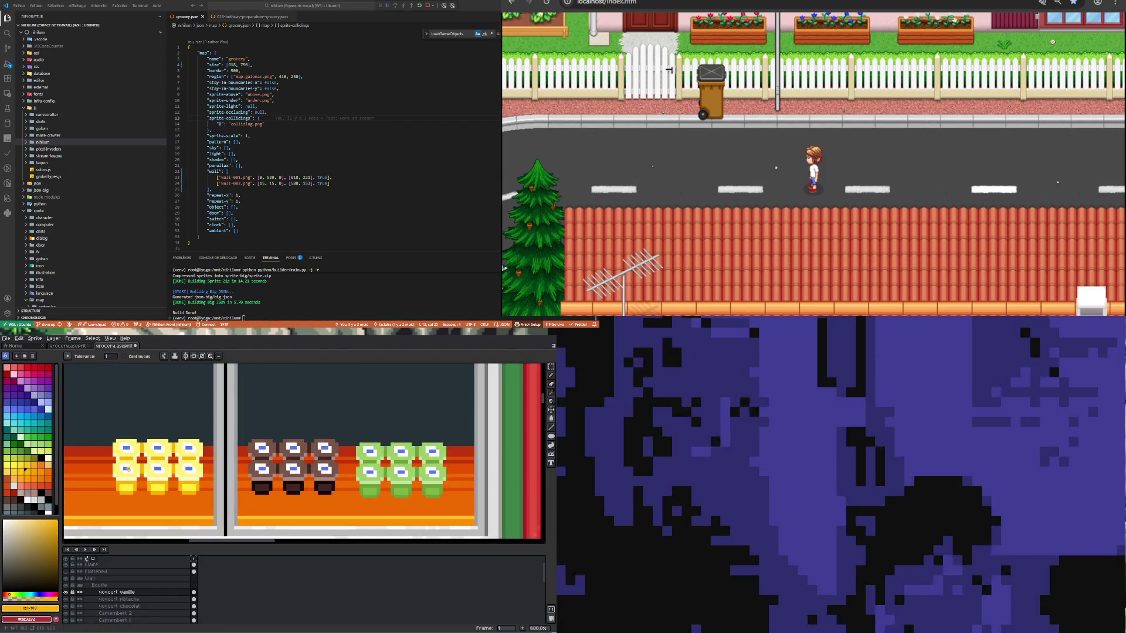
{"action": "scroll", "coordinate": [128, 469], "scroll_direction": "up", "scroll_amount": 3}
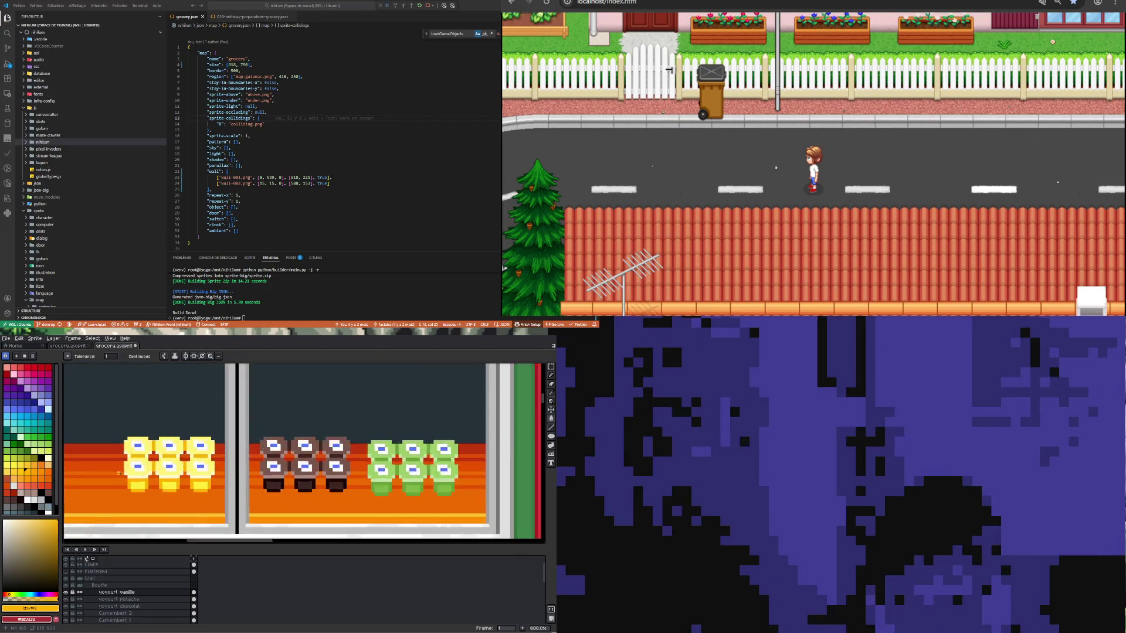
{"action": "left_click", "coordinate": [19, 470]}
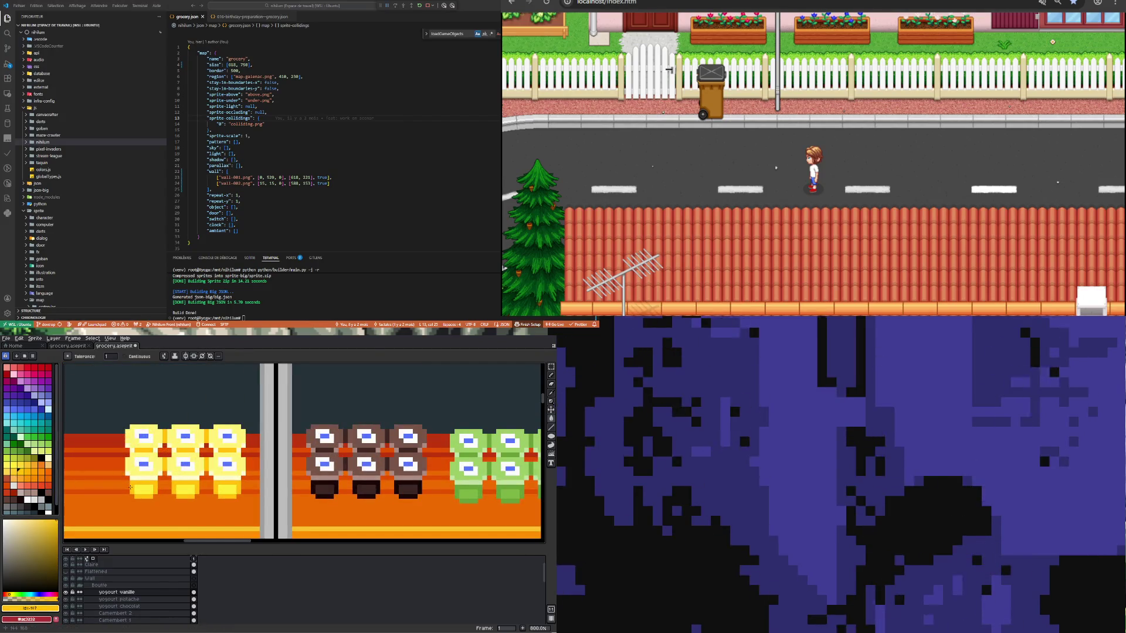
{"action": "scroll", "coordinate": [131, 487], "scroll_direction": "down", "scroll_amount": 2}
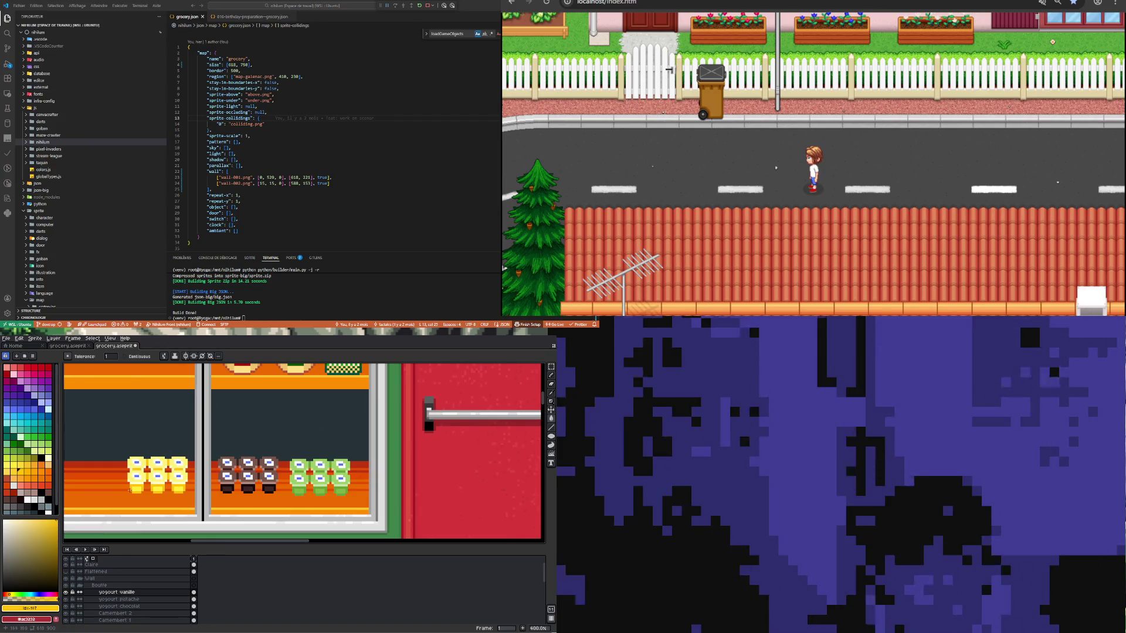
{"action": "left_click", "coordinate": [16, 473]}
{"action": "scroll", "coordinate": [141, 483], "scroll_direction": "up", "scroll_amount": 2}
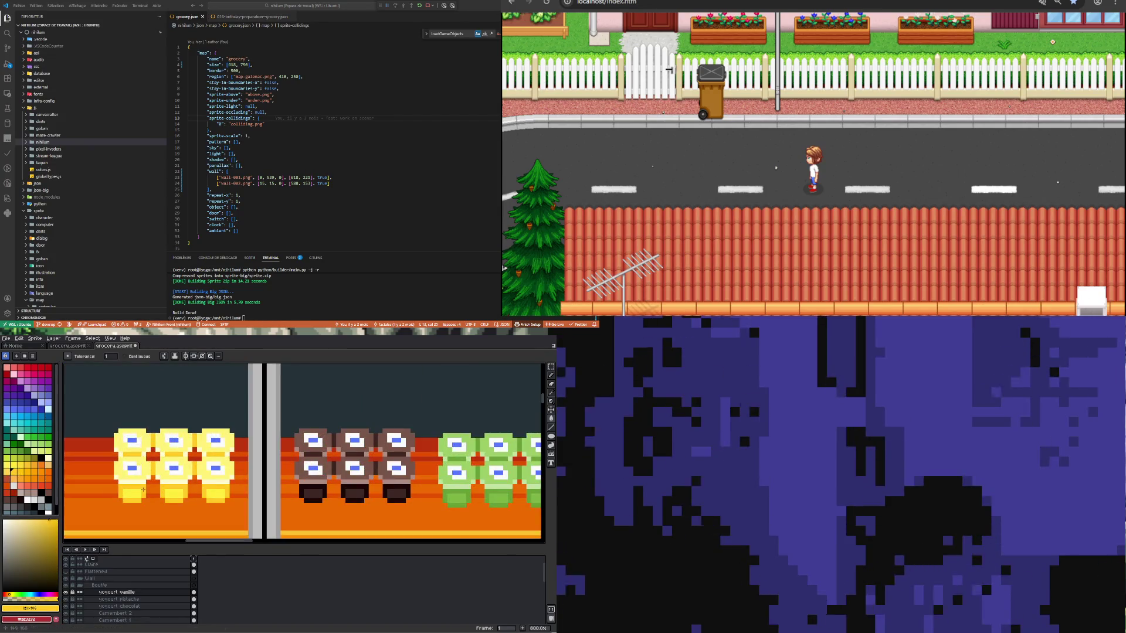
{"action": "scroll", "coordinate": [142, 504], "scroll_direction": "down", "scroll_amount": 4}
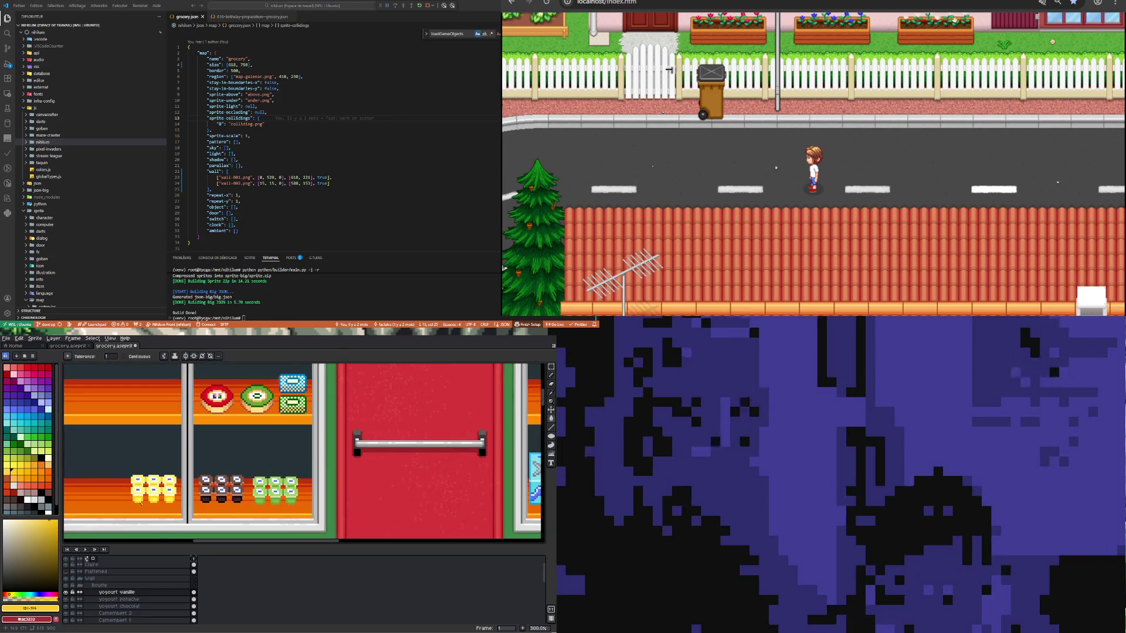
{"action": "scroll", "coordinate": [142, 503], "scroll_direction": "down", "scroll_amount": 1}
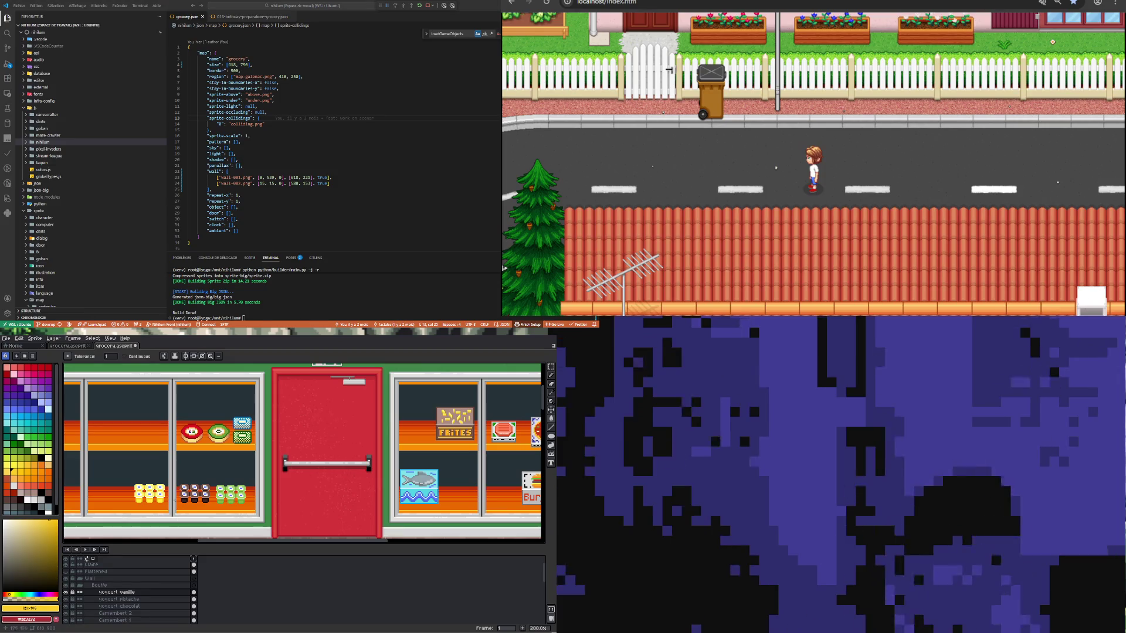
{"action": "scroll", "coordinate": [170, 494], "scroll_direction": "down", "scroll_amount": 2}
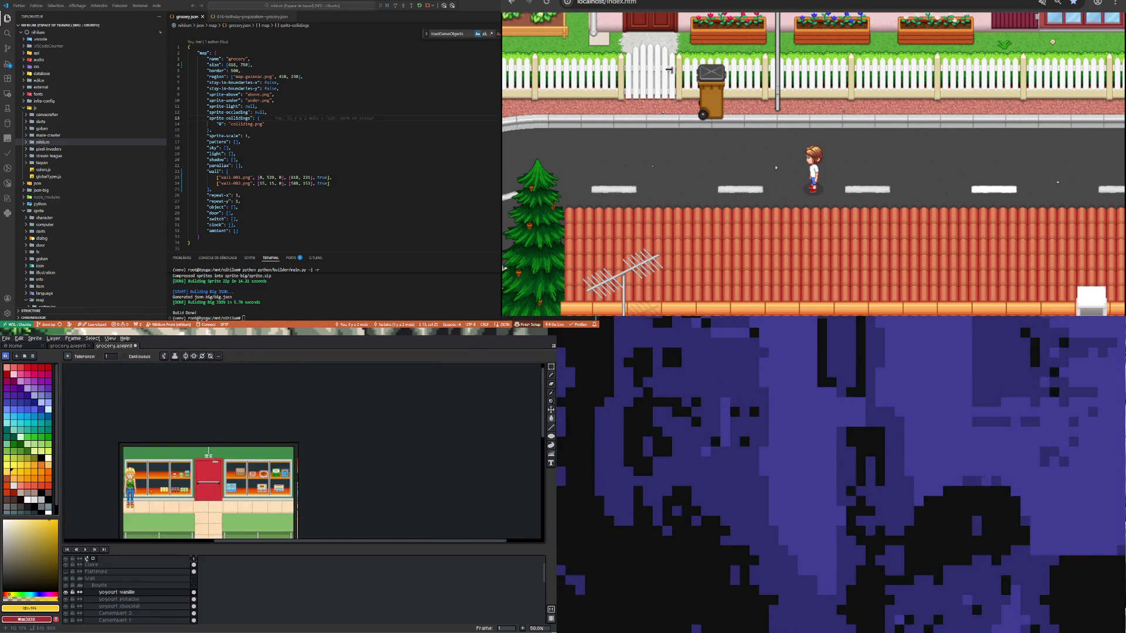
{"action": "scroll", "coordinate": [150, 492], "scroll_direction": "up", "scroll_amount": 2}
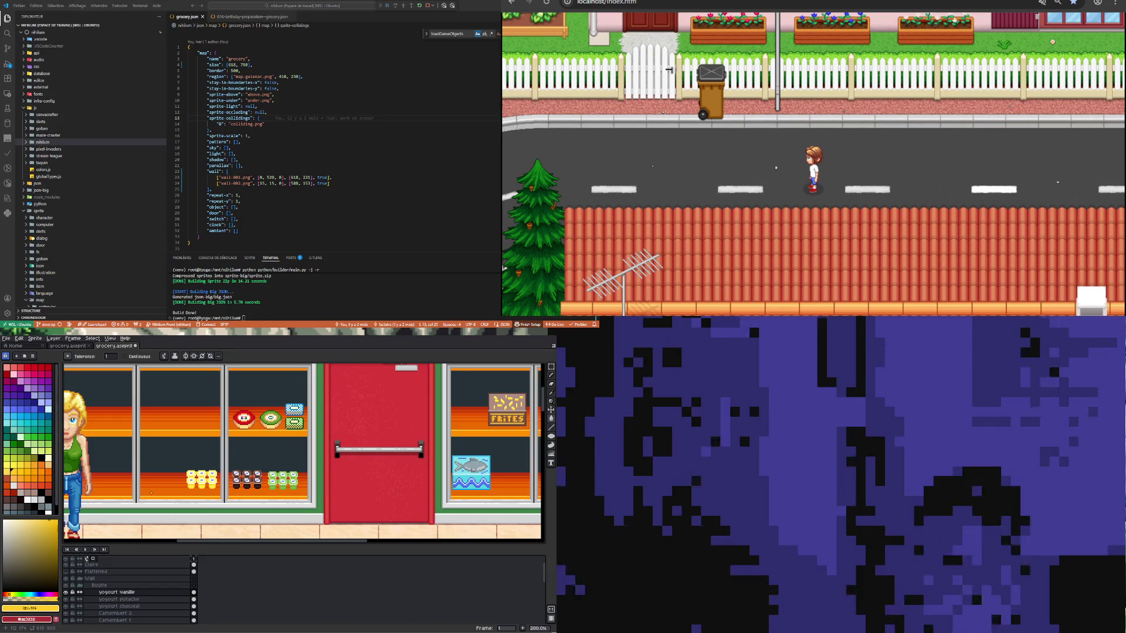
{"action": "scroll", "coordinate": [151, 494], "scroll_direction": "down", "scroll_amount": 3}
{"action": "scroll", "coordinate": [151, 495], "scroll_direction": "up", "scroll_amount": 3}
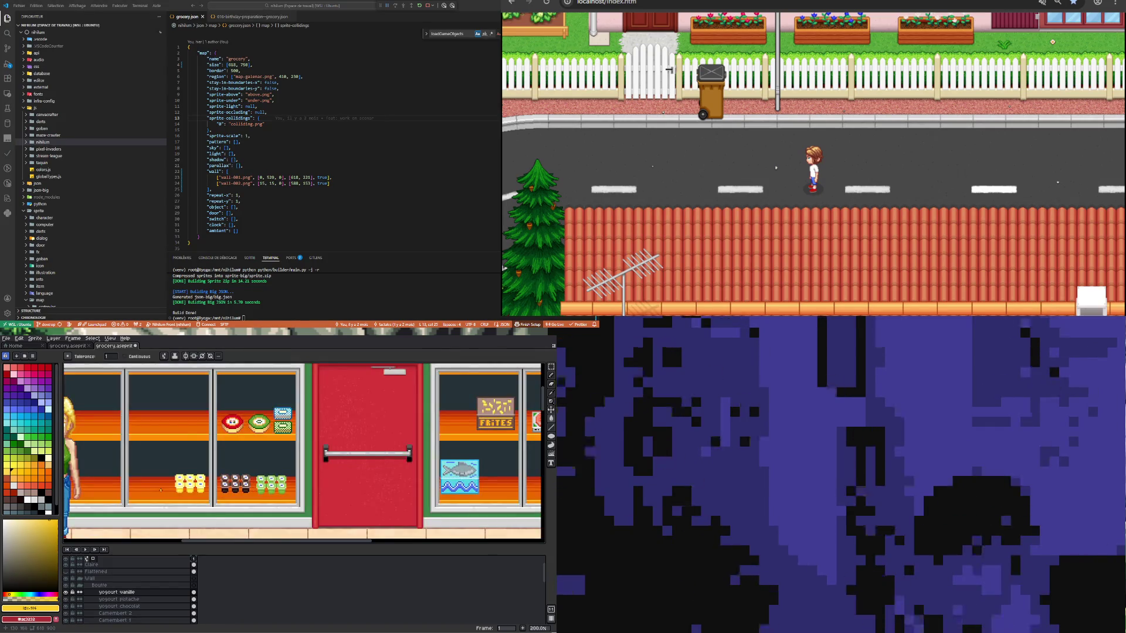
{"action": "scroll", "coordinate": [161, 490], "scroll_direction": "down", "scroll_amount": 2}
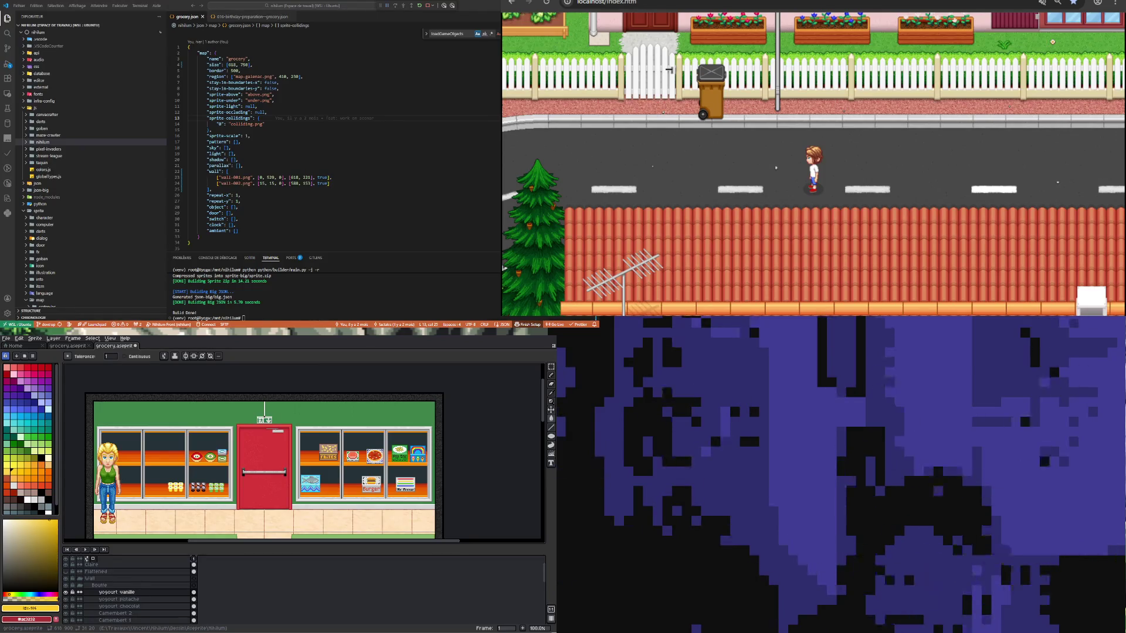
{"action": "scroll", "coordinate": [178, 485], "scroll_direction": "down", "scroll_amount": 1}
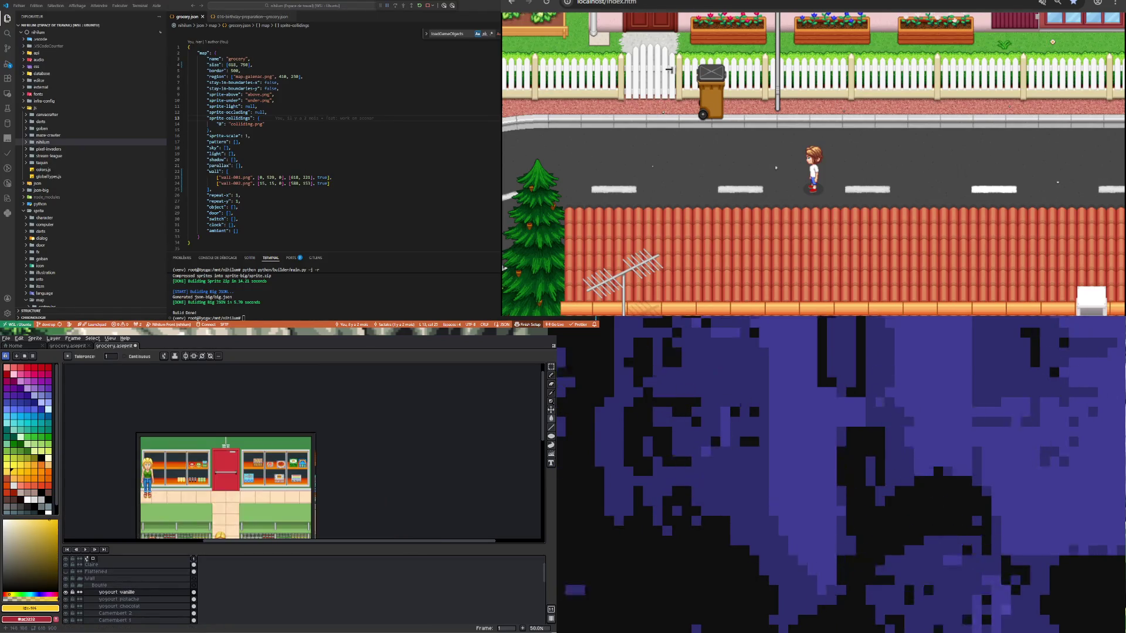
{"action": "scroll", "coordinate": [177, 485], "scroll_direction": "up", "scroll_amount": 1}
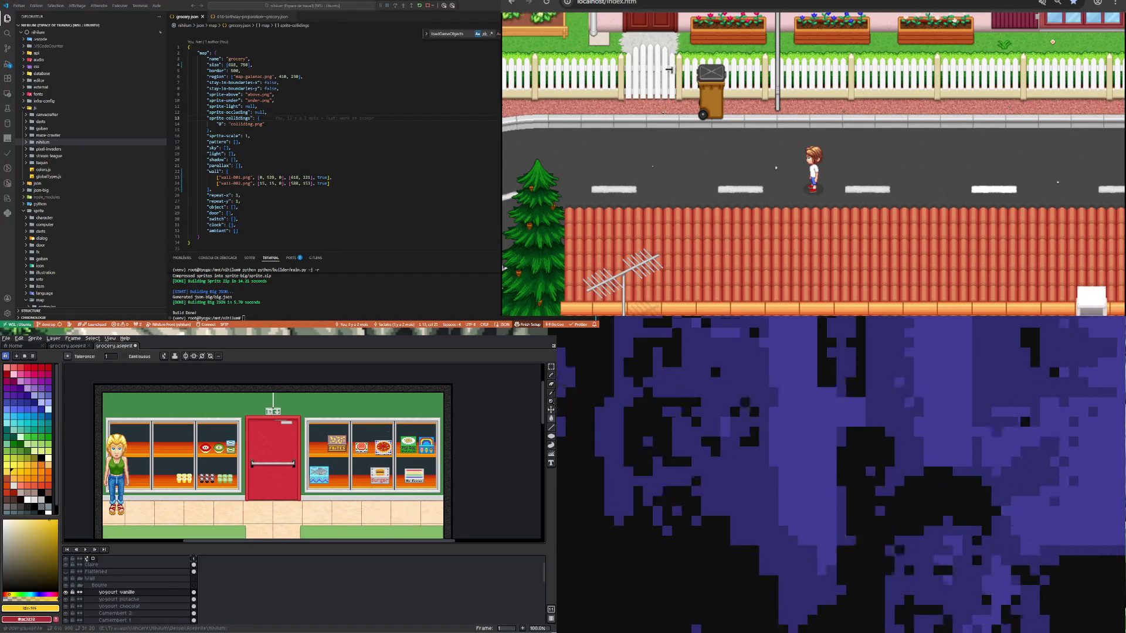
{"action": "scroll", "coordinate": [195, 461], "scroll_direction": "up", "scroll_amount": 2}
{"action": "scroll", "coordinate": [167, 467], "scroll_direction": "down", "scroll_amount": 4}
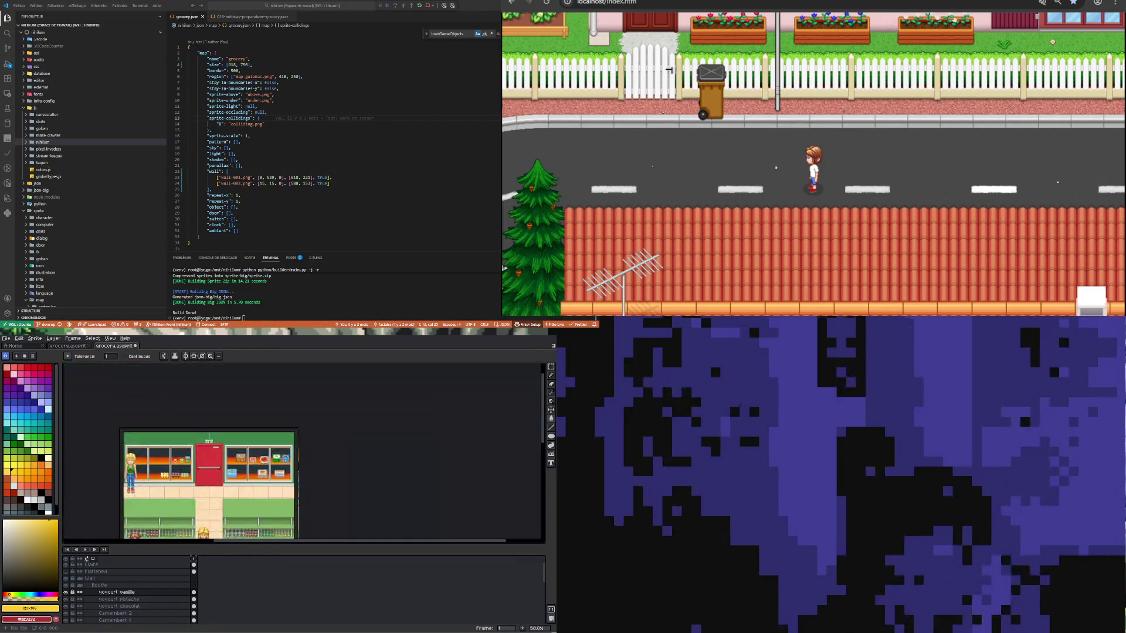
{"action": "scroll", "coordinate": [194, 487], "scroll_direction": "up", "scroll_amount": 2}
{"action": "scroll", "coordinate": [208, 506], "scroll_direction": "down", "scroll_amount": 3}
{"action": "scroll", "coordinate": [205, 503], "scroll_direction": "up", "scroll_amount": 1}
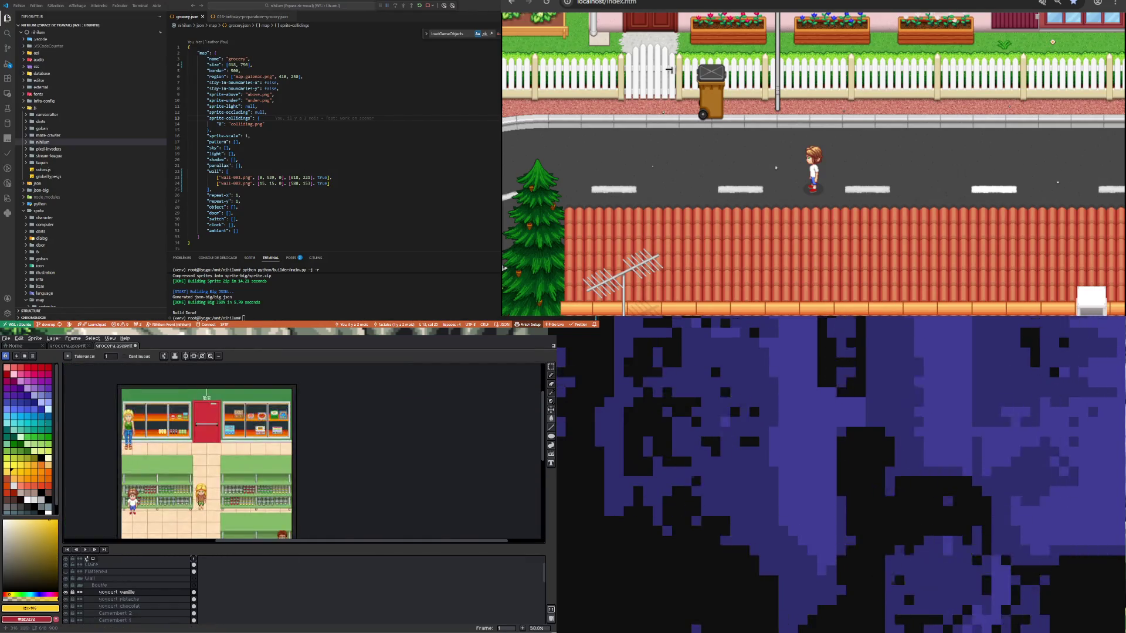
{"action": "scroll", "coordinate": [198, 422], "scroll_direction": "up", "scroll_amount": 2}
{"action": "scroll", "coordinate": [176, 446], "scroll_direction": "down", "scroll_amount": 1}
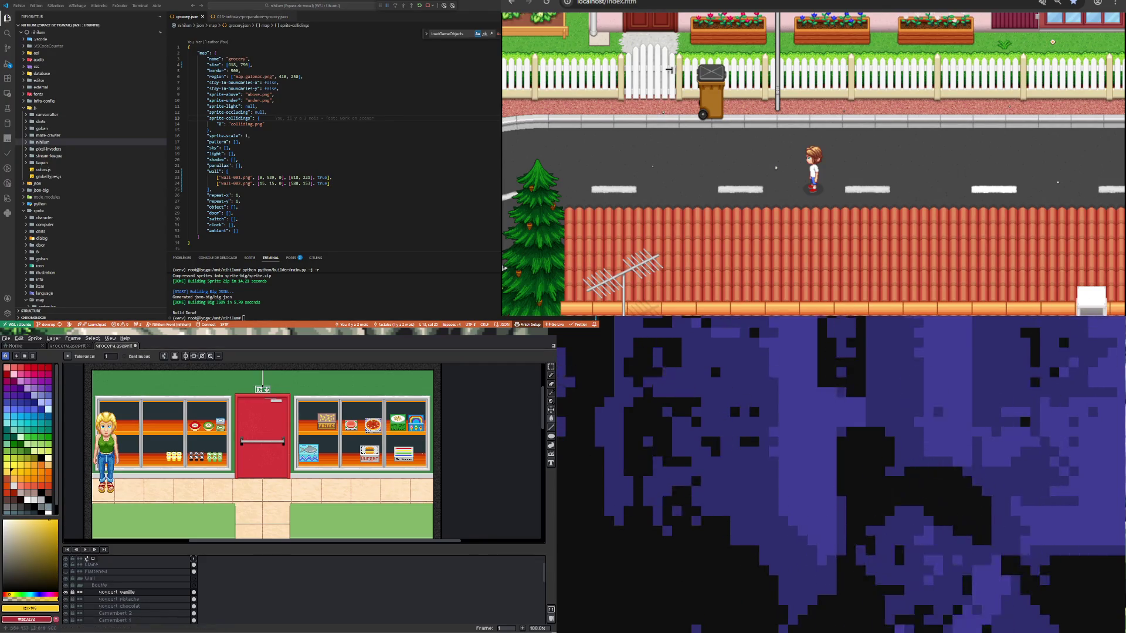
{"action": "scroll", "coordinate": [281, 469], "scroll_direction": "down", "scroll_amount": 2}
Step: Insert a new layer above 'yogourt vanille' and name it 'boeuf'
{"action": "scroll", "coordinate": [282, 469], "scroll_direction": "up", "scroll_amount": 4}
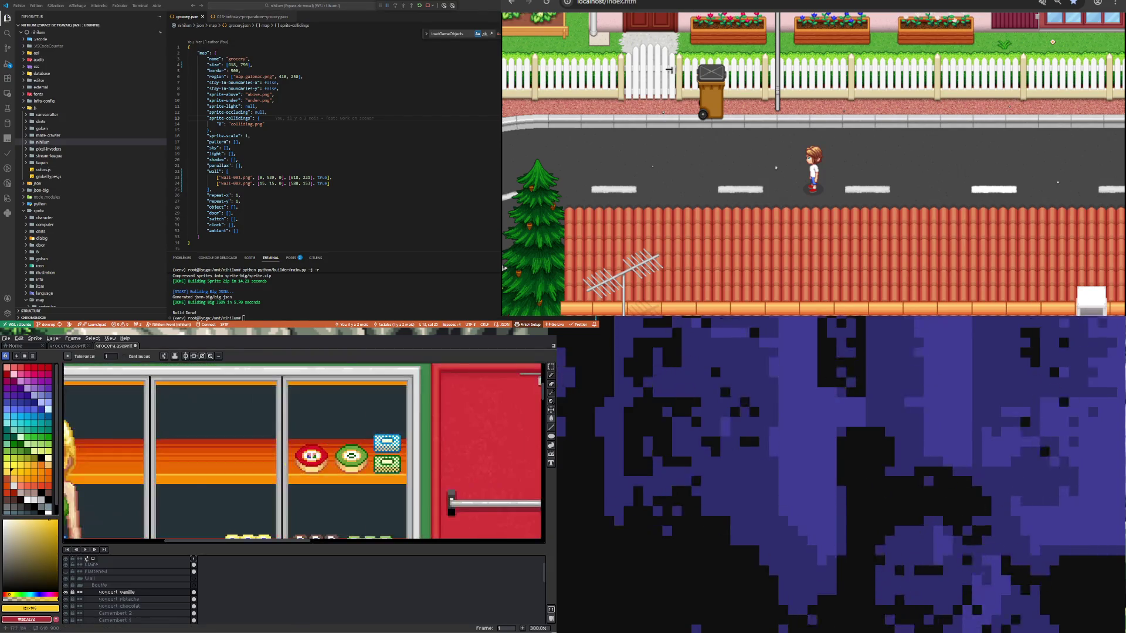
{"action": "scroll", "coordinate": [275, 493], "scroll_direction": "down", "scroll_amount": 1}
{"action": "scroll", "coordinate": [265, 458], "scroll_direction": "up", "scroll_amount": 1}
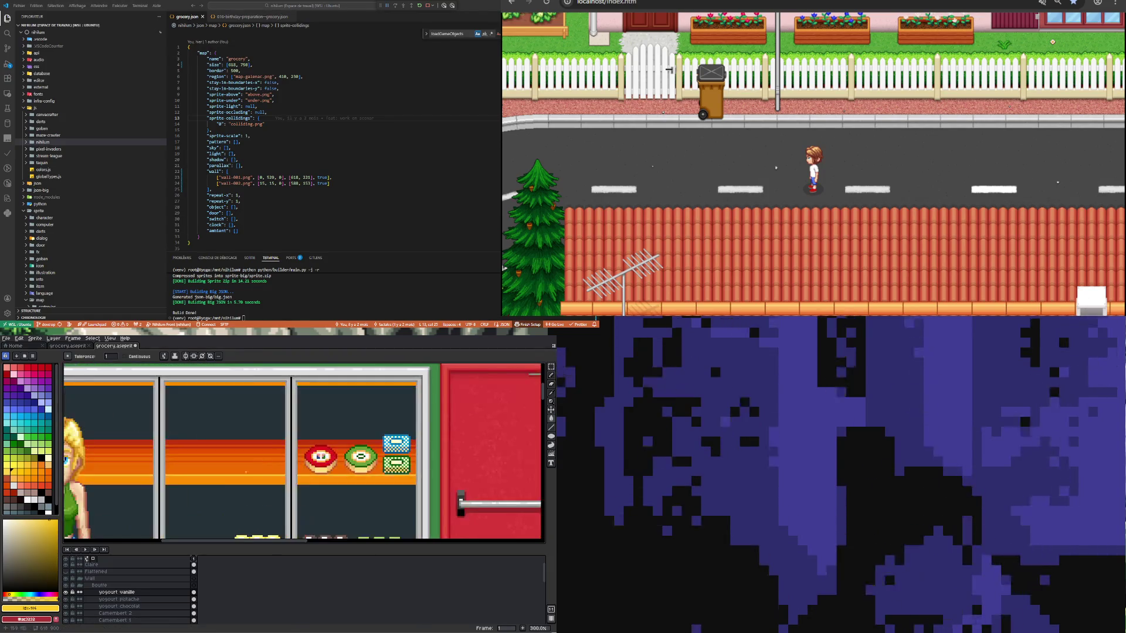
{"action": "right_click", "coordinate": [125, 592]}
{"action": "mouse_move", "coordinate": [146, 587]}
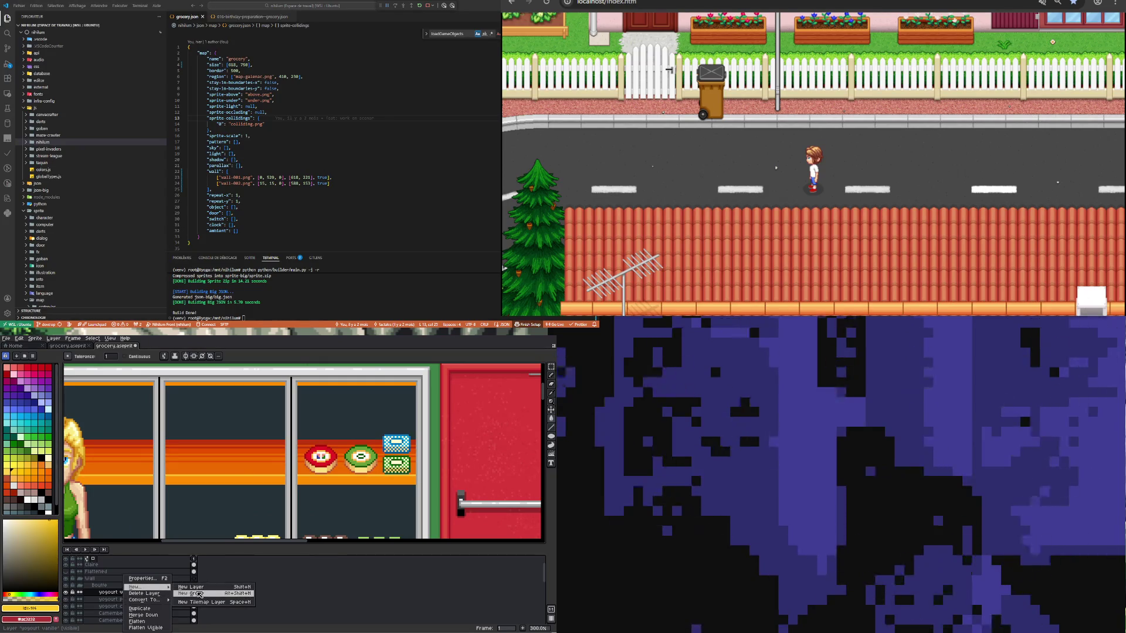
{"action": "left_click", "coordinate": [192, 586]}
{"action": "double_click", "coordinate": [119, 596]}
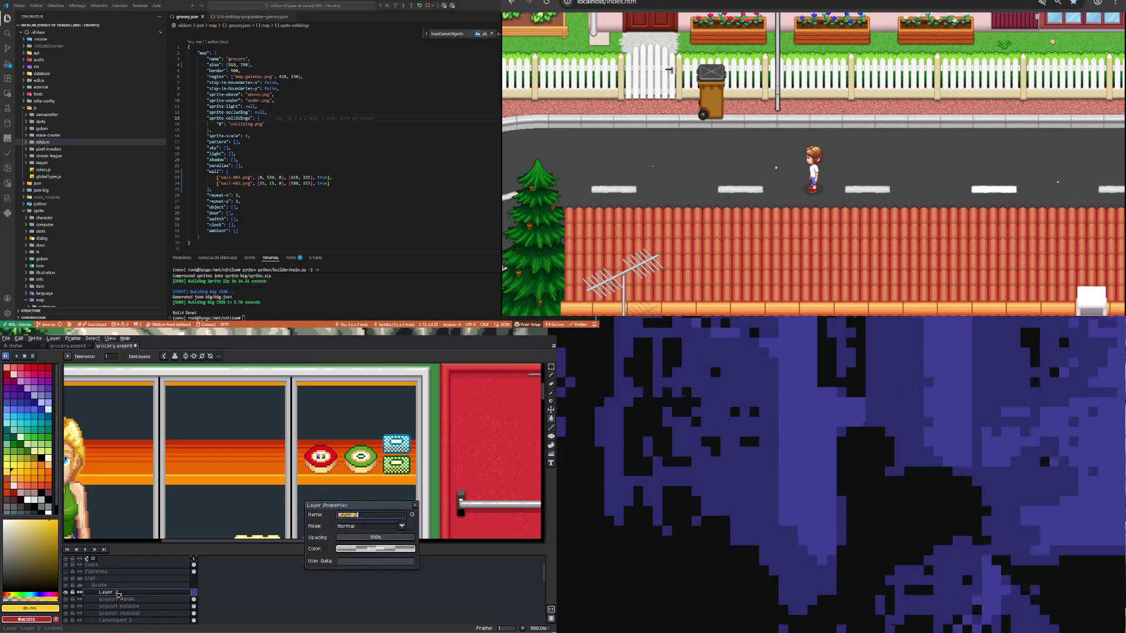
{"action": "type", "text": "boeuf"}
{"action": "key", "text": "Return"}
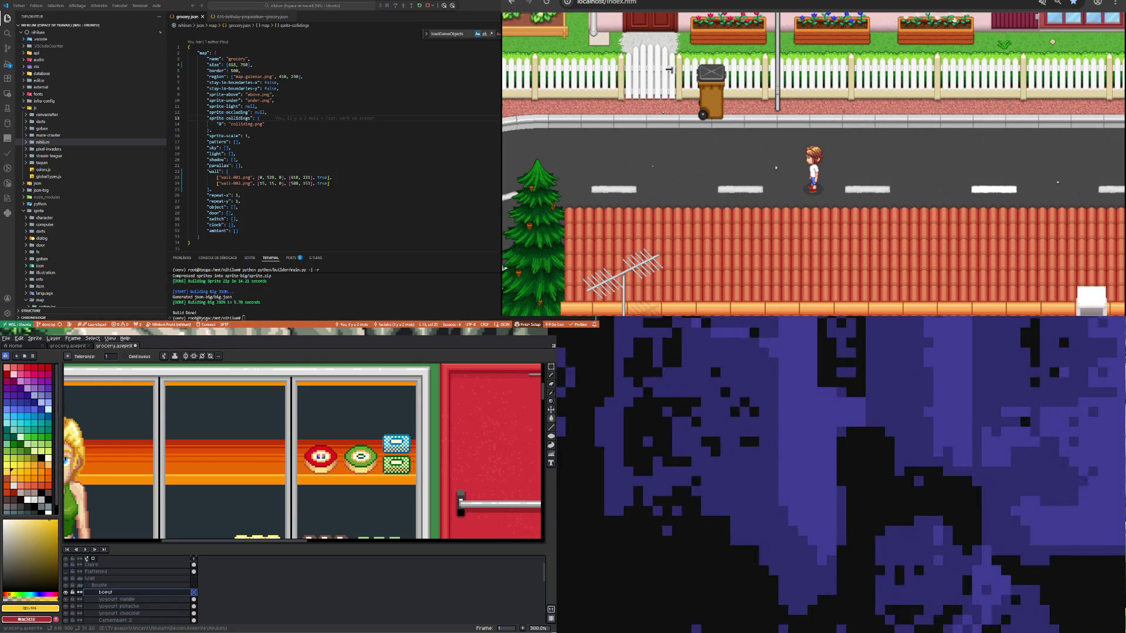
{"action": "scroll", "coordinate": [310, 472], "scroll_direction": "down", "scroll_amount": 3}
{"action": "scroll", "coordinate": [310, 472], "scroll_direction": "up", "scroll_amount": 2}
{"action": "scroll", "coordinate": [310, 472], "scroll_direction": "up", "scroll_amount": 1}
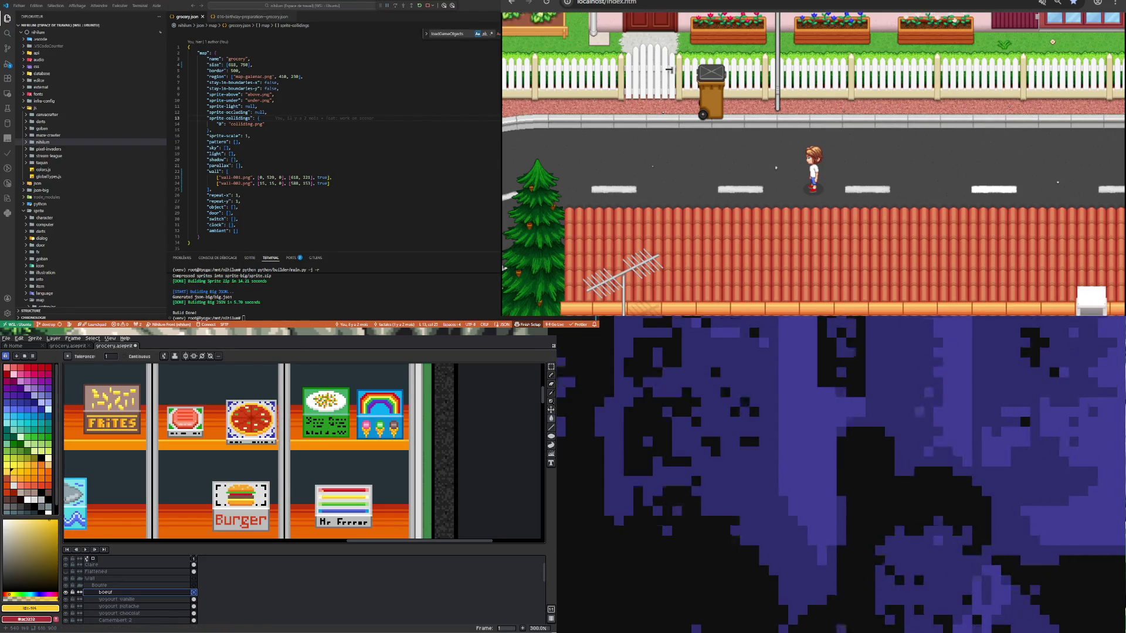
{"action": "scroll", "coordinate": [327, 507], "scroll_direction": "down", "scroll_amount": 2}
{"action": "scroll", "coordinate": [327, 508], "scroll_direction": "down", "scroll_amount": 2}
{"action": "scroll", "coordinate": [327, 508], "scroll_direction": "up", "scroll_amount": 2}
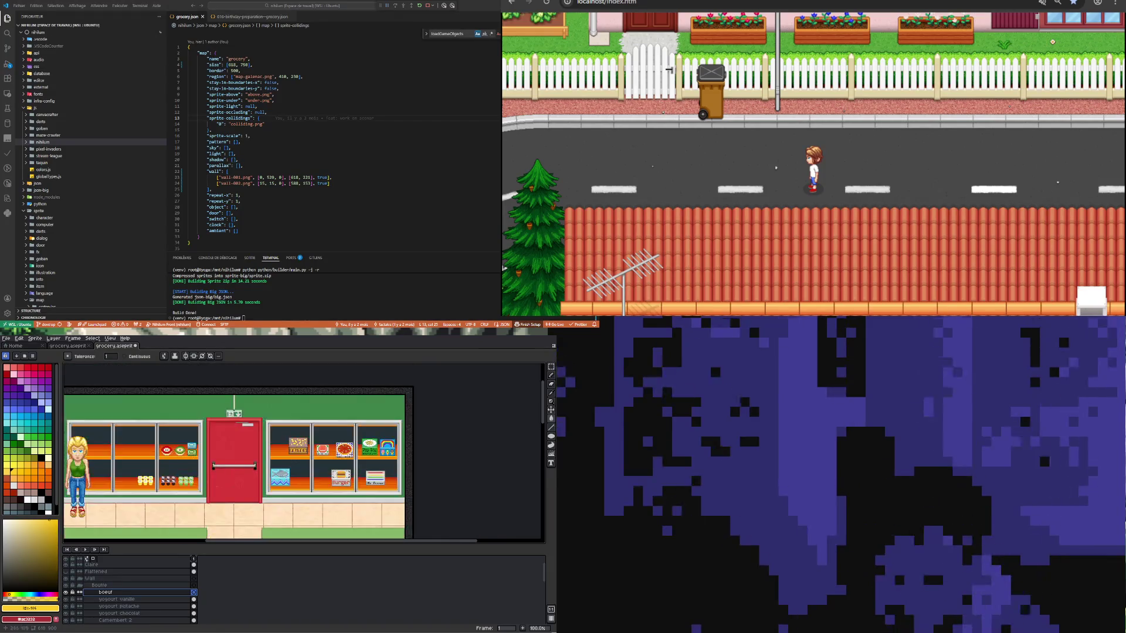
{"action": "scroll", "coordinate": [327, 508], "scroll_direction": "up", "scroll_amount": 1}
{"action": "scroll", "coordinate": [327, 508], "scroll_direction": "down", "scroll_amount": 2}
{"action": "scroll", "coordinate": [327, 508], "scroll_direction": "up", "scroll_amount": 2}
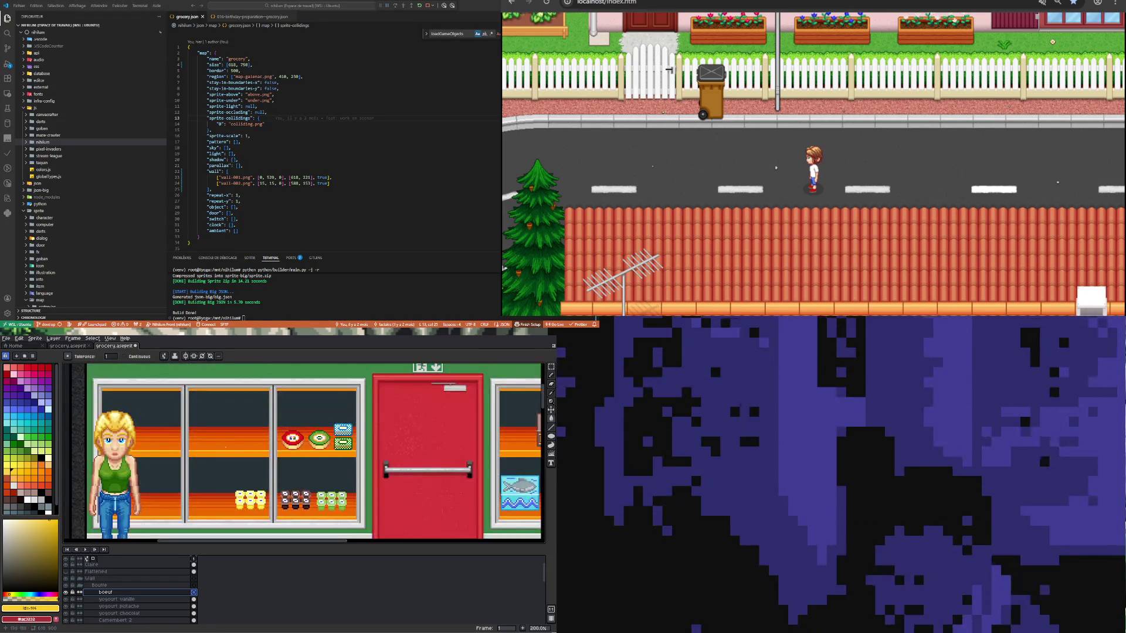
Step: Draw a white filled rectangle as the tray in the empty shelf slot
{"action": "scroll", "coordinate": [253, 444], "scroll_direction": "up", "scroll_amount": 1}
{"action": "scroll", "coordinate": [253, 443], "scroll_direction": "up", "scroll_amount": 1}
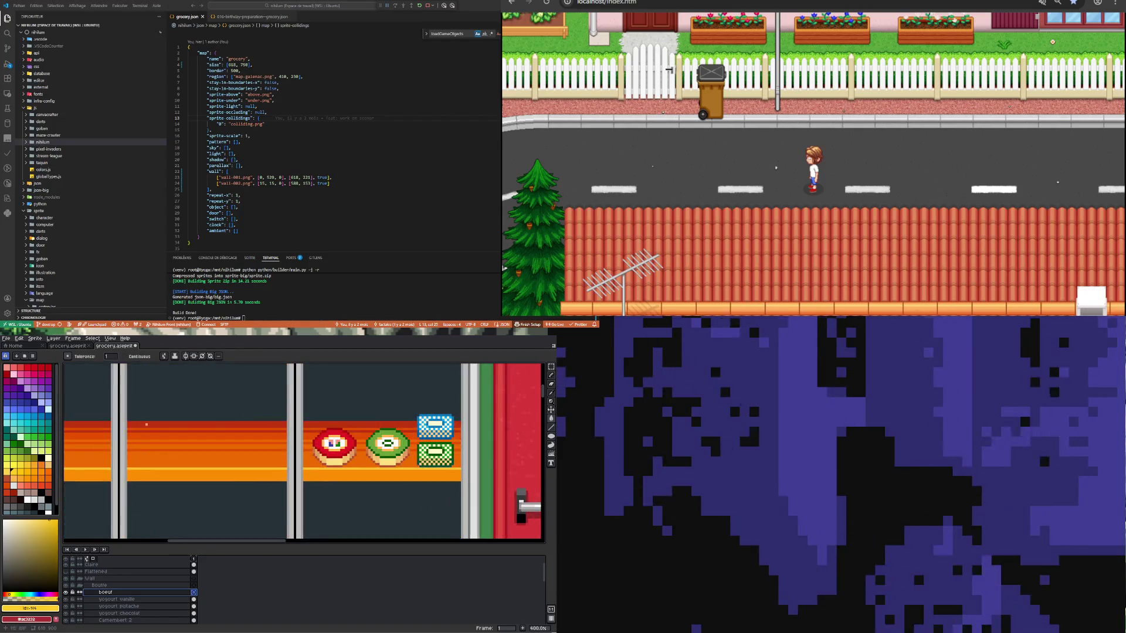
{"action": "left_click", "coordinate": [28, 500]}
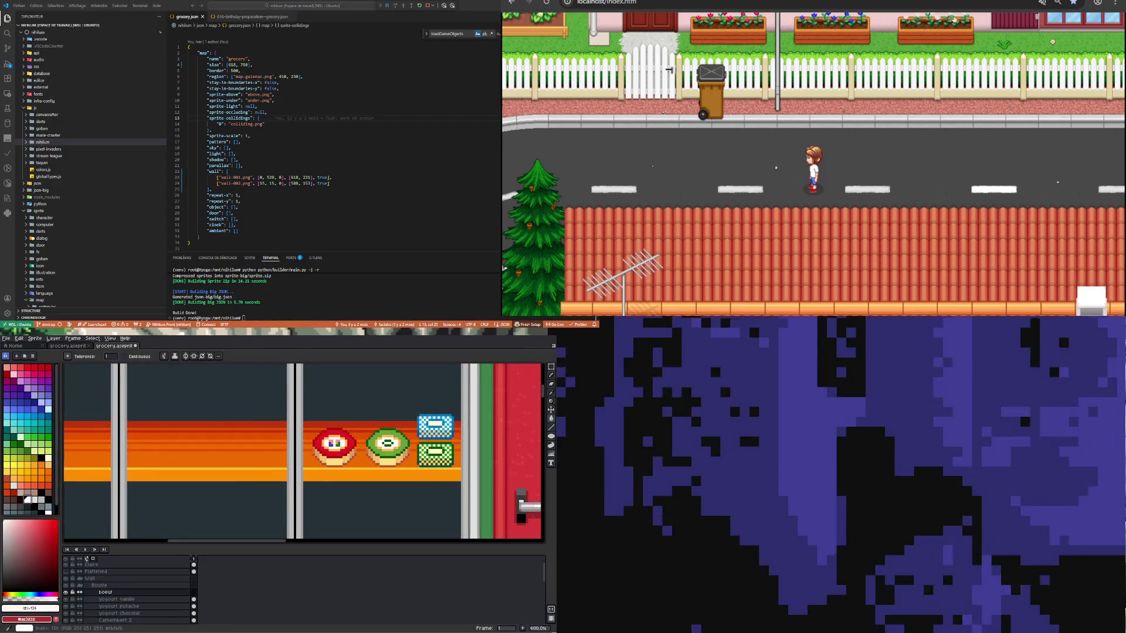
{"action": "left_click", "coordinate": [551, 436]}
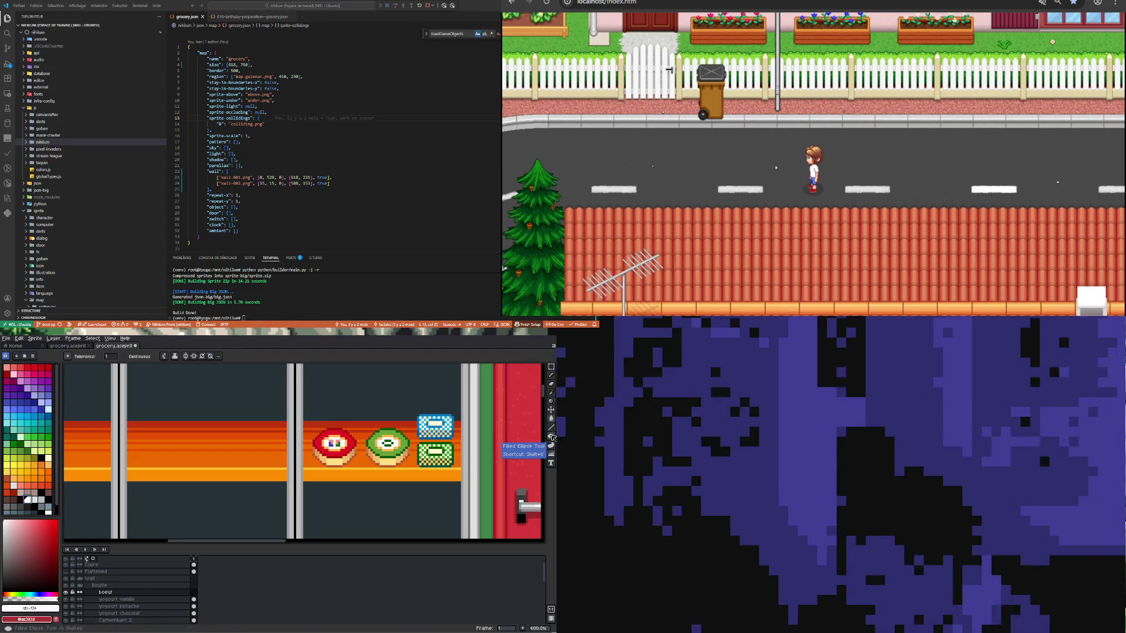
{"action": "left_click", "coordinate": [552, 368]}
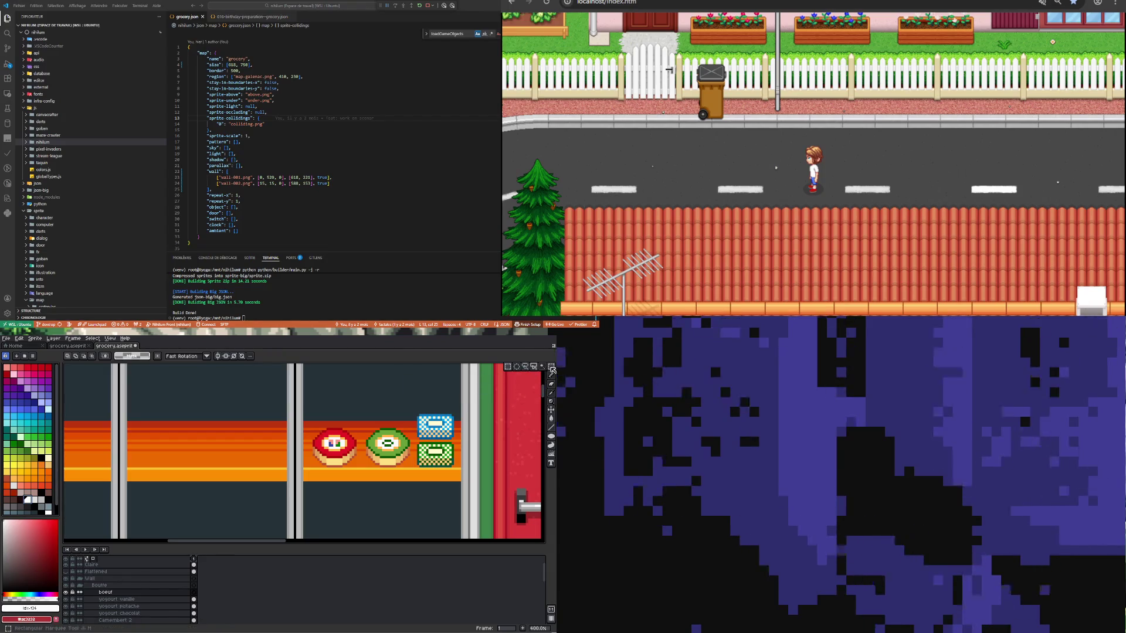
{"action": "left_click", "coordinate": [552, 437]}
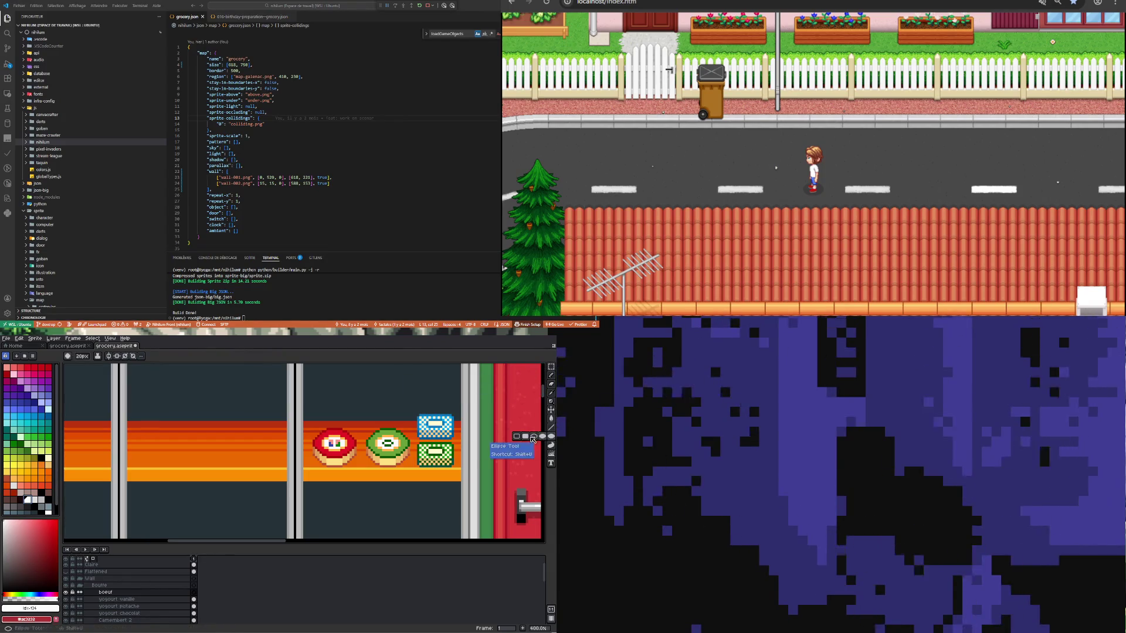
{"action": "scroll", "coordinate": [197, 432], "scroll_direction": "up", "scroll_amount": 1}
{"action": "mouse_move", "coordinate": [185, 426]}
{"action": "left_mouse_down"}
{"action": "mouse_move", "coordinate": [261, 478]}
{"action": "mouse_move", "coordinate": [275, 469]}
{"action": "mouse_move", "coordinate": [265, 468]}
{"action": "left_mouse_up"}
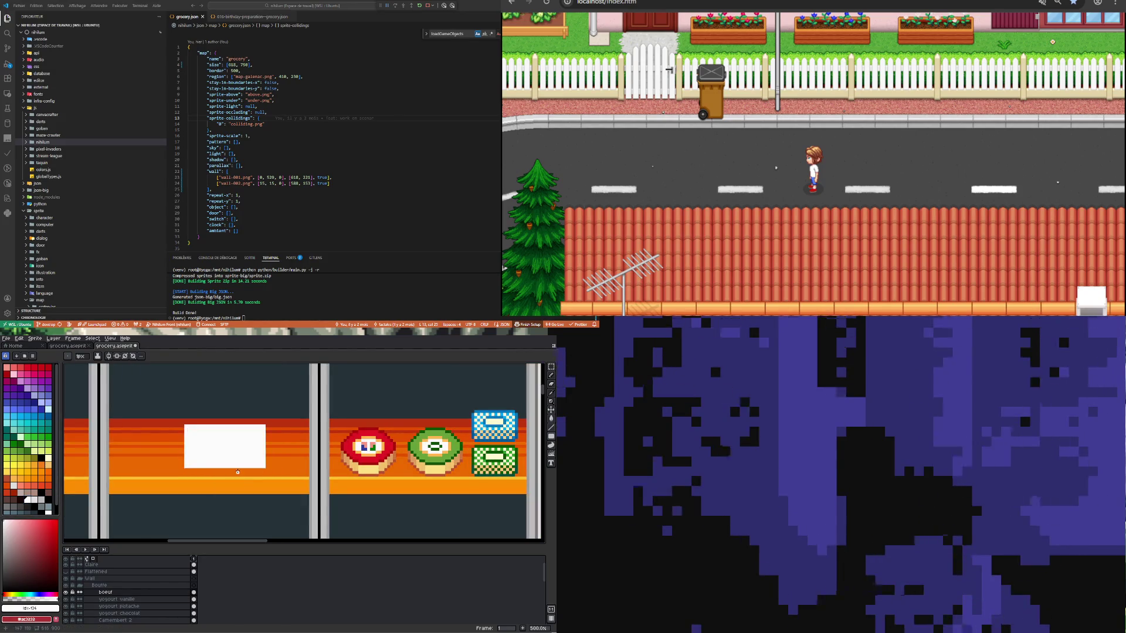
Step: Add a grey strip along the tray's bottom, then pick red
{"action": "scroll", "coordinate": [215, 474], "scroll_direction": "up", "scroll_amount": 1}
{"action": "left_click", "coordinate": [45, 501]}
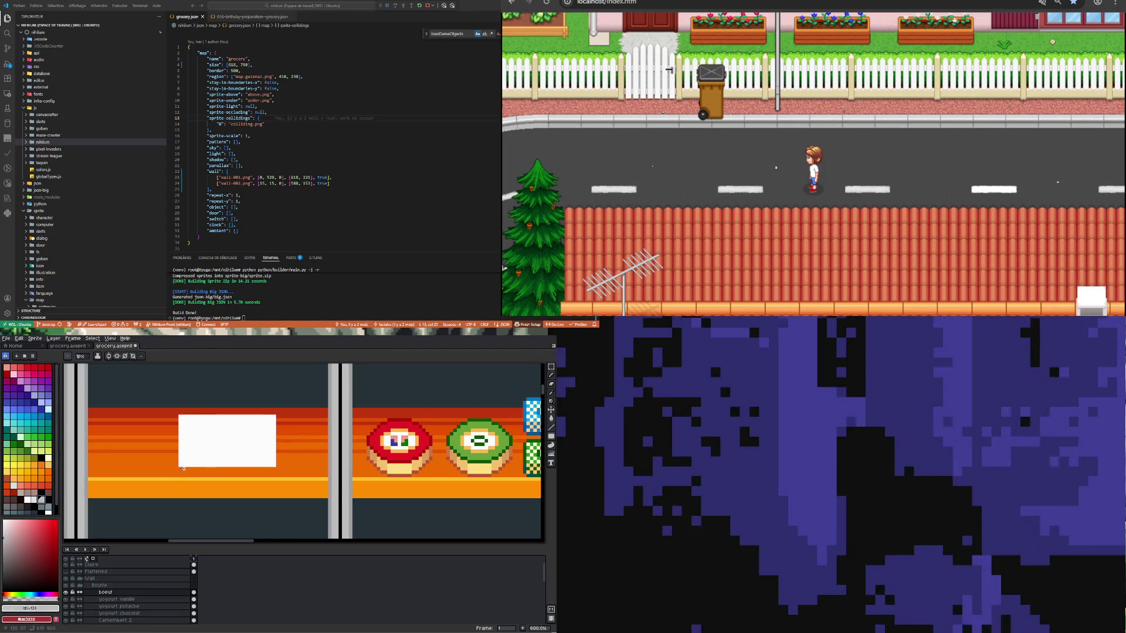
{"action": "left_click_drag", "start_coordinate": [180, 468], "coordinate": [272, 480]}
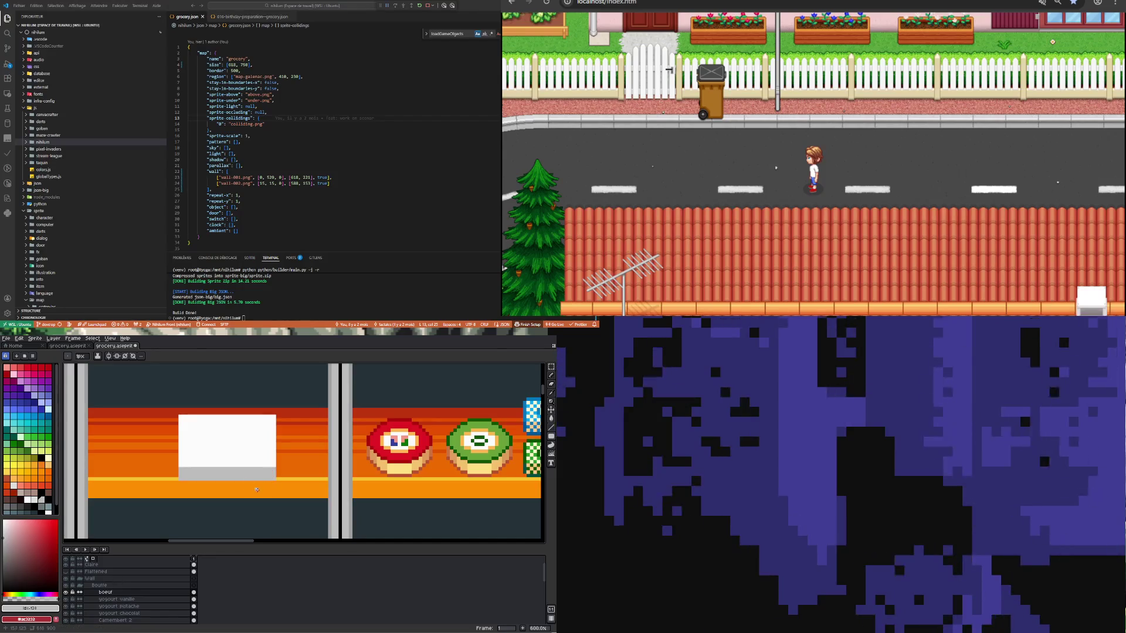
{"action": "scroll", "coordinate": [235, 467], "scroll_direction": "up", "scroll_amount": 1}
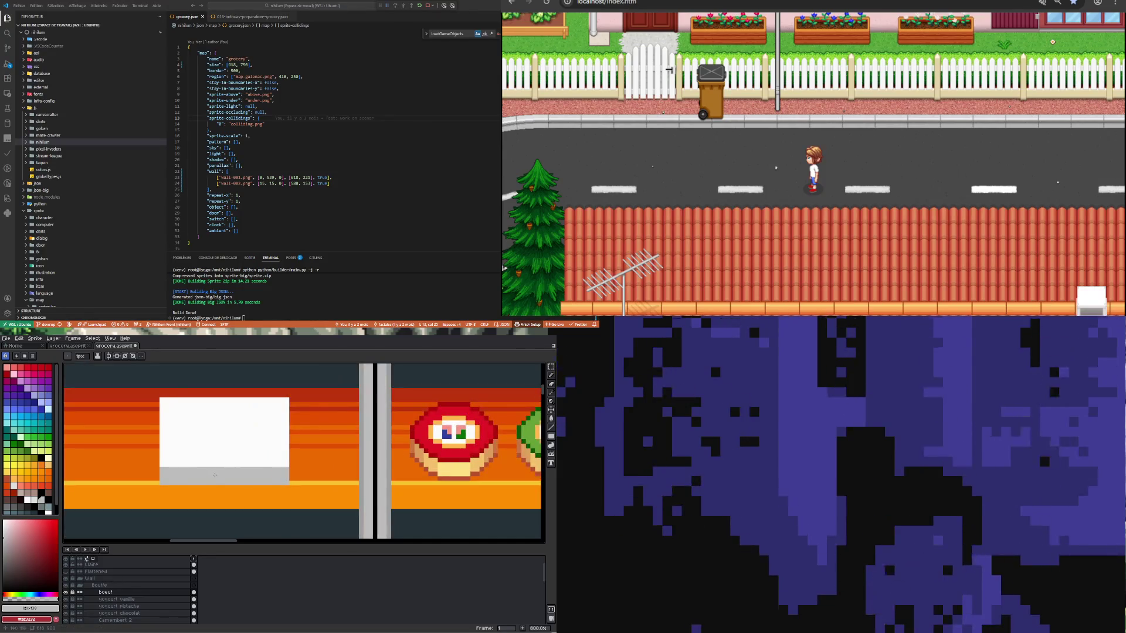
{"action": "left_click", "coordinate": [21, 371]}
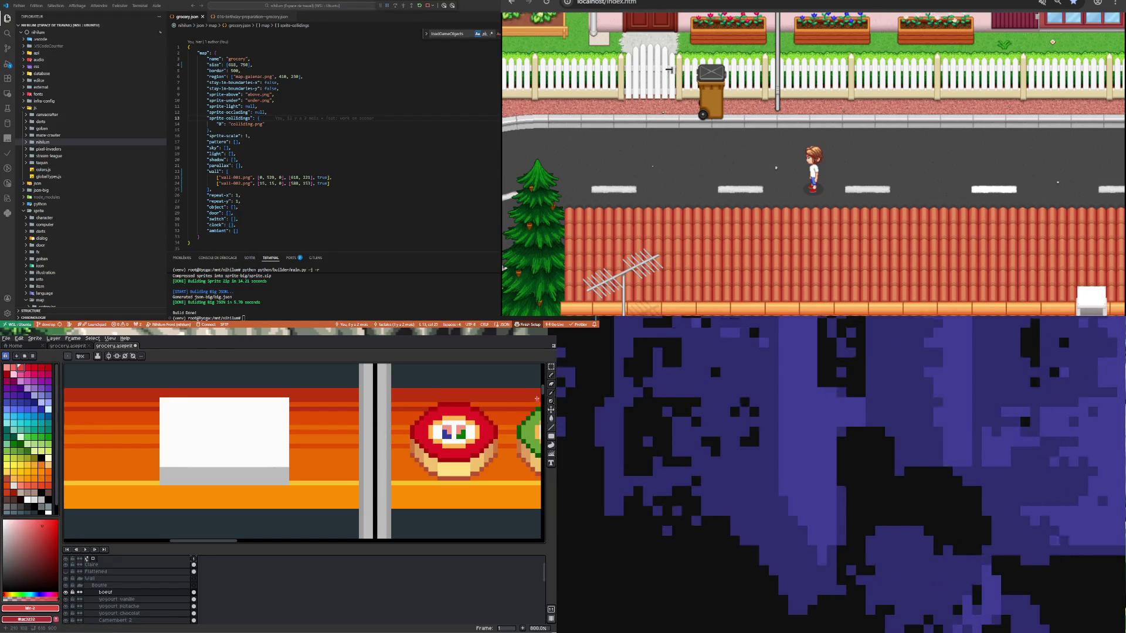
{"action": "left_click", "coordinate": [551, 437]}
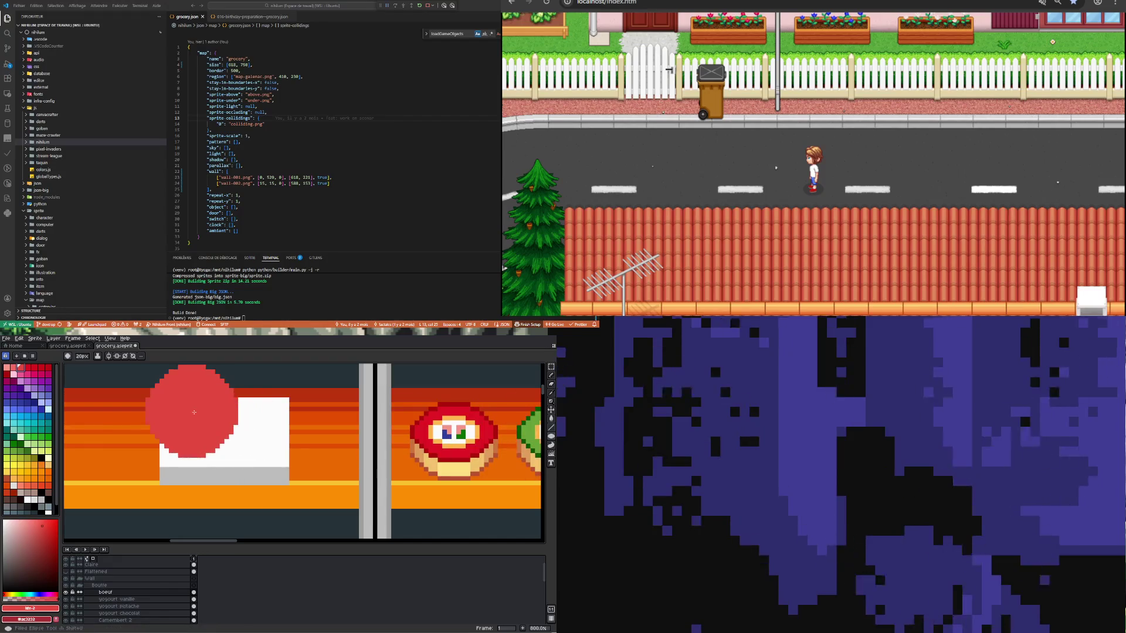
Step: Select an oval inside the tray with the Elliptical Marquee, fill it red, and deselect
{"action": "left_click", "coordinate": [549, 370]}
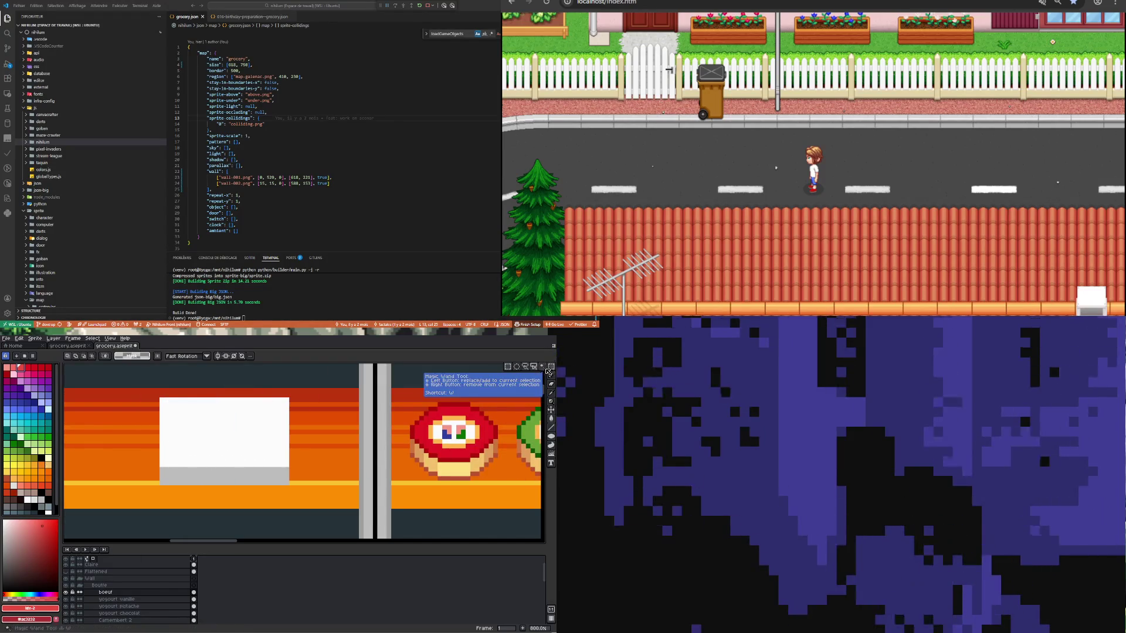
{"action": "left_click", "coordinate": [516, 366]}
{"action": "left_click_drag", "start_coordinate": [173, 407], "coordinate": [274, 451]}
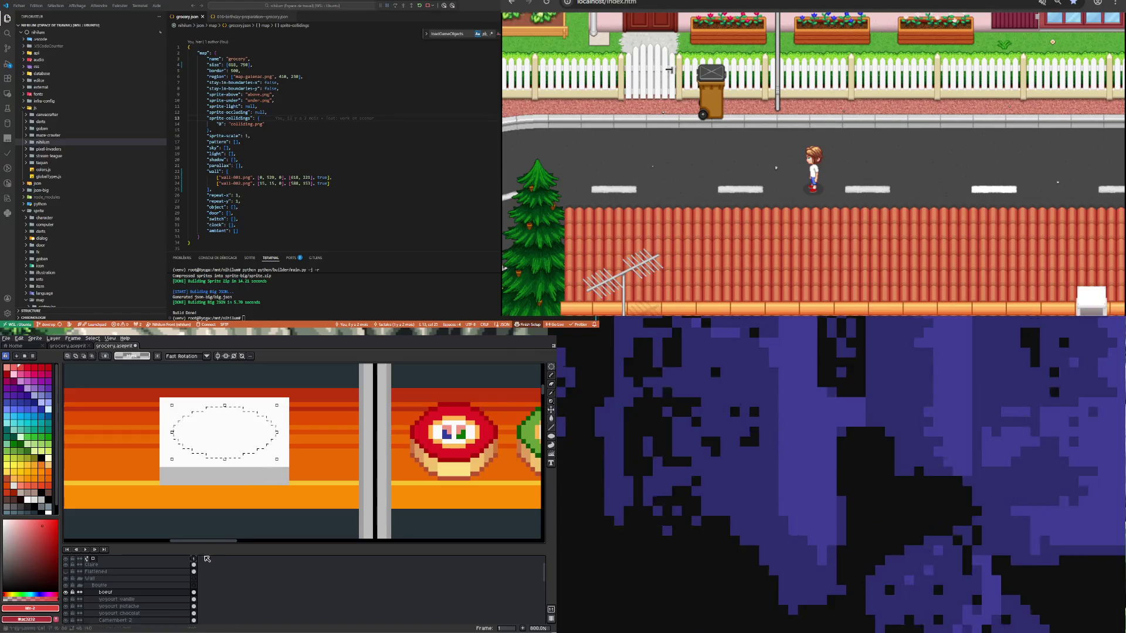
{"action": "left_click", "coordinate": [535, 419]}
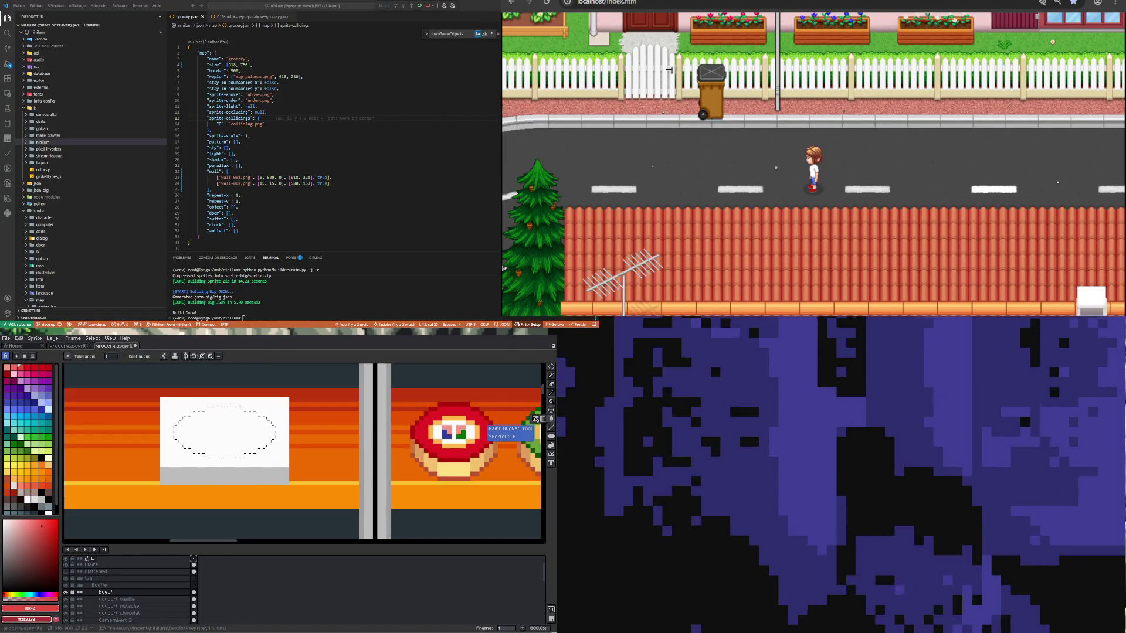
{"action": "left_click", "coordinate": [198, 445]}
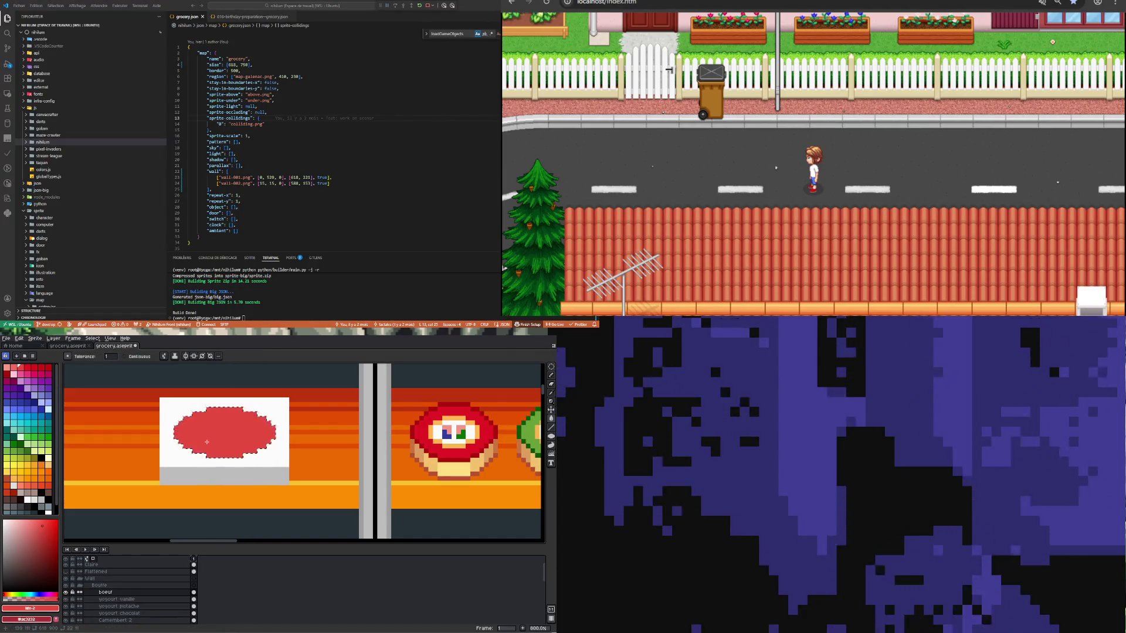
{"action": "key", "text": "ctrl+d"}
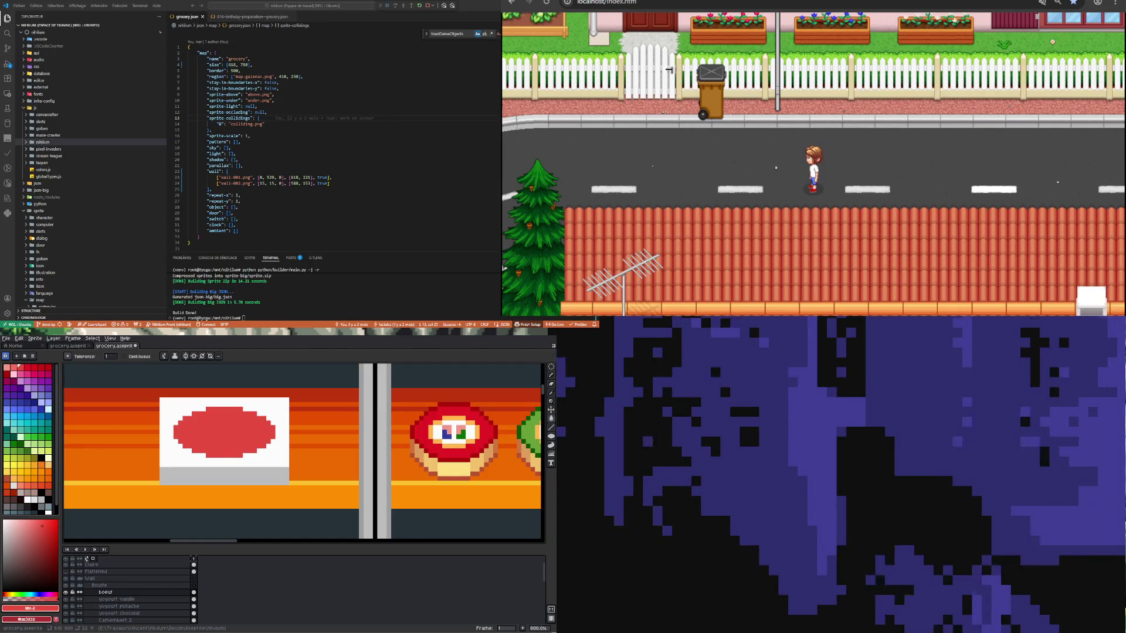
Step: Zoom in and out to inspect the red steak oval on the white tray
{"action": "scroll", "coordinate": [267, 464], "scroll_direction": "down", "scroll_amount": 2}
{"action": "scroll", "coordinate": [304, 453], "scroll_direction": "down", "scroll_amount": 5}
{"action": "scroll", "coordinate": [305, 453], "scroll_direction": "up", "scroll_amount": 2}
{"action": "scroll", "coordinate": [305, 453], "scroll_direction": "up", "scroll_amount": 1}
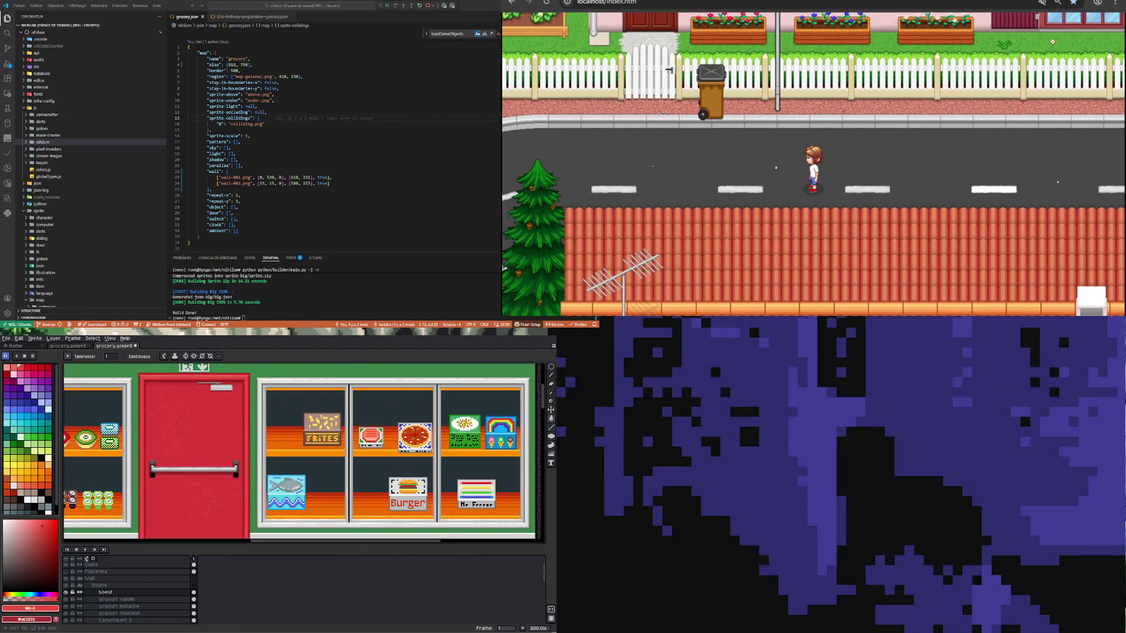
{"action": "scroll", "coordinate": [305, 463], "scroll_direction": "down", "scroll_amount": 1}
{"action": "scroll", "coordinate": [293, 457], "scroll_direction": "up", "scroll_amount": 1}
{"action": "scroll", "coordinate": [281, 447], "scroll_direction": "down", "scroll_amount": 1}
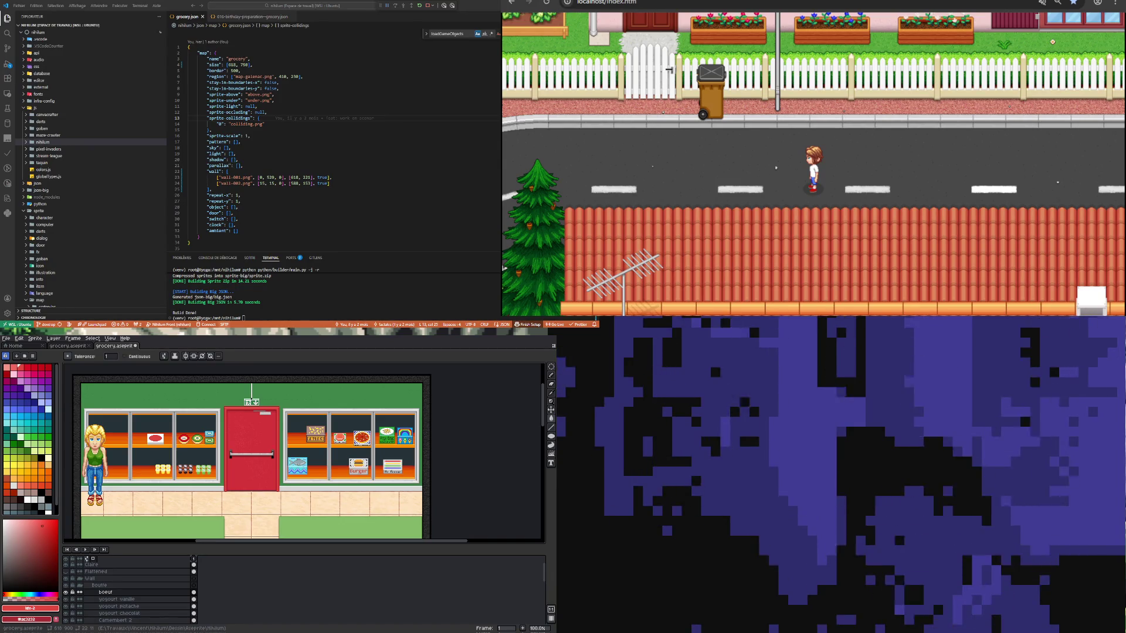
{"action": "scroll", "coordinate": [143, 438], "scroll_direction": "up", "scroll_amount": 6}
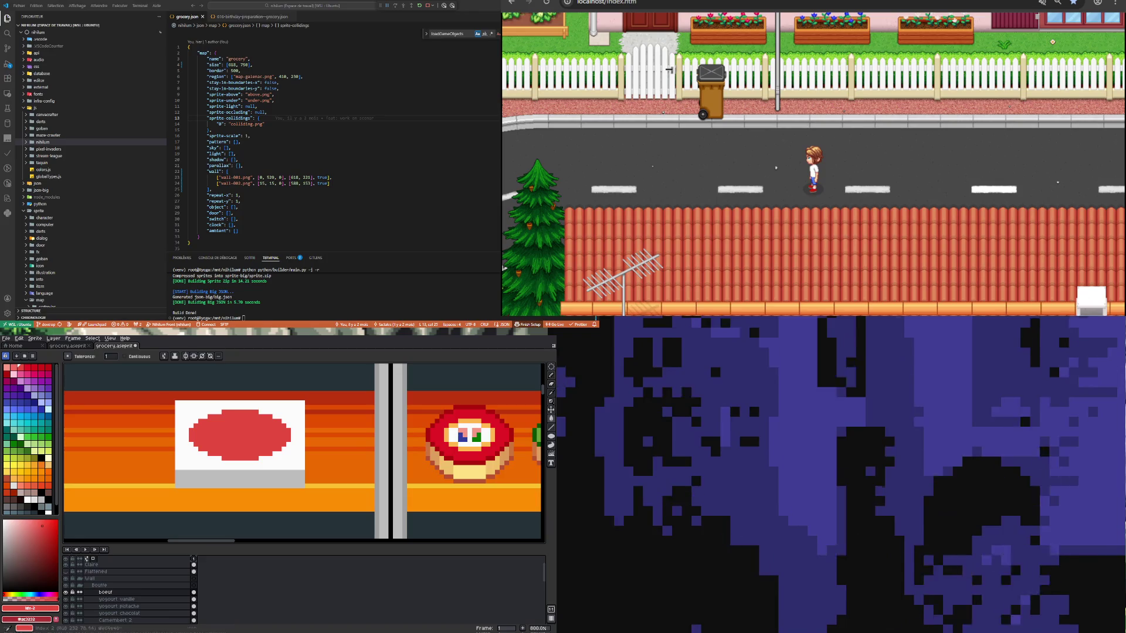
Step: With the Pencil, add red pixels along the oval's left, bottom and right edges for an irregular steak outline
{"action": "left_click", "coordinate": [550, 375]}
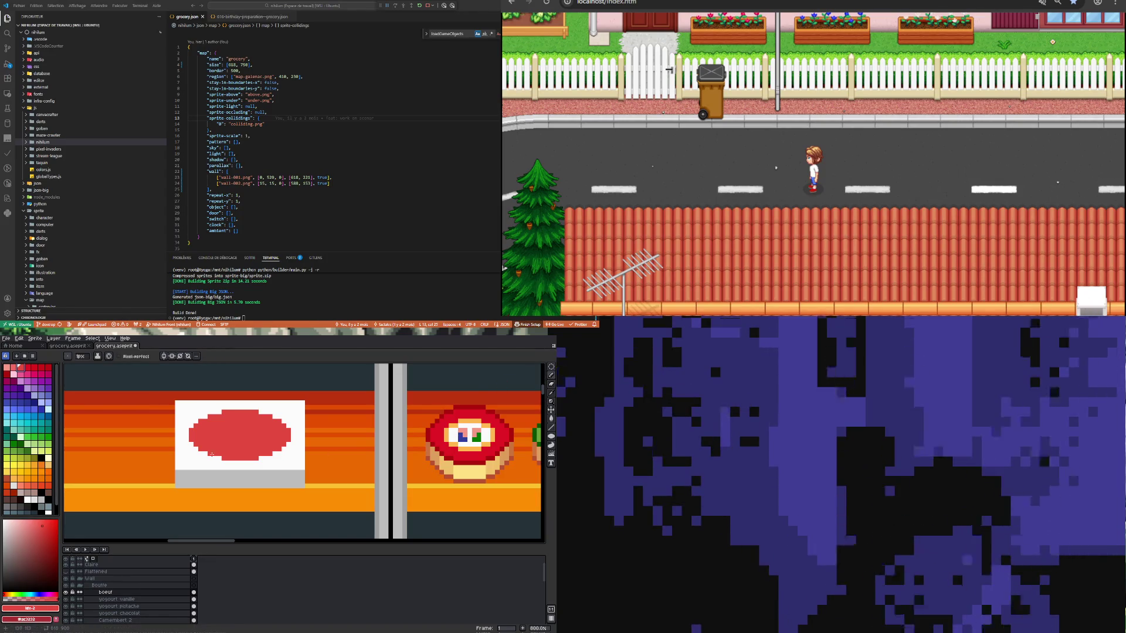
{"action": "left_click_drag", "start_coordinate": [211, 457], "coordinate": [203, 448]}
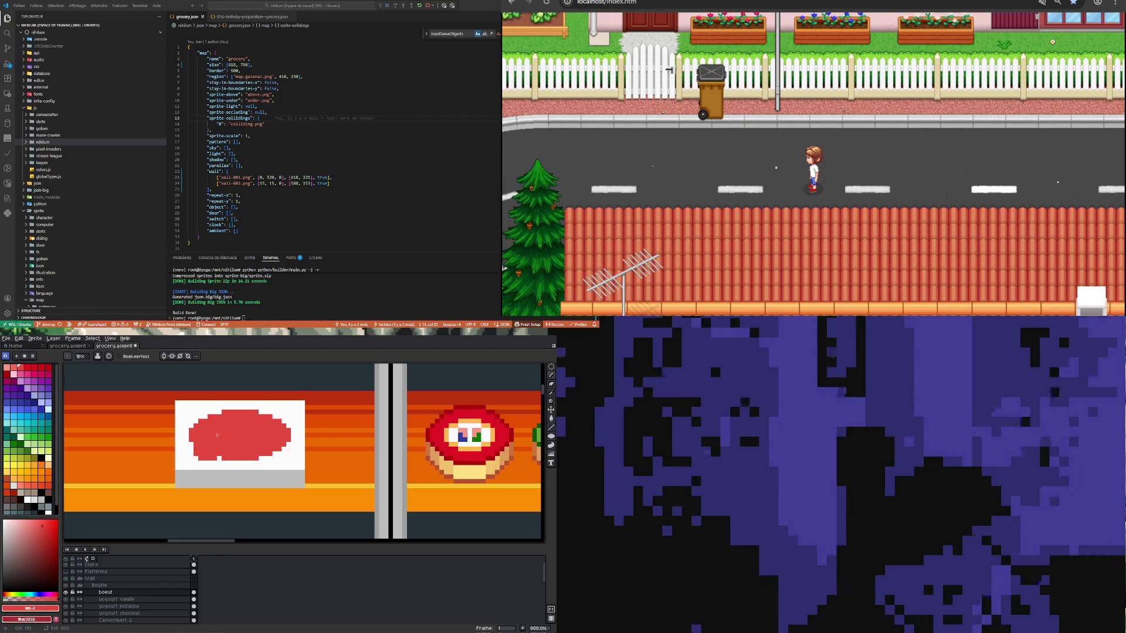
{"action": "left_click_drag", "start_coordinate": [273, 411], "coordinate": [288, 430]}
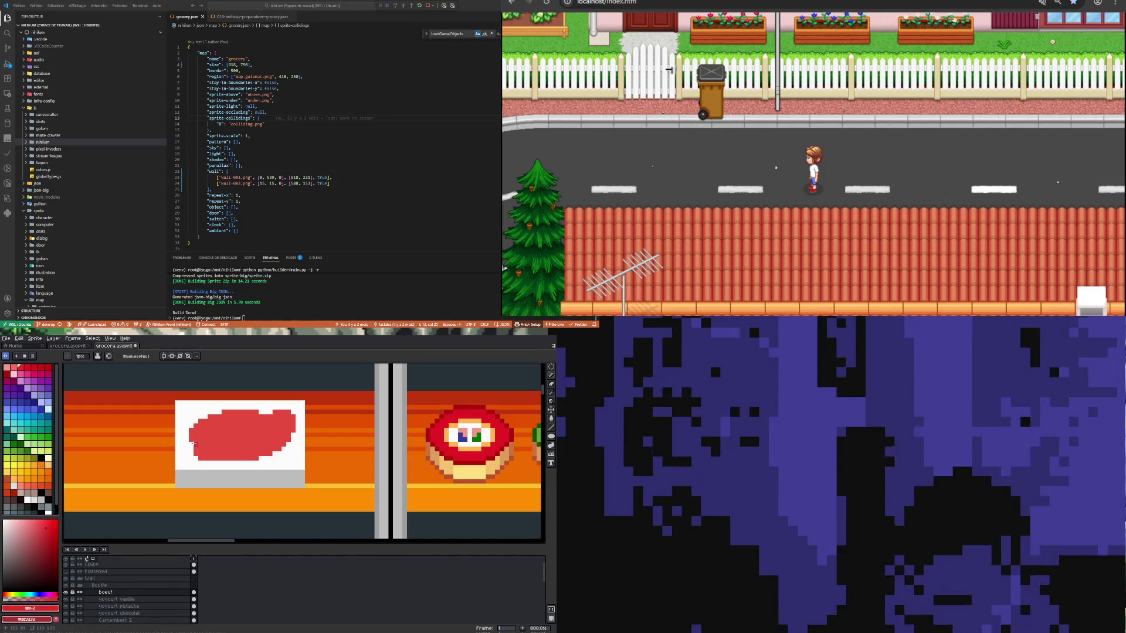
{"action": "left_click_drag", "start_coordinate": [194, 443], "coordinate": [193, 455]}
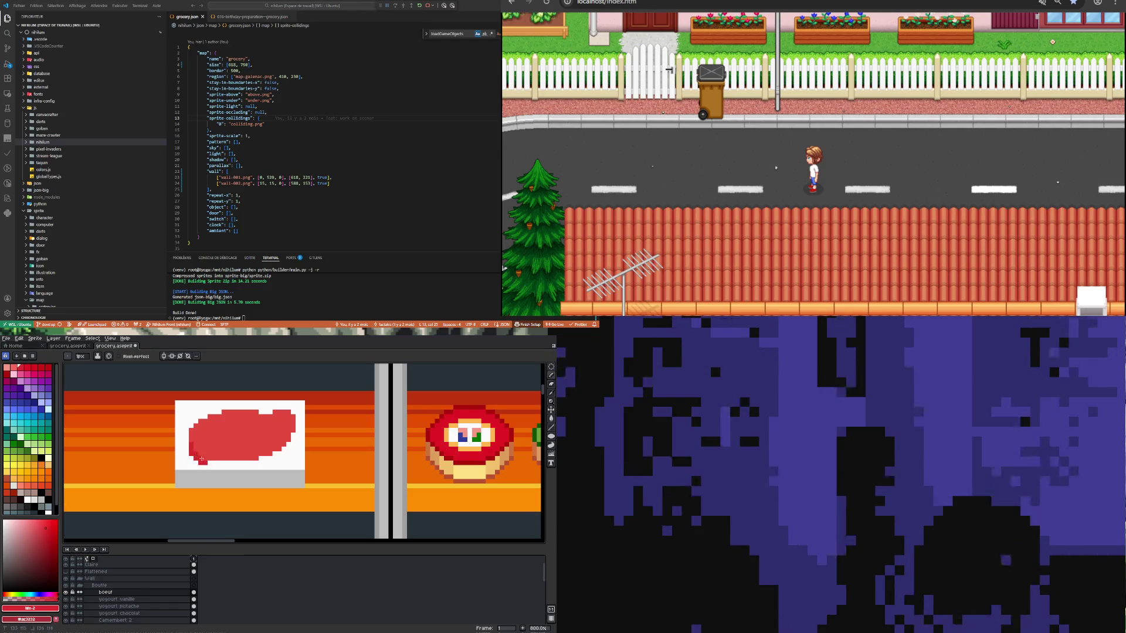
{"action": "left_click_drag", "start_coordinate": [202, 459], "coordinate": [223, 460]}
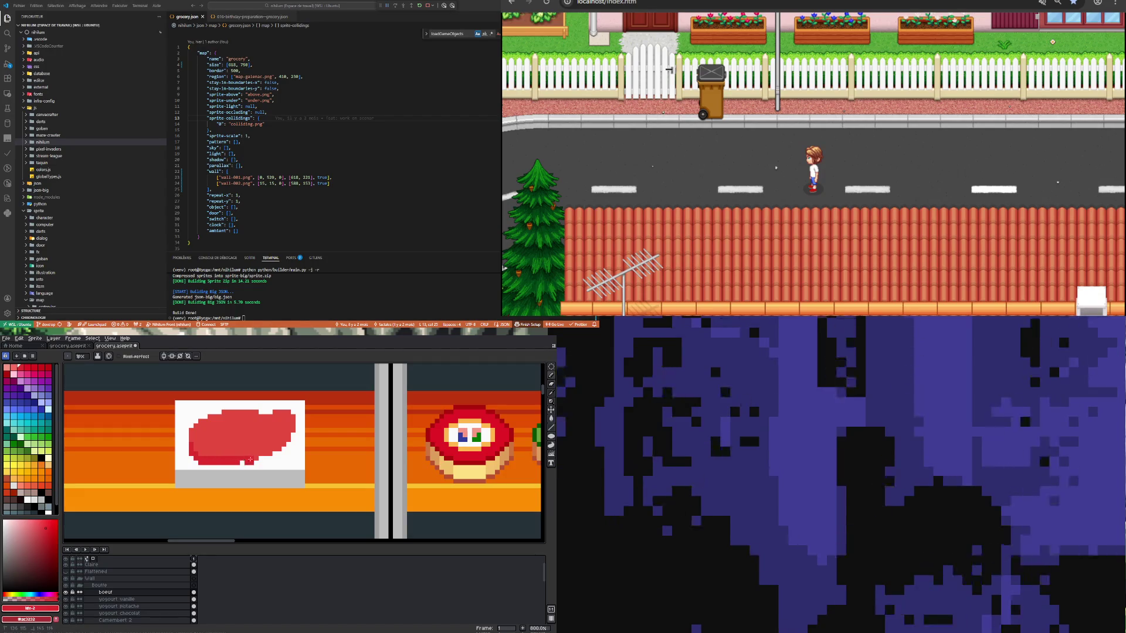
{"action": "left_click_drag", "start_coordinate": [277, 449], "coordinate": [289, 436]}
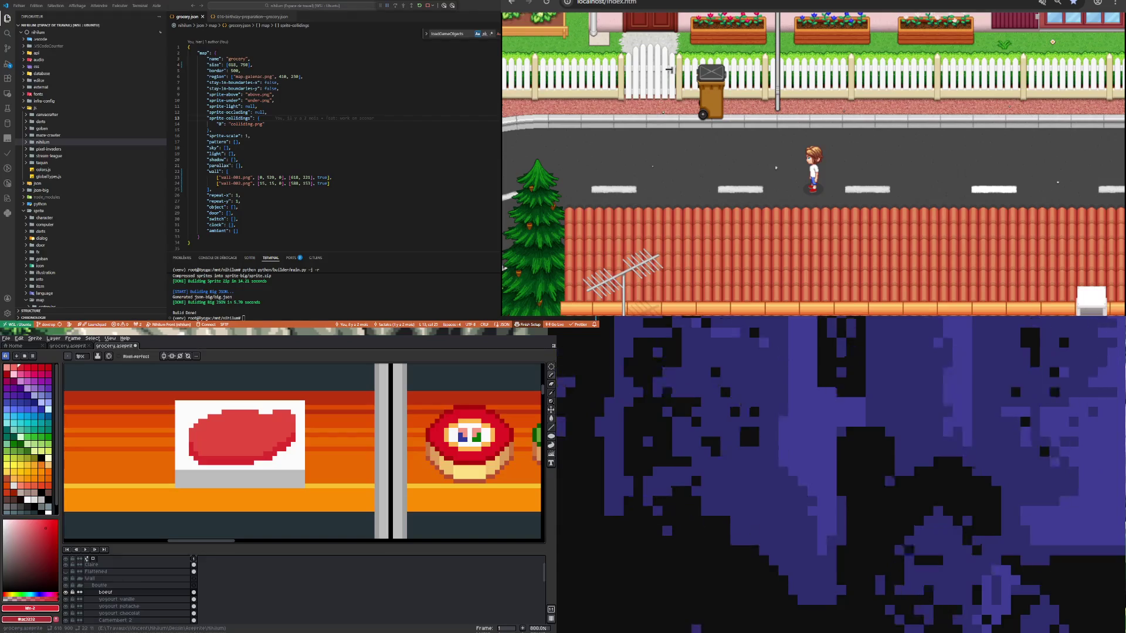
Step: Sample the meat's red, dot red pixels into the highlight stripe, then select pale pink
{"action": "left_click", "coordinate": [279, 485]}
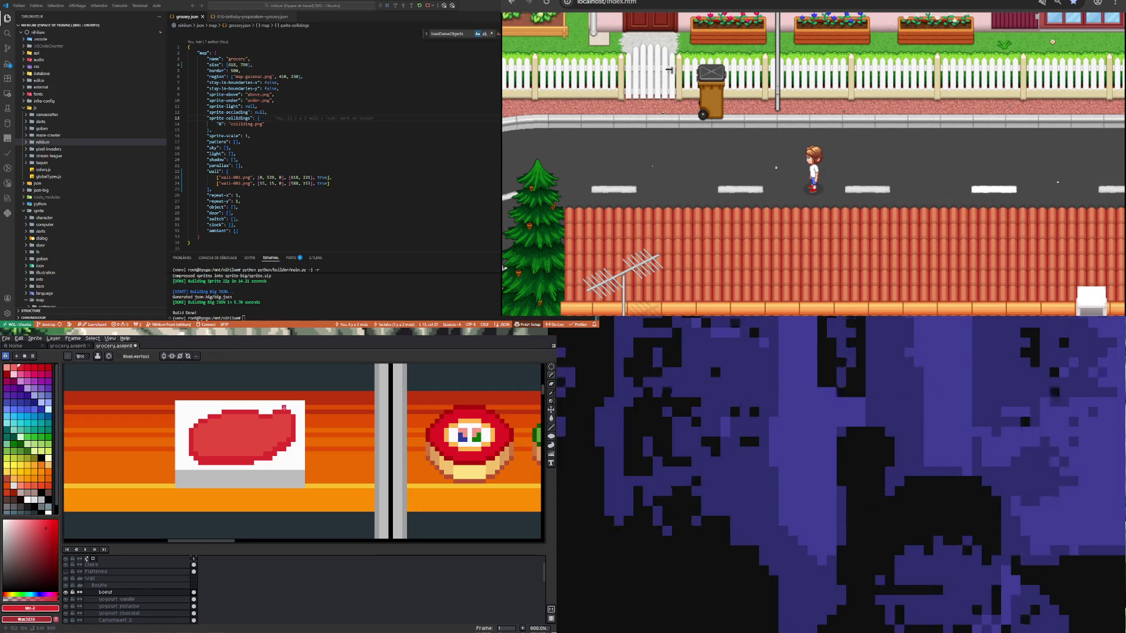
{"action": "left_click", "coordinate": [15, 366]}
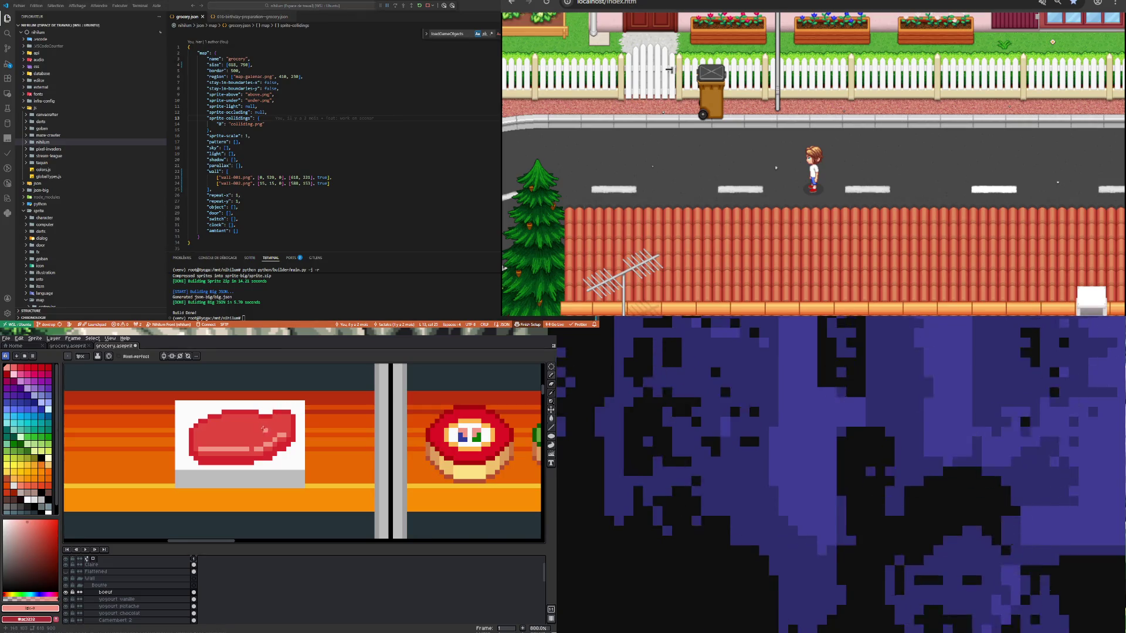
{"action": "left_click", "coordinate": [249, 436], "text": "alt"}
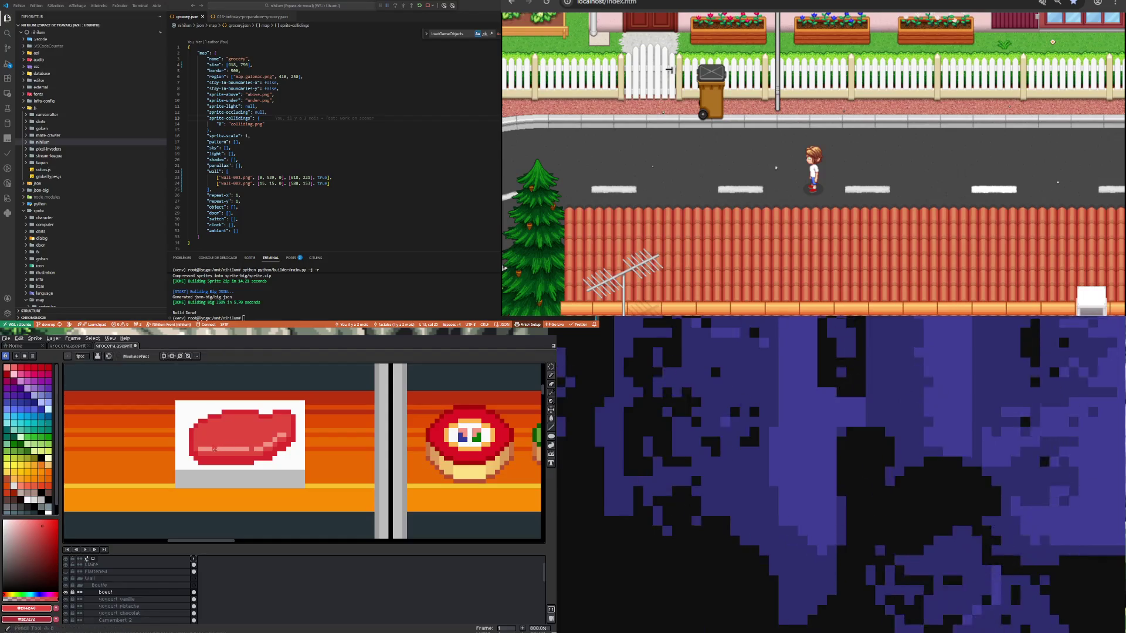
{"action": "left_click", "coordinate": [214, 450]}
{"action": "left_click", "coordinate": [223, 449]}
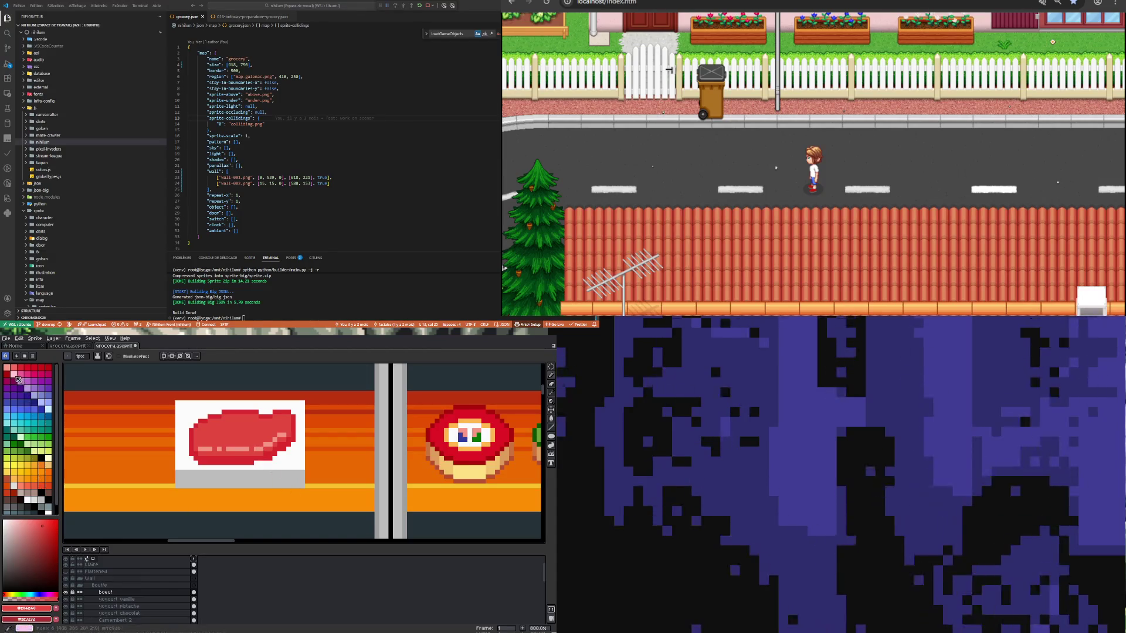
{"action": "left_click", "coordinate": [9, 518]}
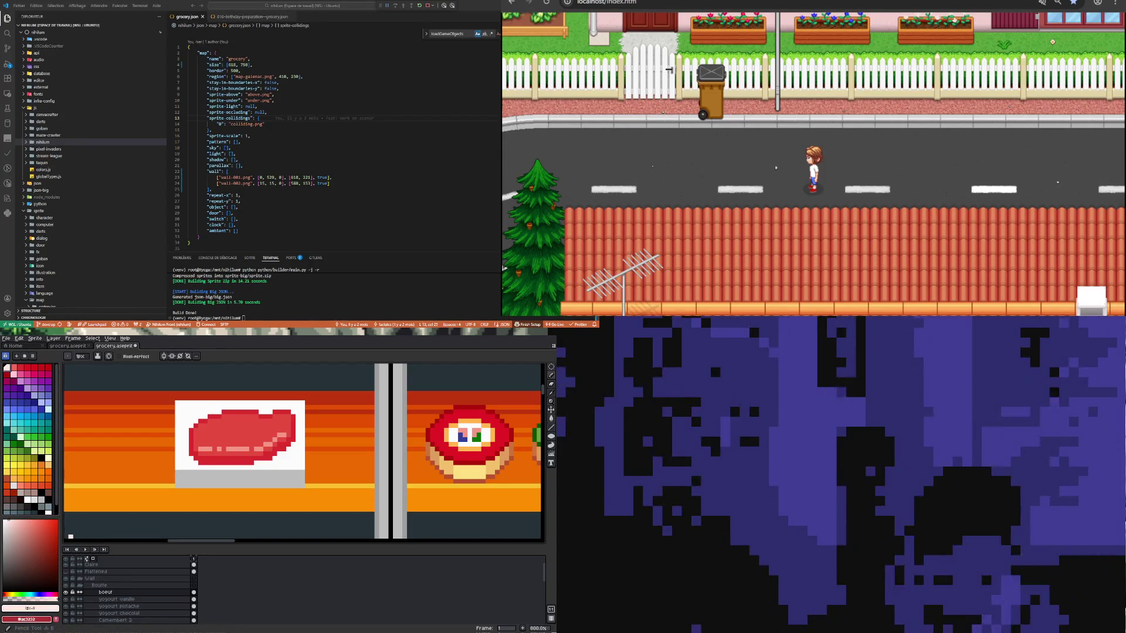
Step: Add a new layer inside the Bouffe group from the layer panel's context menu
{"action": "right_click", "coordinate": [131, 587]}
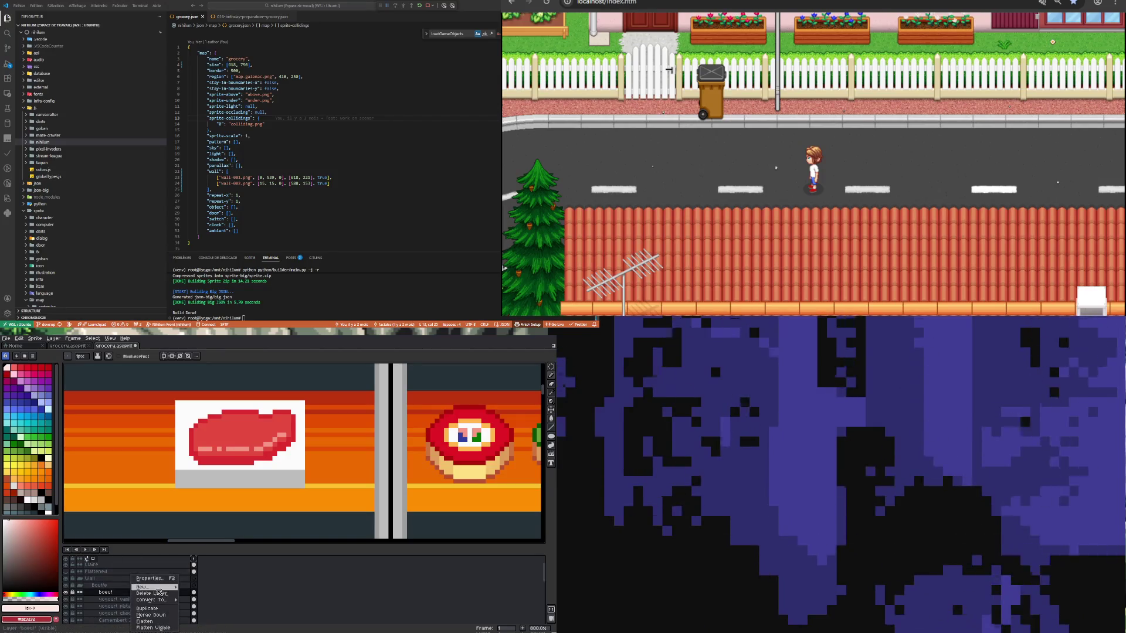
{"action": "left_click", "coordinate": [228, 592]}
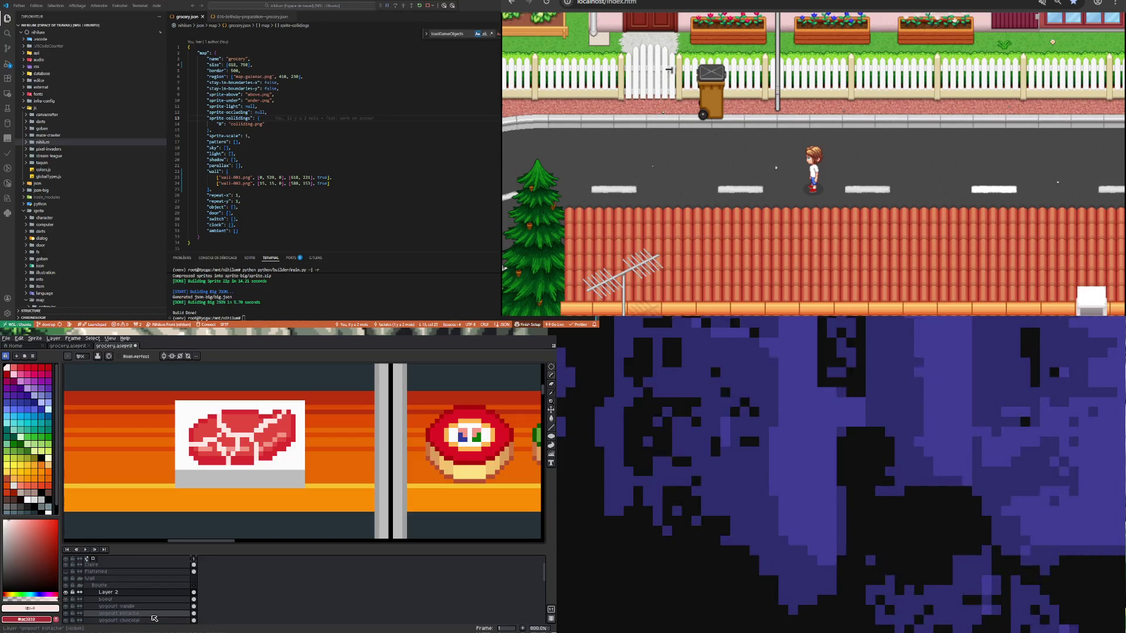
Step: Open Layer 2's properties and set its blend mode to Overlay
{"action": "double_click", "coordinate": [179, 597]}
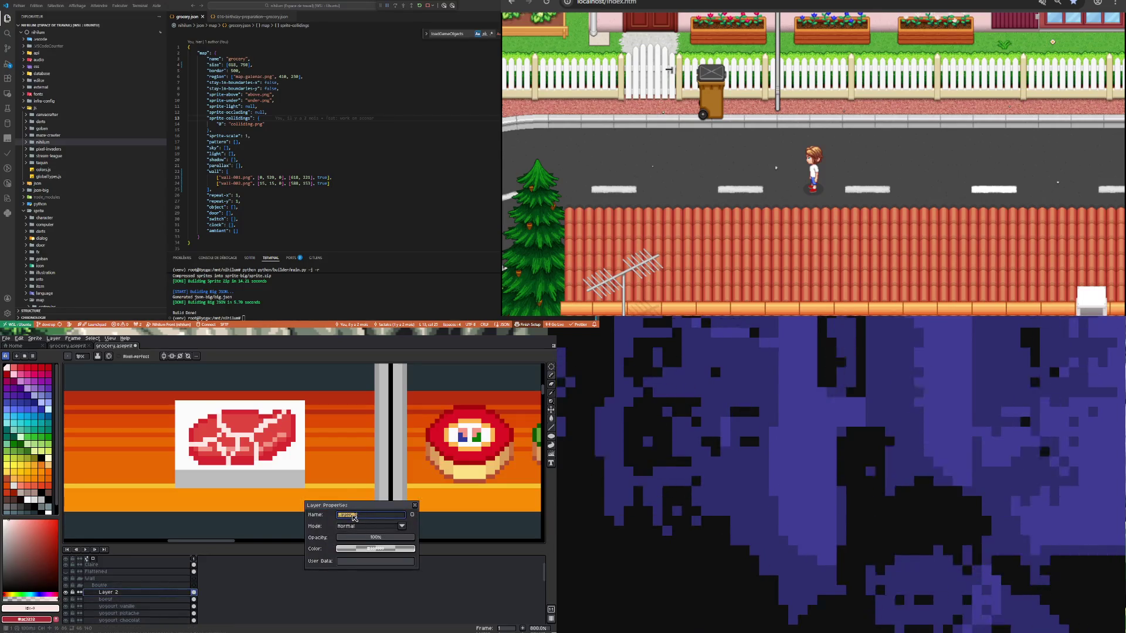
{"action": "left_click", "coordinate": [391, 526]}
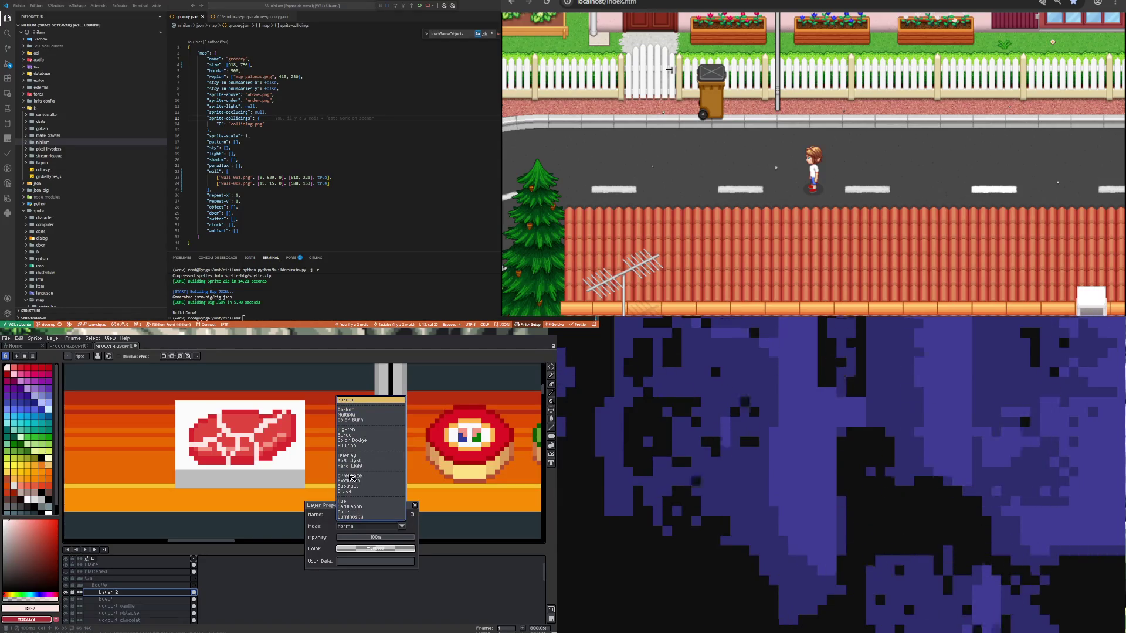
{"action": "left_click", "coordinate": [353, 456]}
{"action": "scroll", "coordinate": [272, 450], "scroll_direction": "down", "scroll_amount": 2}
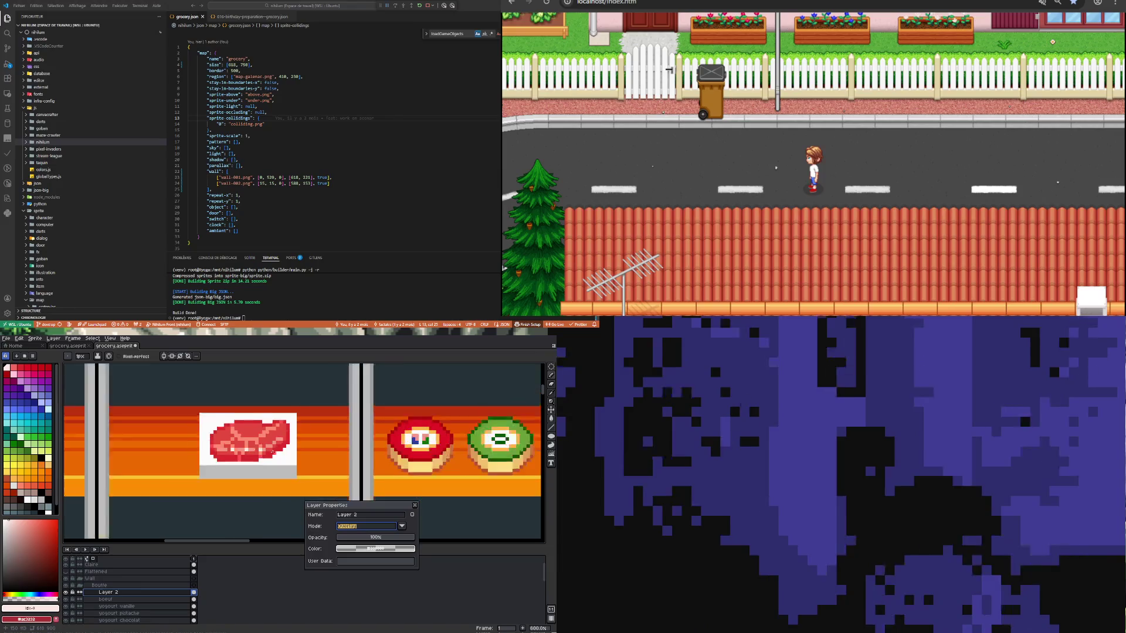
{"action": "scroll", "coordinate": [248, 432], "scroll_direction": "up", "scroll_amount": 4}
{"action": "scroll", "coordinate": [248, 432], "scroll_direction": "down", "scroll_amount": 5}
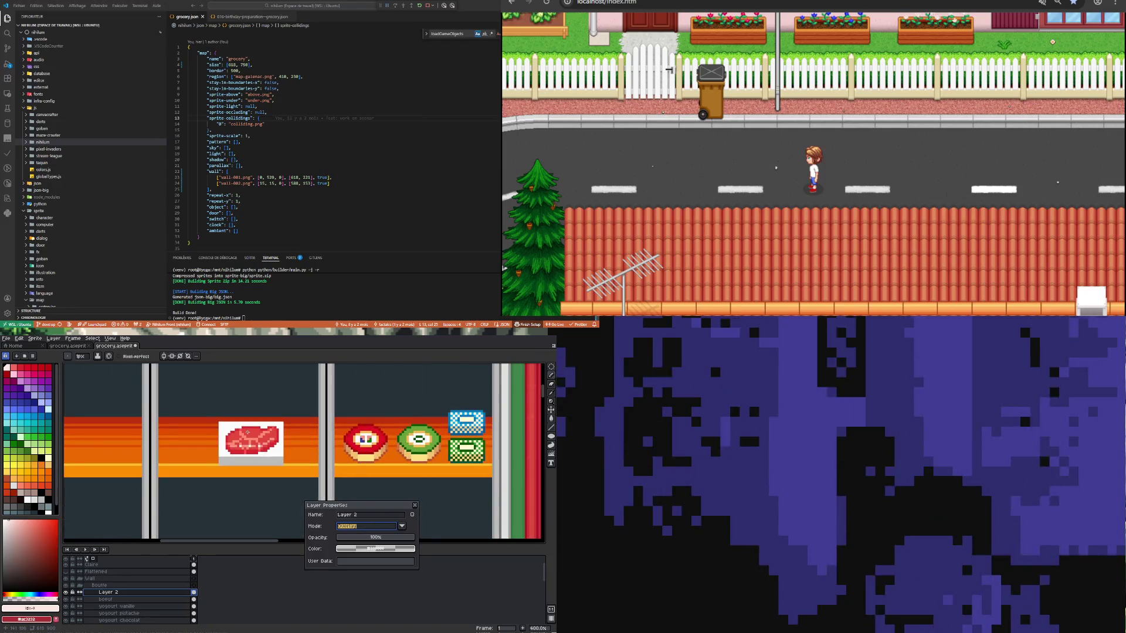
{"action": "scroll", "coordinate": [247, 432], "scroll_direction": "down", "scroll_amount": 2}
{"action": "scroll", "coordinate": [248, 432], "scroll_direction": "up", "scroll_amount": 2}
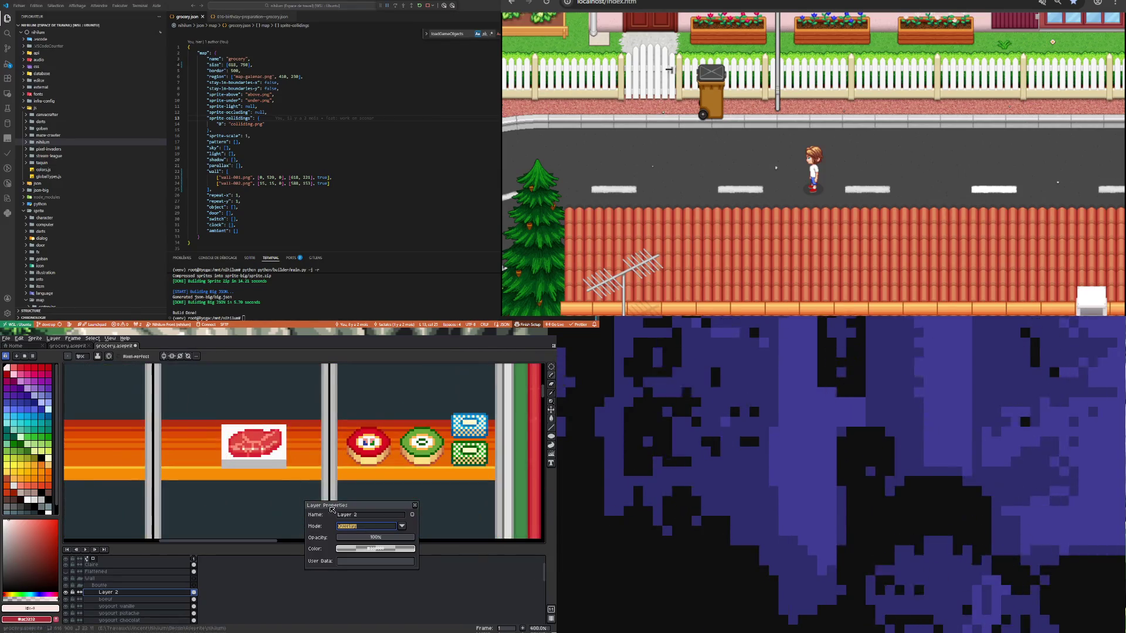
Step: Compare the Darken, Color and Luminosity modes, then settle on Overlay and close Layer Properties
{"action": "left_click", "coordinate": [364, 527]}
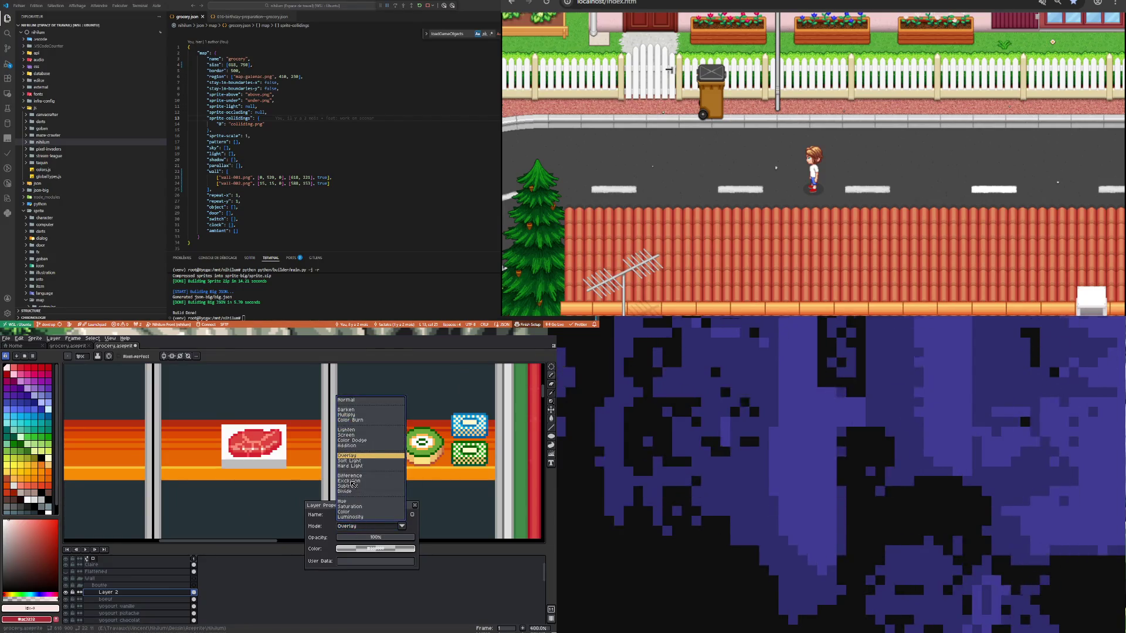
{"action": "left_click", "coordinate": [348, 410]}
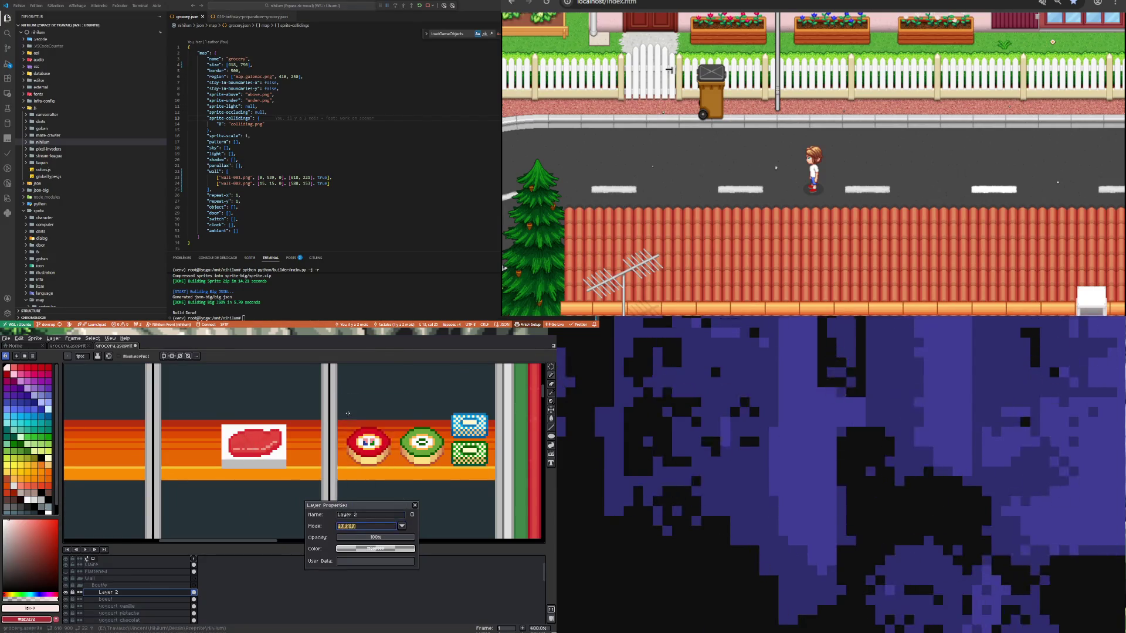
{"action": "left_click", "coordinate": [361, 527]}
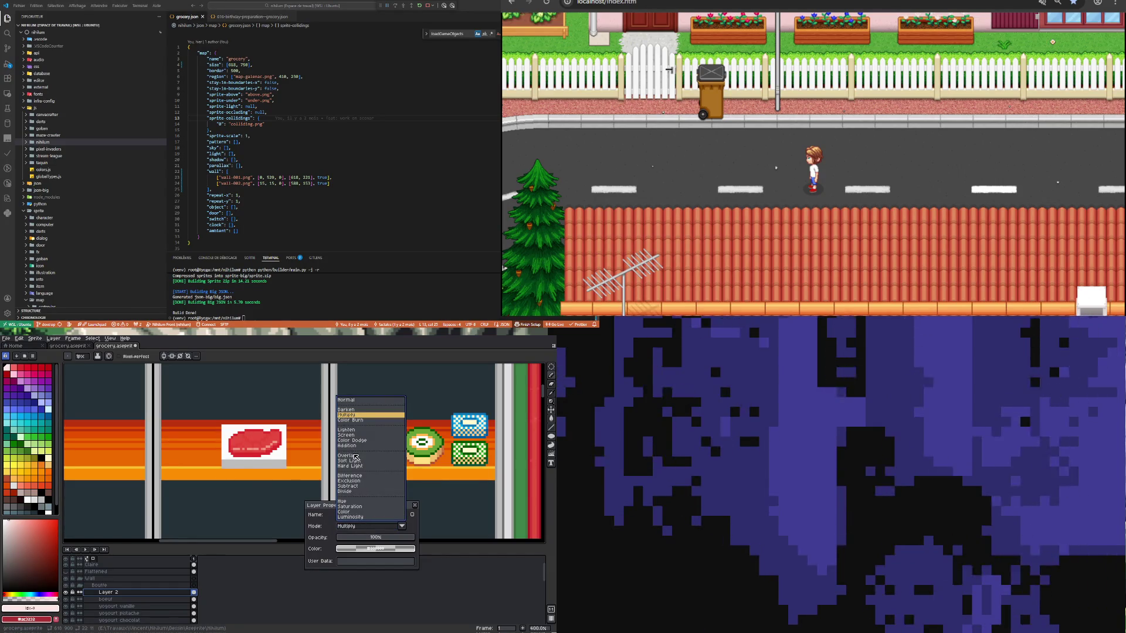
{"action": "left_click", "coordinate": [351, 512]}
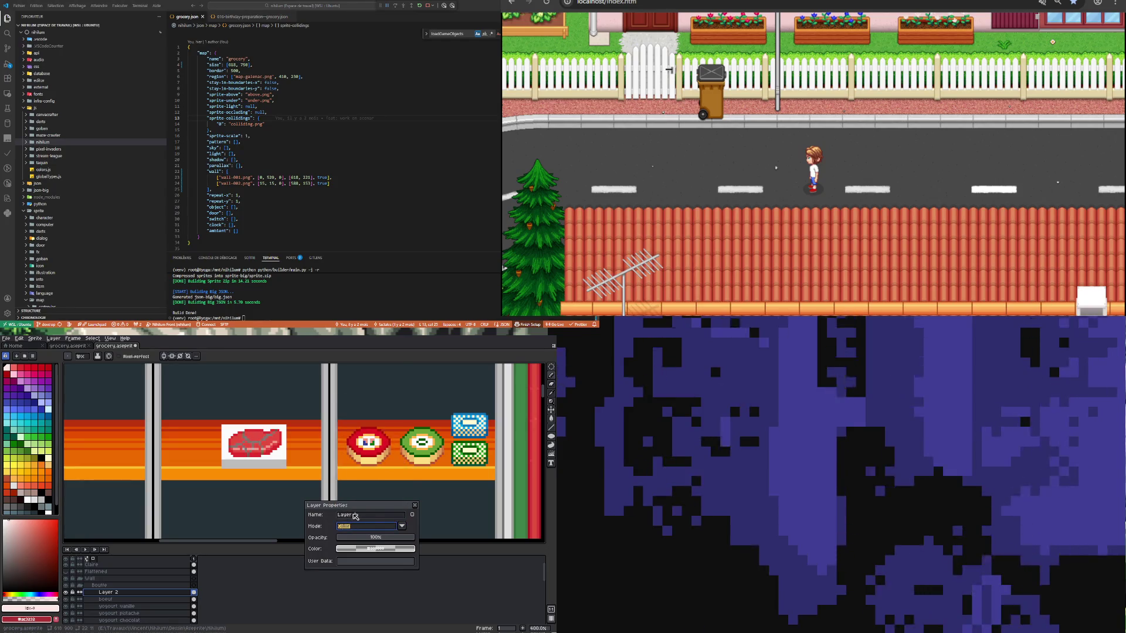
{"action": "left_click", "coordinate": [361, 527]}
{"action": "left_click", "coordinate": [359, 517]}
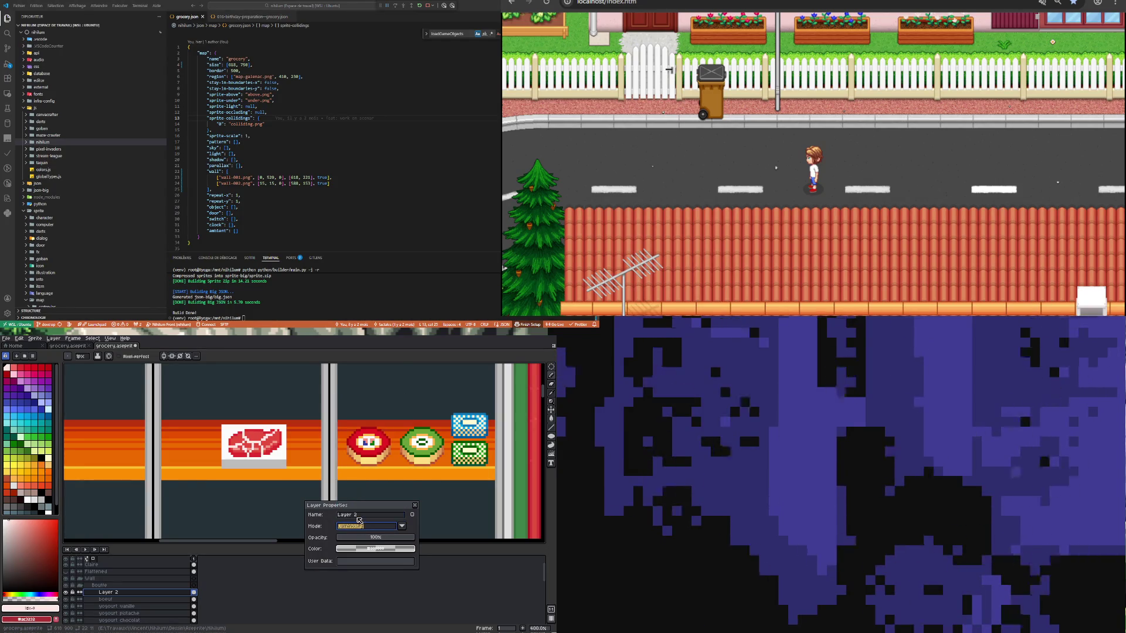
{"action": "left_click", "coordinate": [361, 526]}
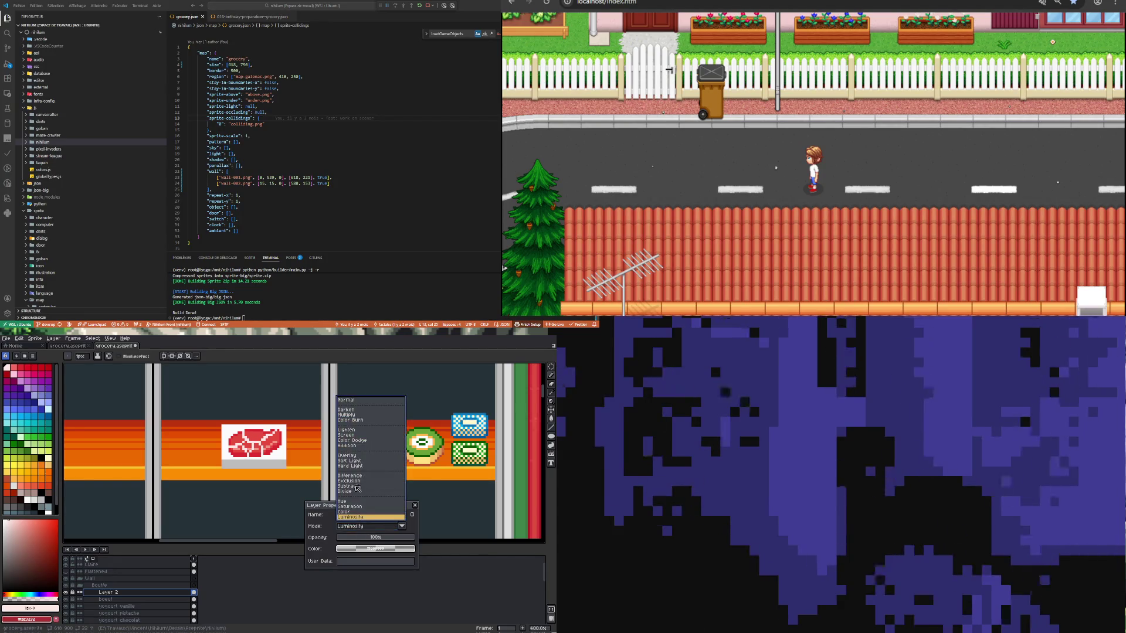
{"action": "left_click", "coordinate": [352, 456]}
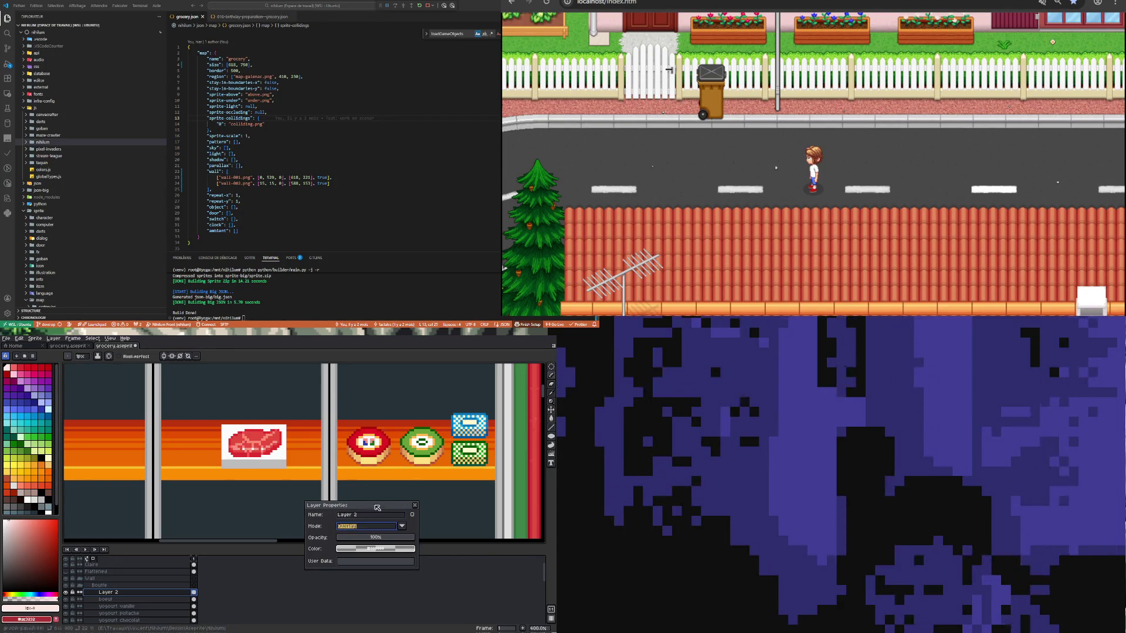
{"action": "left_click", "coordinate": [416, 506]}
{"action": "scroll", "coordinate": [280, 445], "scroll_direction": "down", "scroll_amount": 2}
Step: Merge Layer 2 down into the boeuf layer
{"action": "scroll", "coordinate": [280, 446], "scroll_direction": "up", "scroll_amount": 3}
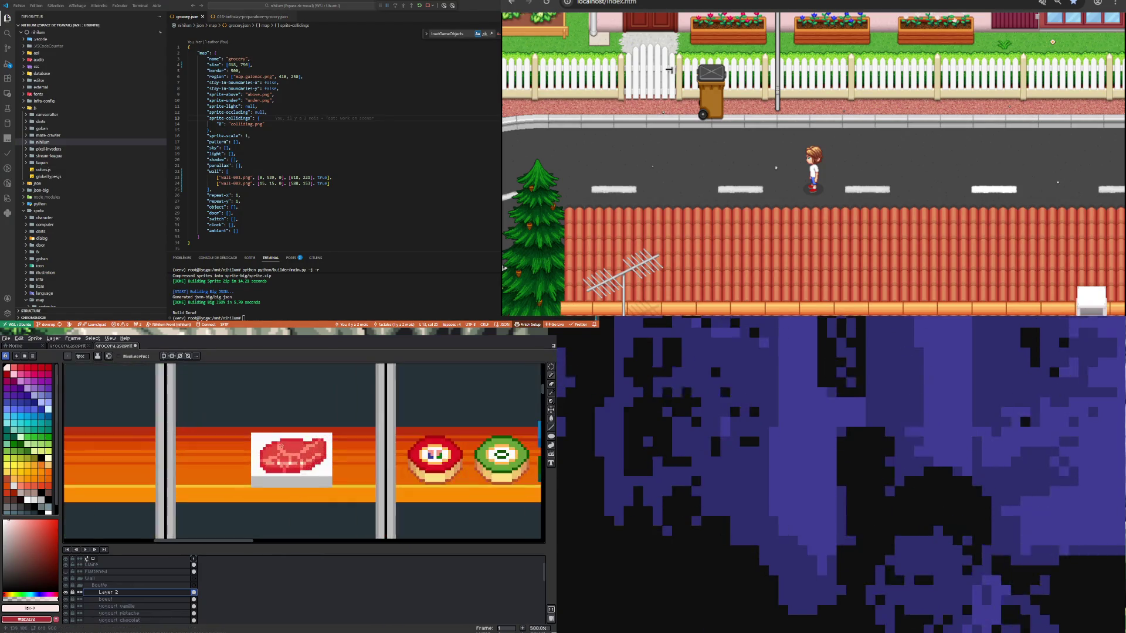
{"action": "scroll", "coordinate": [284, 463], "scroll_direction": "up", "scroll_amount": 4}
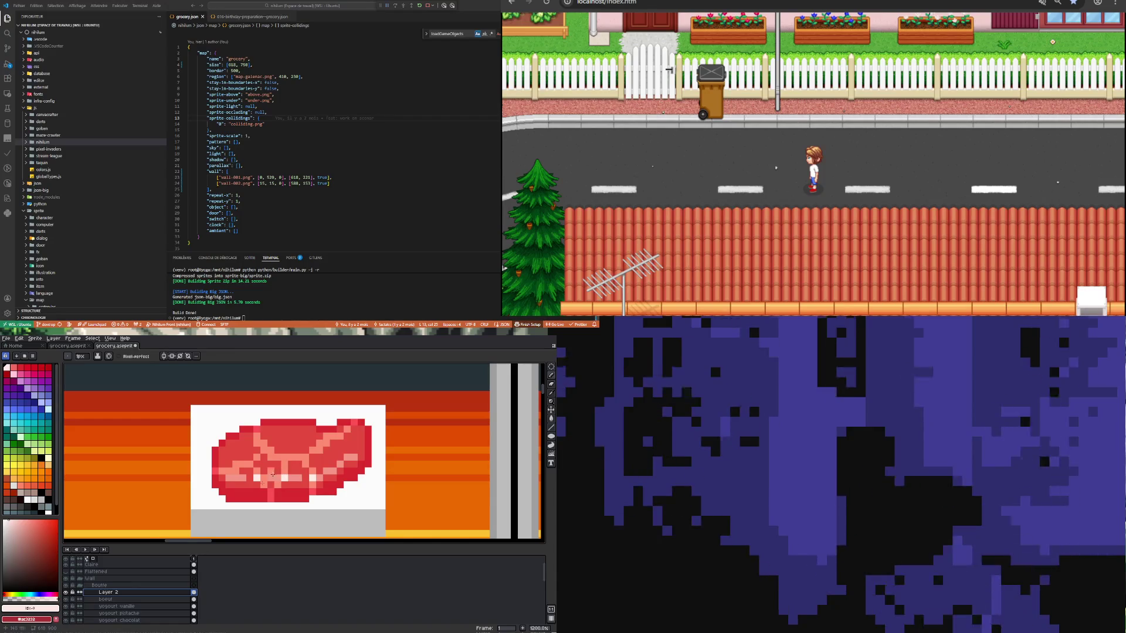
{"action": "right_click", "coordinate": [152, 592]}
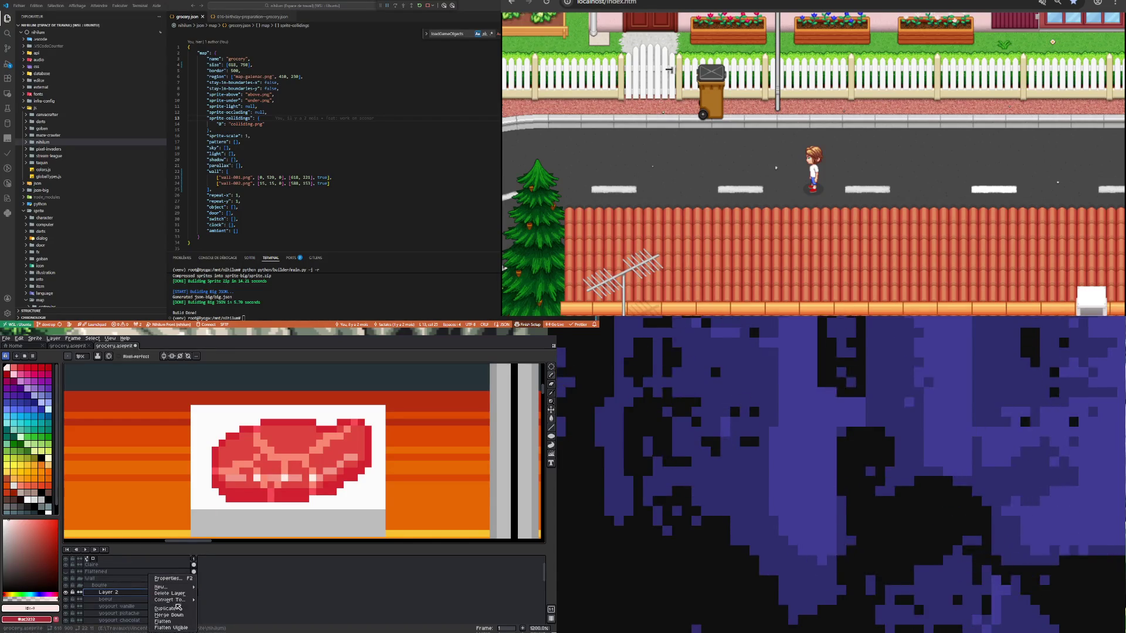
{"action": "left_click", "coordinate": [170, 615]}
Step: Sample a light pink from the steak and pencil a line along its lower highlight
{"action": "key", "text": "i"}
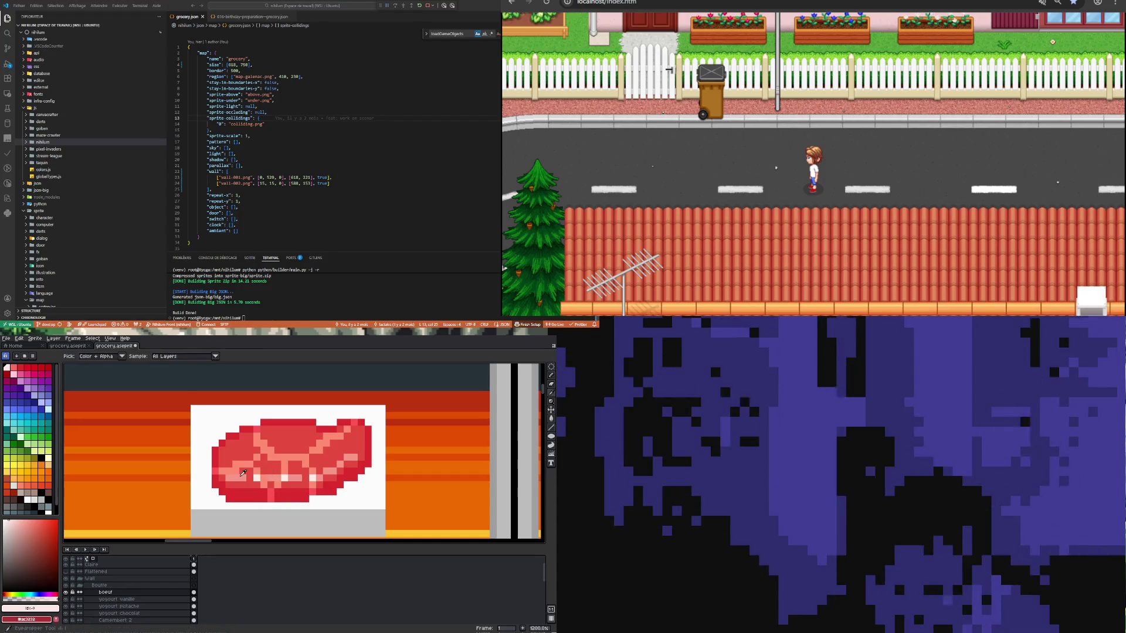
{"action": "left_click", "coordinate": [243, 472]}
{"action": "left_click", "coordinate": [22, 518]}
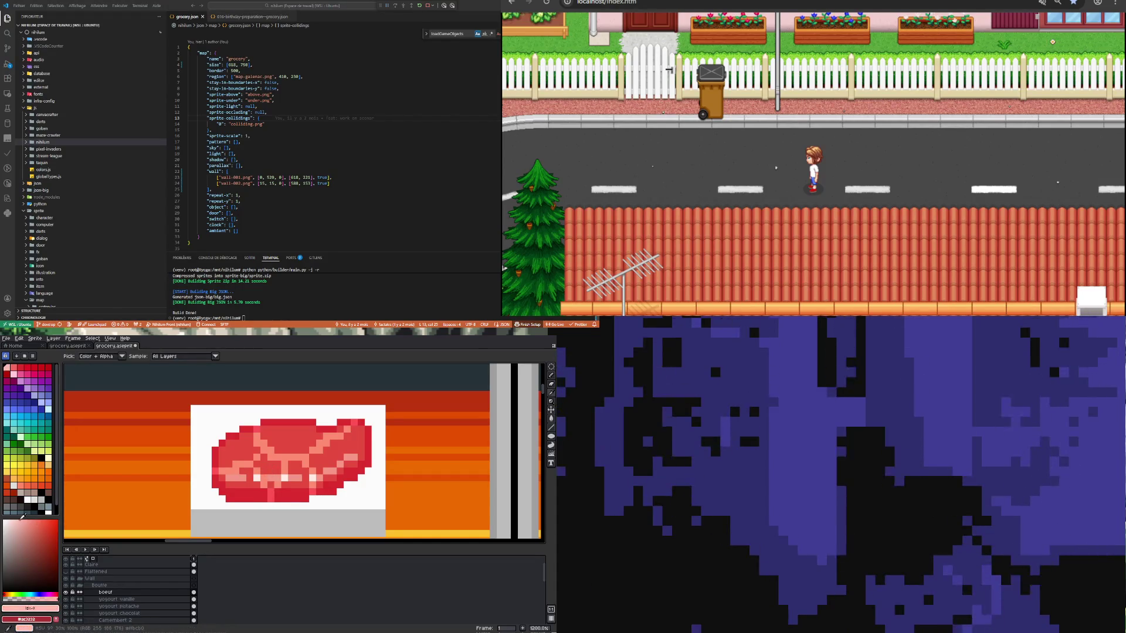
{"action": "key", "text": "b"}
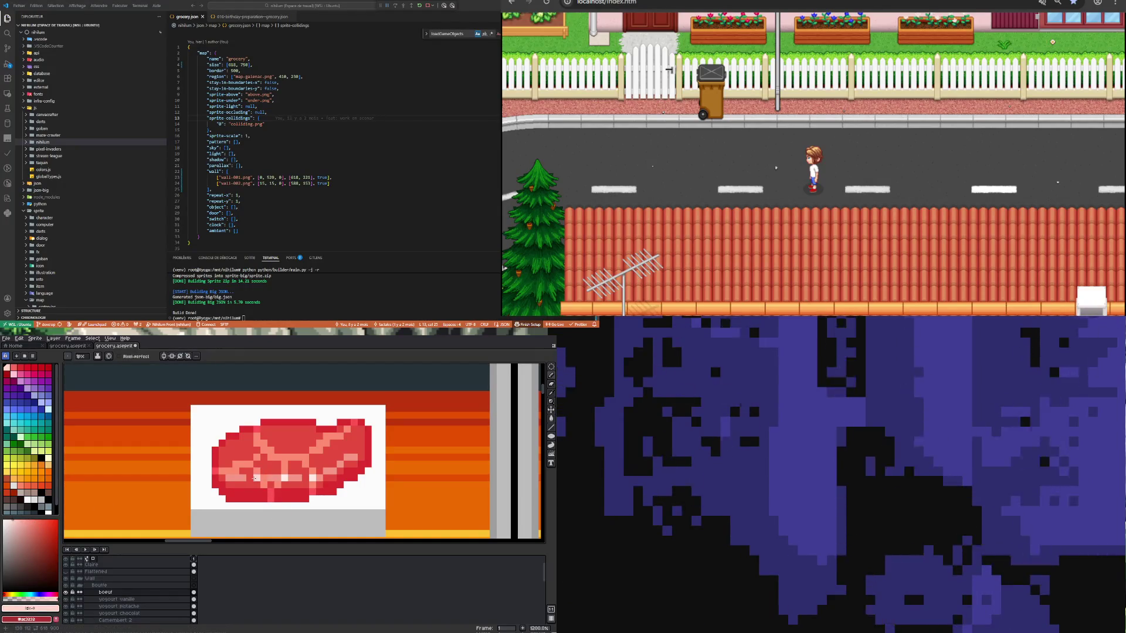
{"action": "left_click_drag", "start_coordinate": [254, 479], "coordinate": [313, 478]}
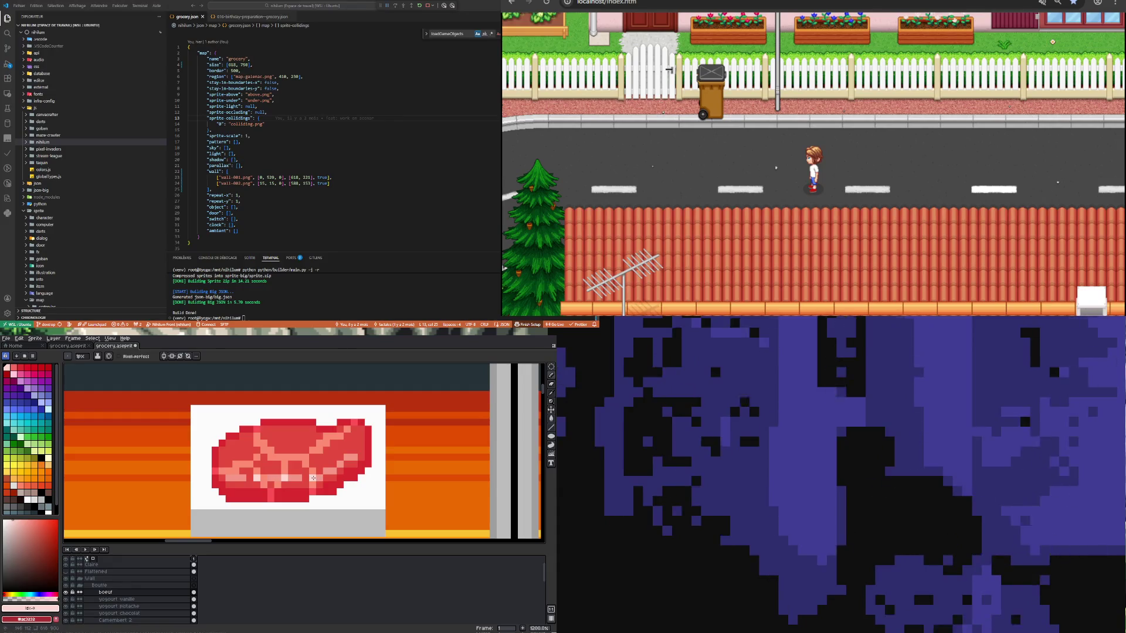
{"action": "scroll", "coordinate": [314, 478], "scroll_direction": "down", "scroll_amount": 5}
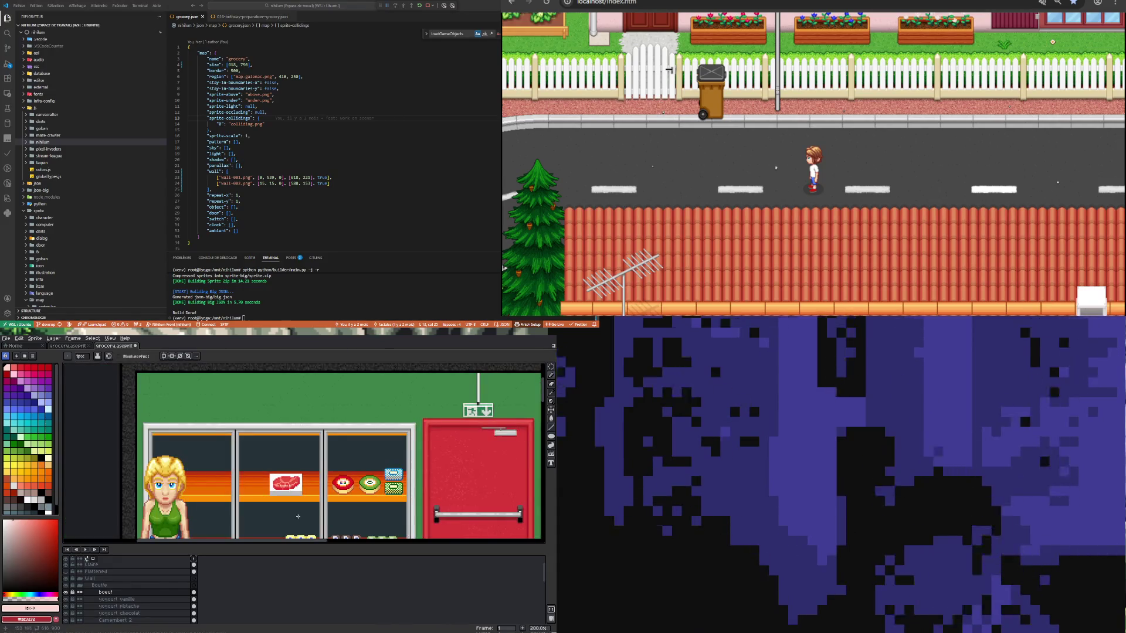
{"action": "scroll", "coordinate": [293, 492], "scroll_direction": "up", "scroll_amount": 1}
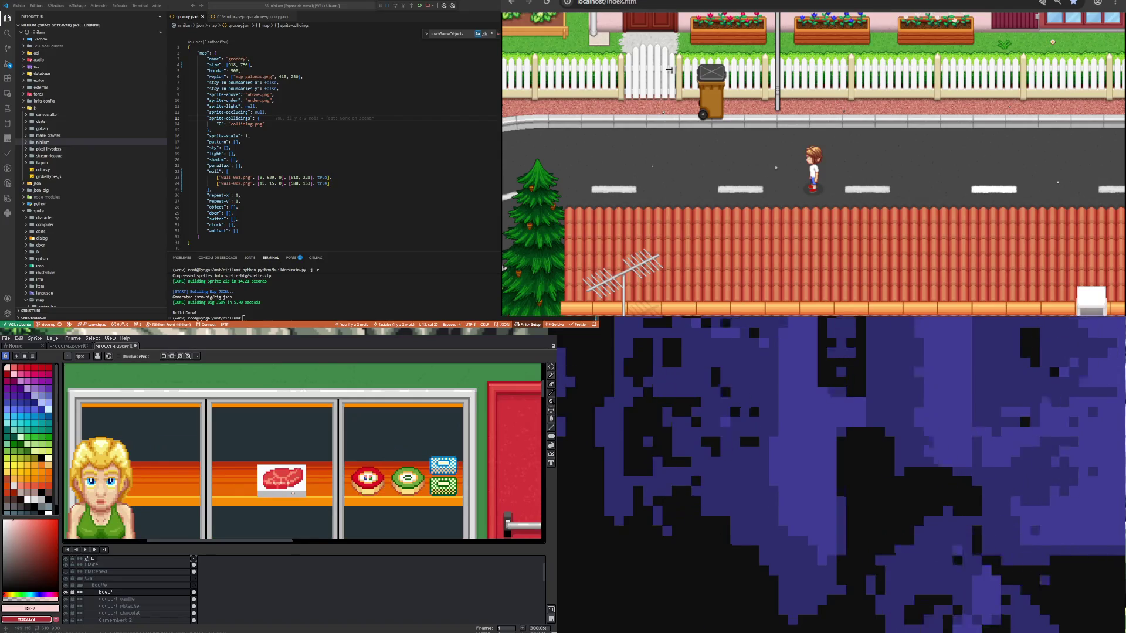
{"action": "scroll", "coordinate": [290, 492], "scroll_direction": "down", "scroll_amount": 1}
{"action": "scroll", "coordinate": [291, 492], "scroll_direction": "up", "scroll_amount": 2}
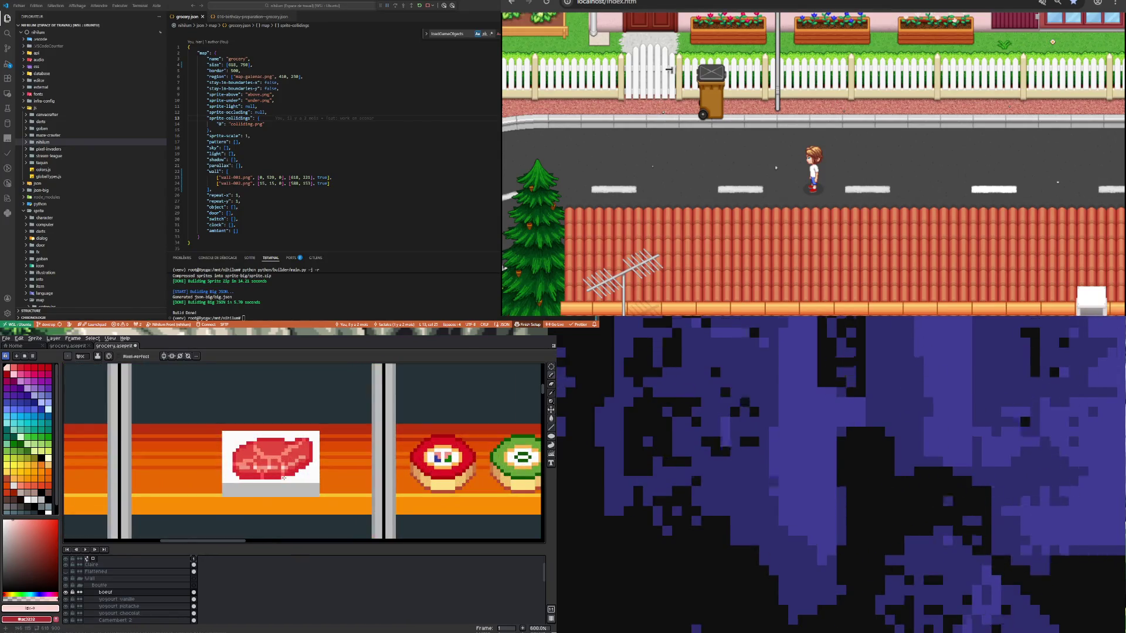
{"action": "key", "text": "i"}
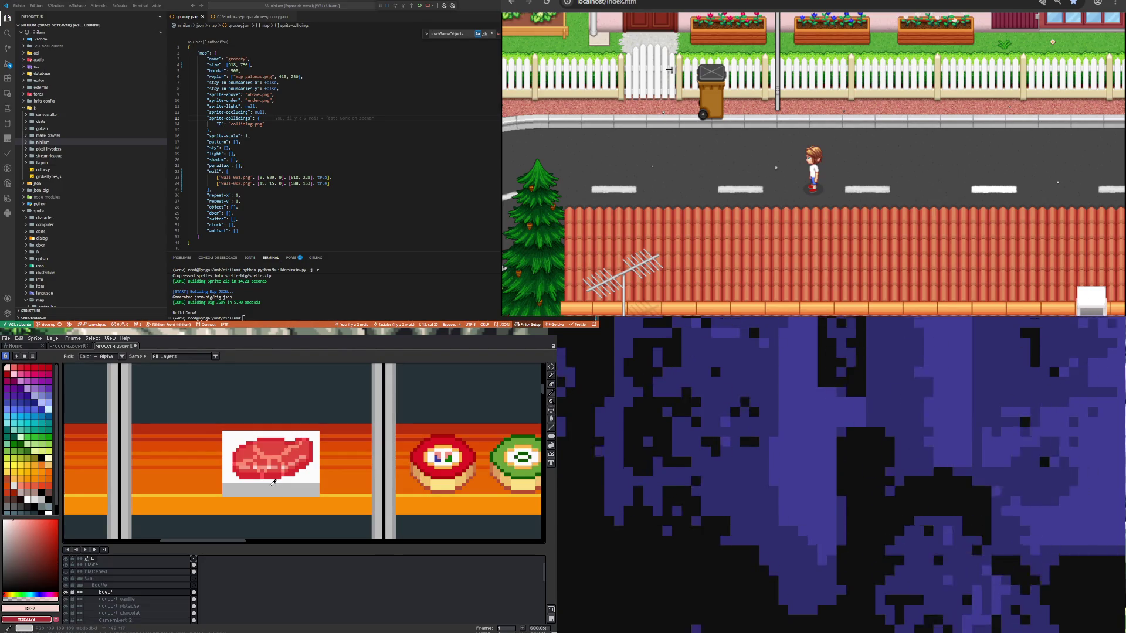
Step: Select the tray's grey base and a thin top-edge strip with the Rectangular Marquee, committing the transform
{"action": "left_click", "coordinate": [550, 367]}
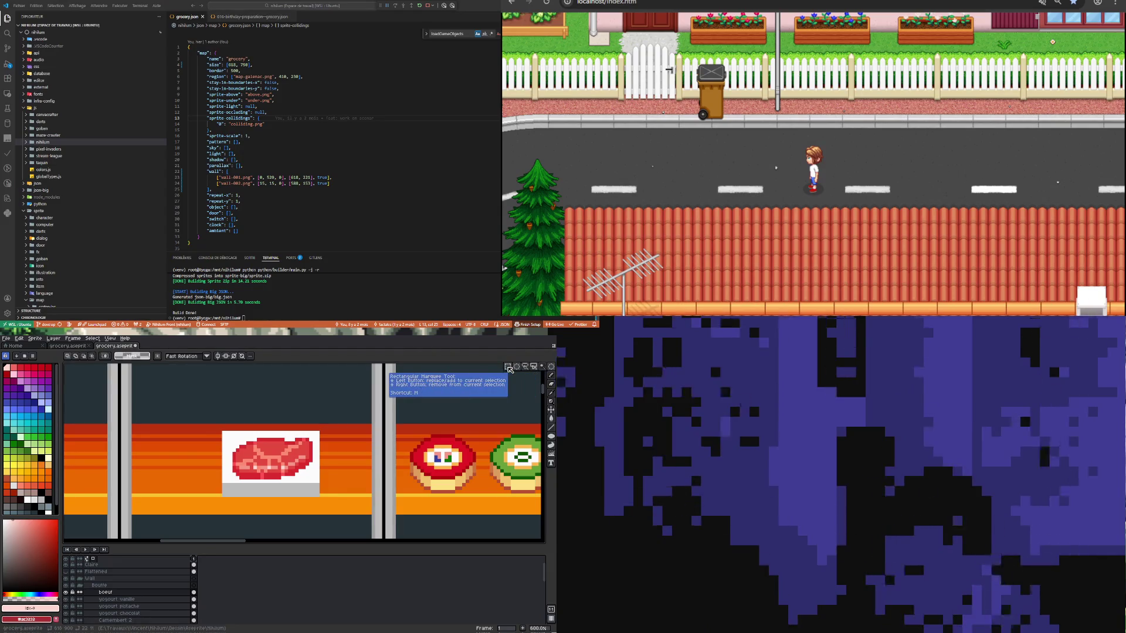
{"action": "left_click_drag", "start_coordinate": [204, 510], "coordinate": [332, 481]}
{"action": "left_click", "coordinate": [206, 485]}
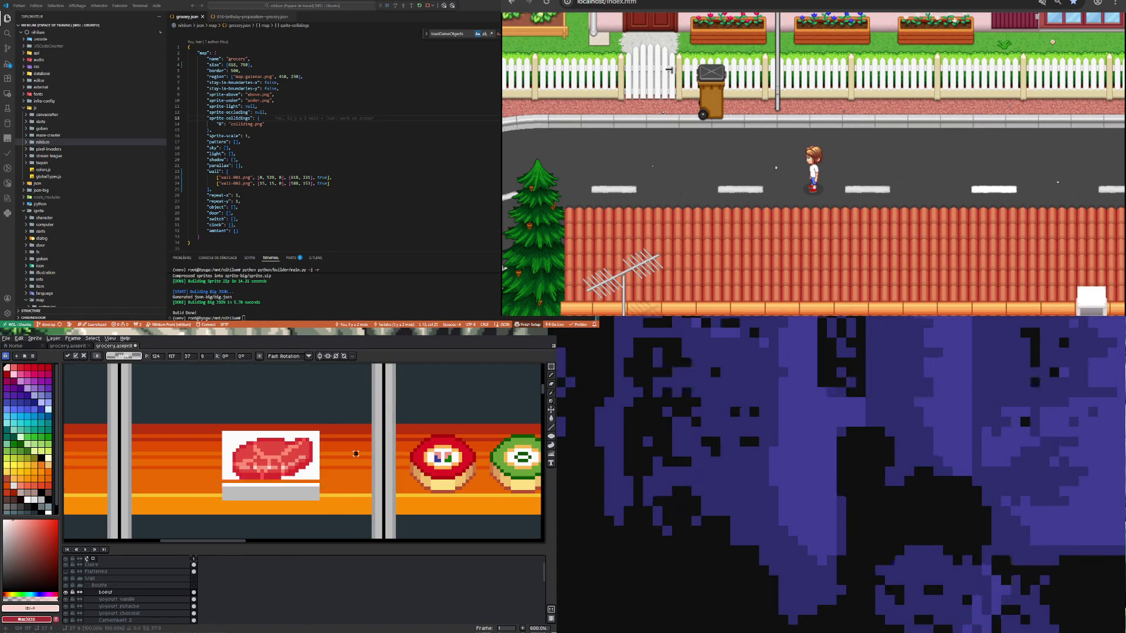
{"action": "left_click_drag", "start_coordinate": [209, 484], "coordinate": [363, 487]}
{"action": "left_click", "coordinate": [283, 480]}
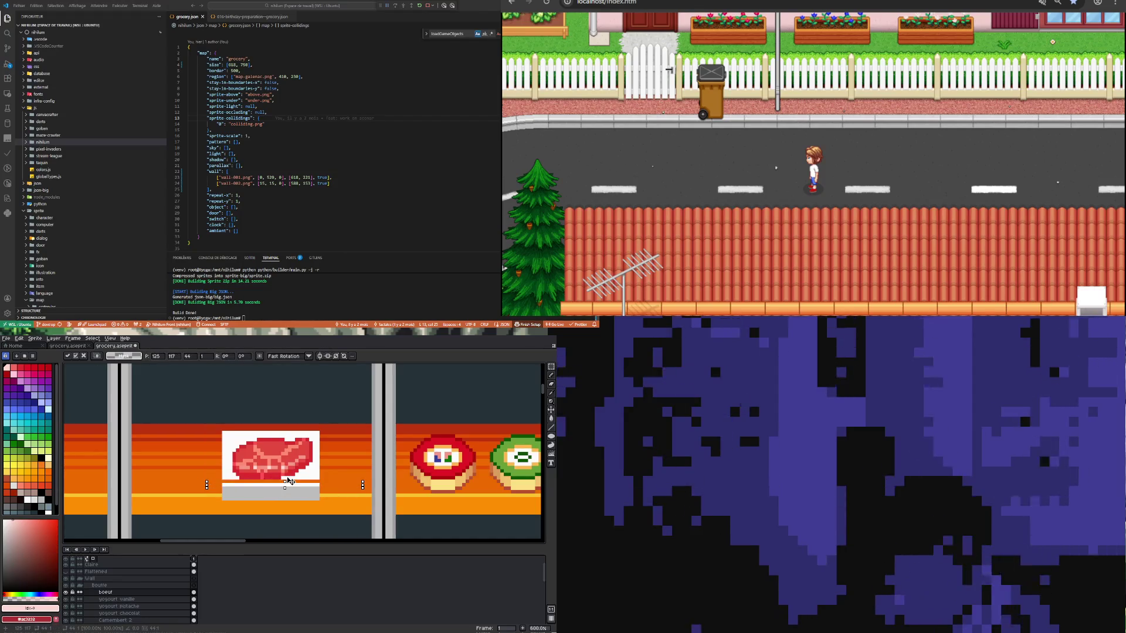
{"action": "left_click", "coordinate": [210, 474]}
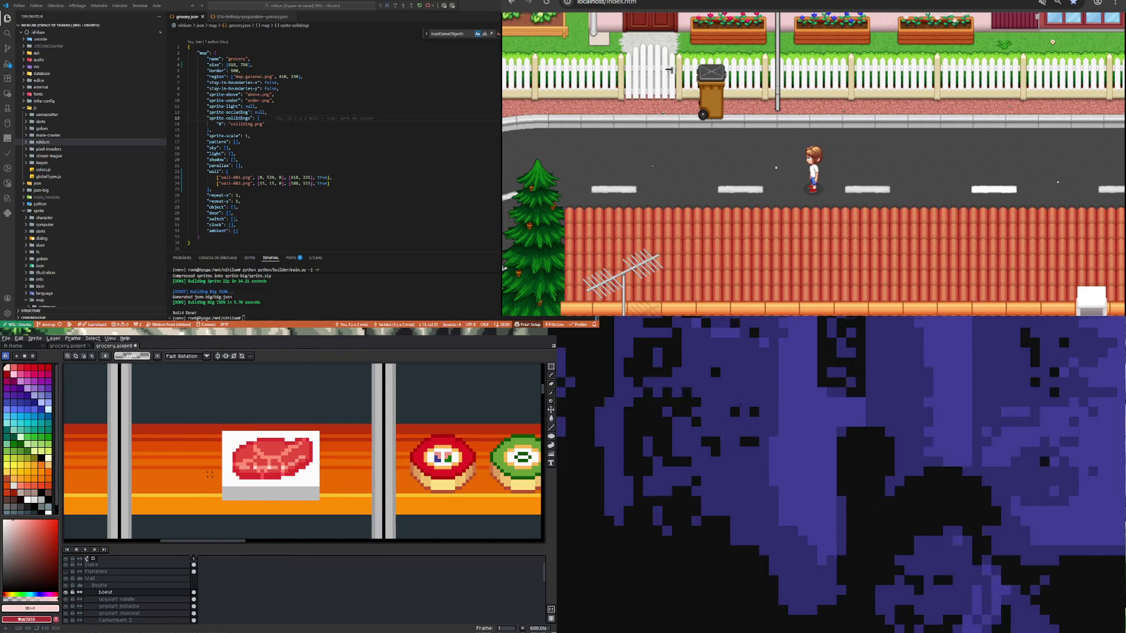
Step: Shift the tray's rightmost white column one pixel outward to close the orange gap
{"action": "left_click_drag", "start_coordinate": [328, 510], "coordinate": [316, 428]}
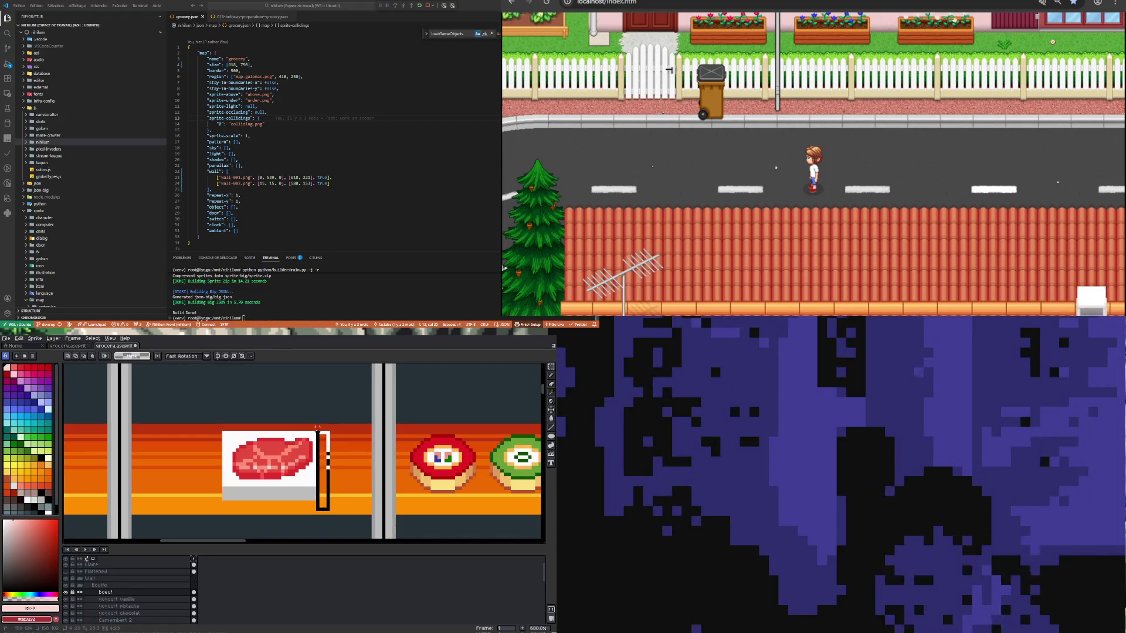
{"action": "left_click_drag", "start_coordinate": [321, 469], "coordinate": [324, 469]}
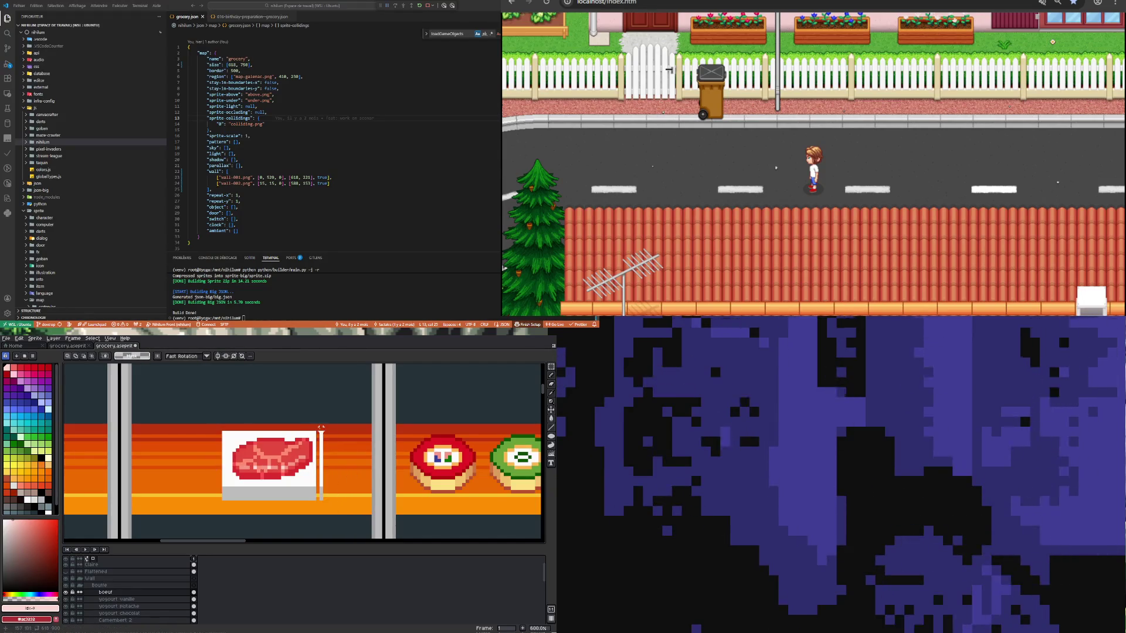
{"action": "left_click_drag", "start_coordinate": [321, 426], "coordinate": [321, 515]}
{"action": "left_click", "coordinate": [317, 475]}
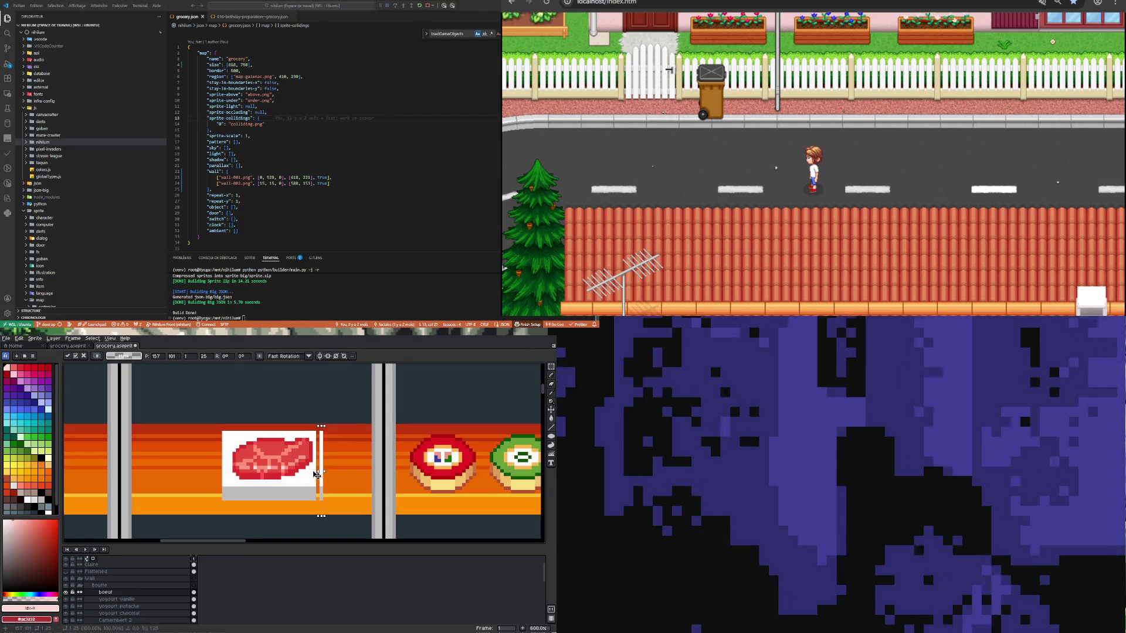
{"action": "left_click_drag", "start_coordinate": [317, 474], "coordinate": [313, 474]}
{"action": "left_click", "coordinate": [345, 461]}
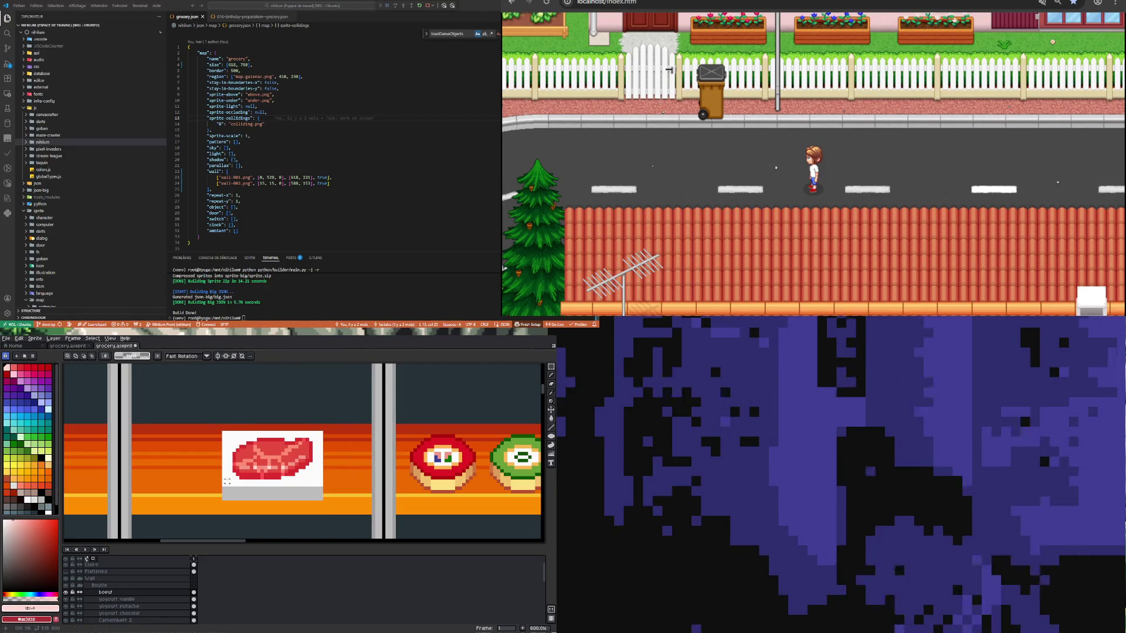
Step: Sample the tray's light grey and pencil it up the left edge, across the top, and down the right edge
{"action": "key", "text": "i"}
{"action": "left_click", "coordinate": [233, 490]}
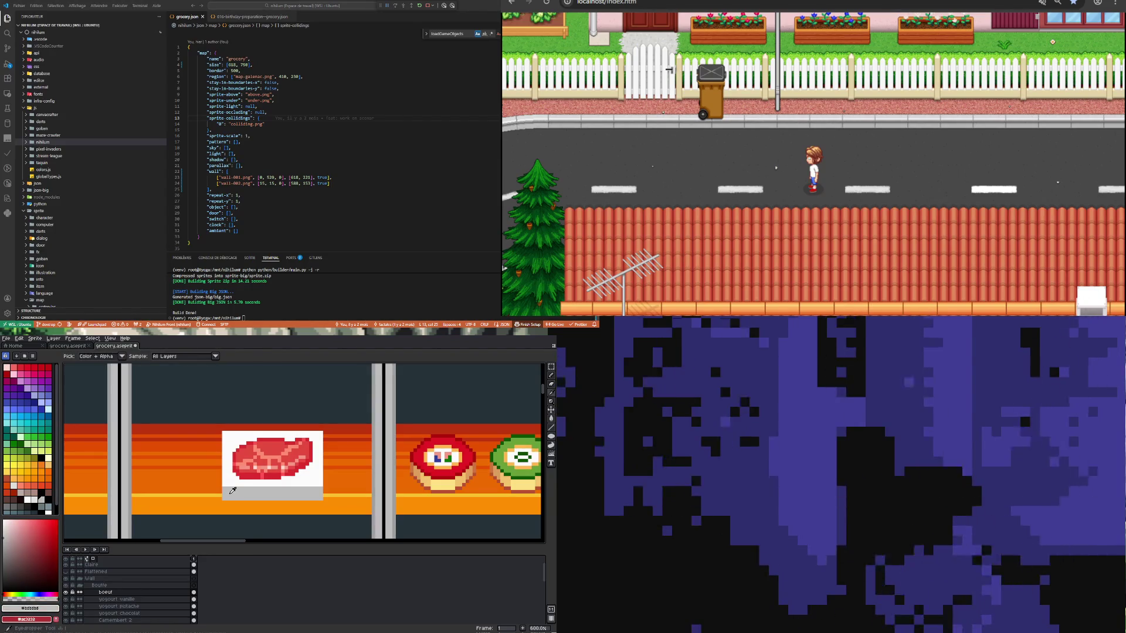
{"action": "key", "text": "b"}
{"action": "mouse_move", "coordinate": [219, 484]}
{"action": "left_mouse_down"}
{"action": "mouse_move", "coordinate": [219, 429]}
{"action": "mouse_move", "coordinate": [316, 428]}
{"action": "left_mouse_up"}
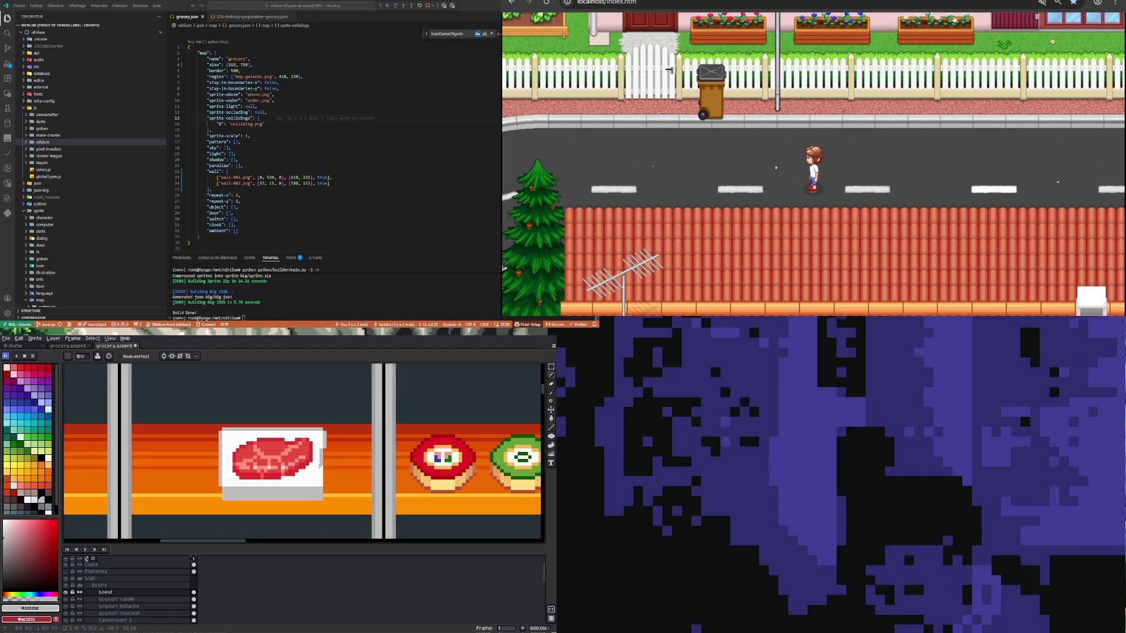
{"action": "left_click_drag", "start_coordinate": [324, 455], "coordinate": [324, 484]}
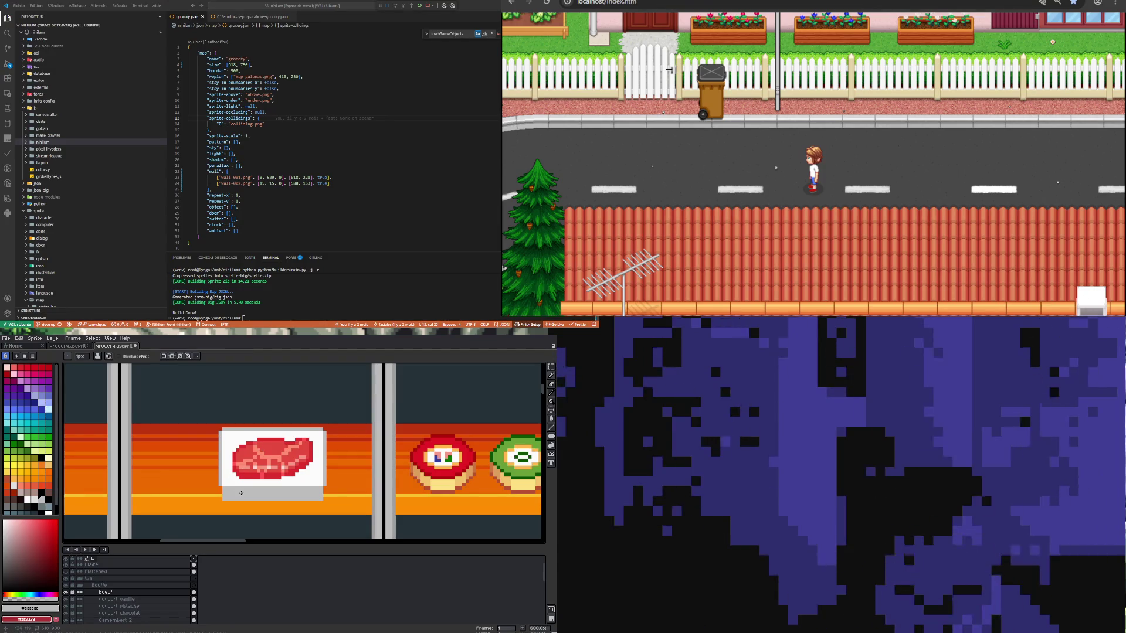
Step: Try a light grey Paint Bucket fill of the box interior, then undo it
{"action": "key", "text": "i"}
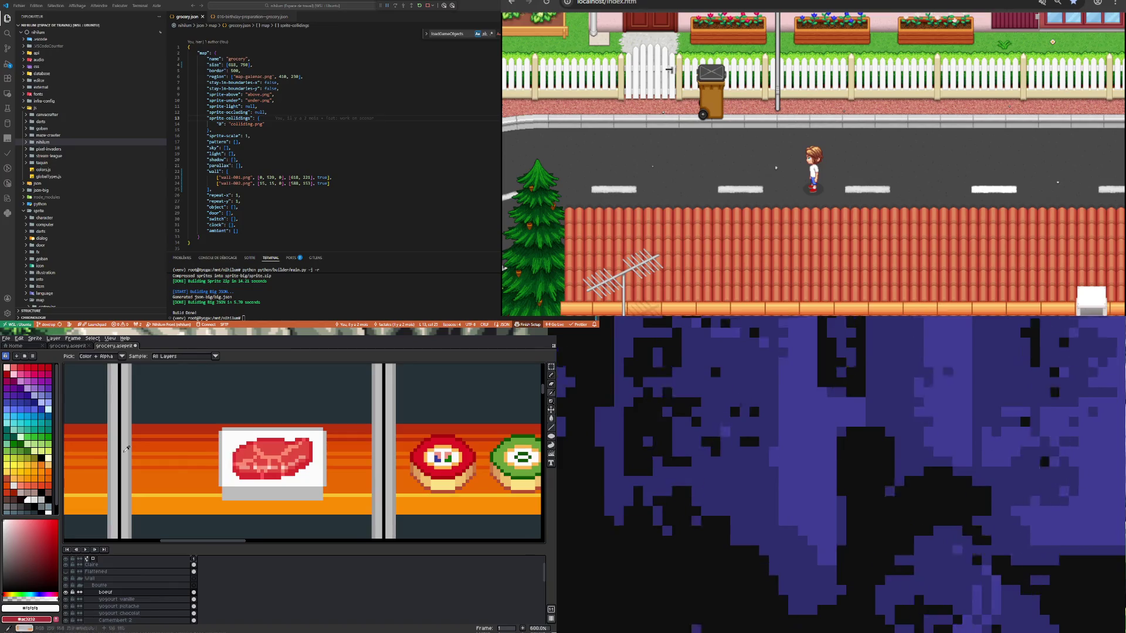
{"action": "left_click", "coordinate": [37, 500]}
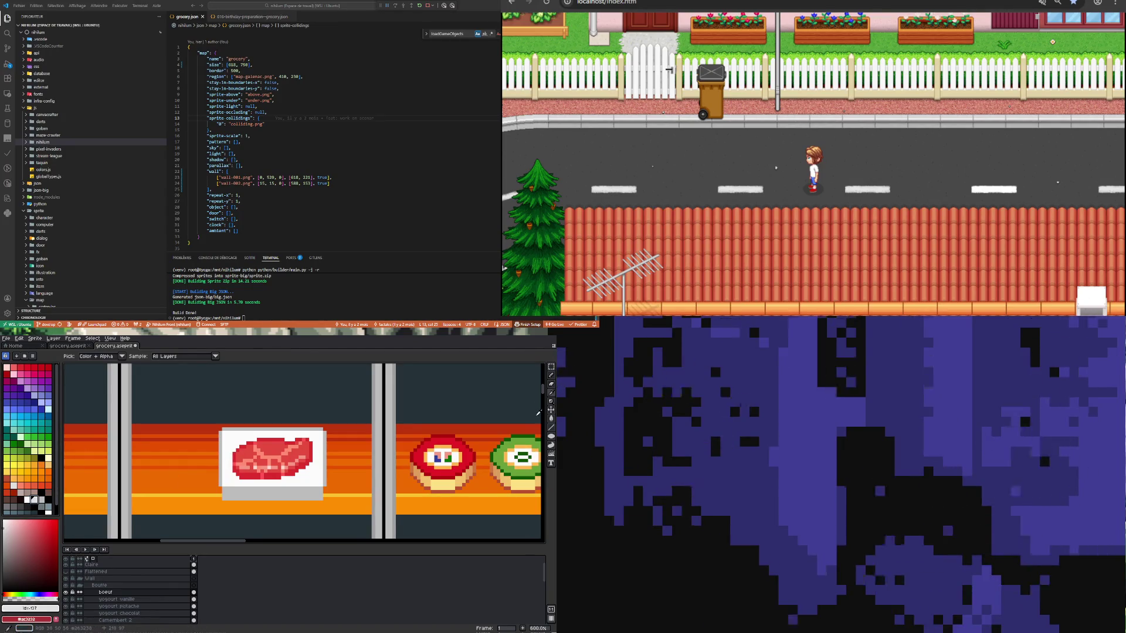
{"action": "left_click", "coordinate": [534, 419]}
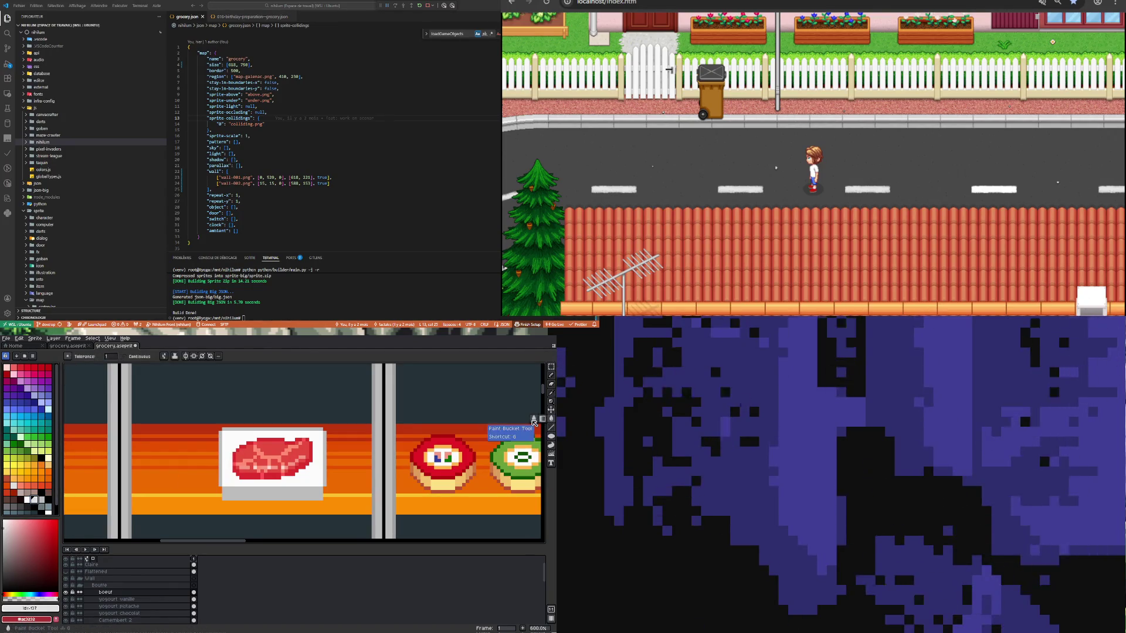
{"action": "left_click", "coordinate": [236, 439]}
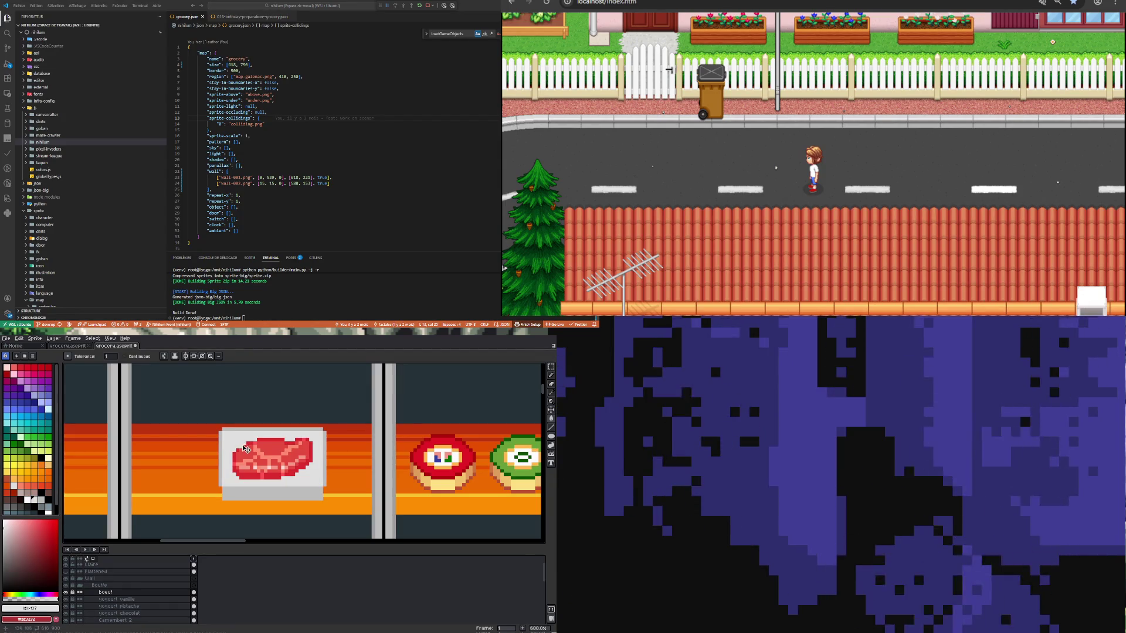
{"action": "key", "text": "ctrl+z"}
{"action": "key", "text": "b"}
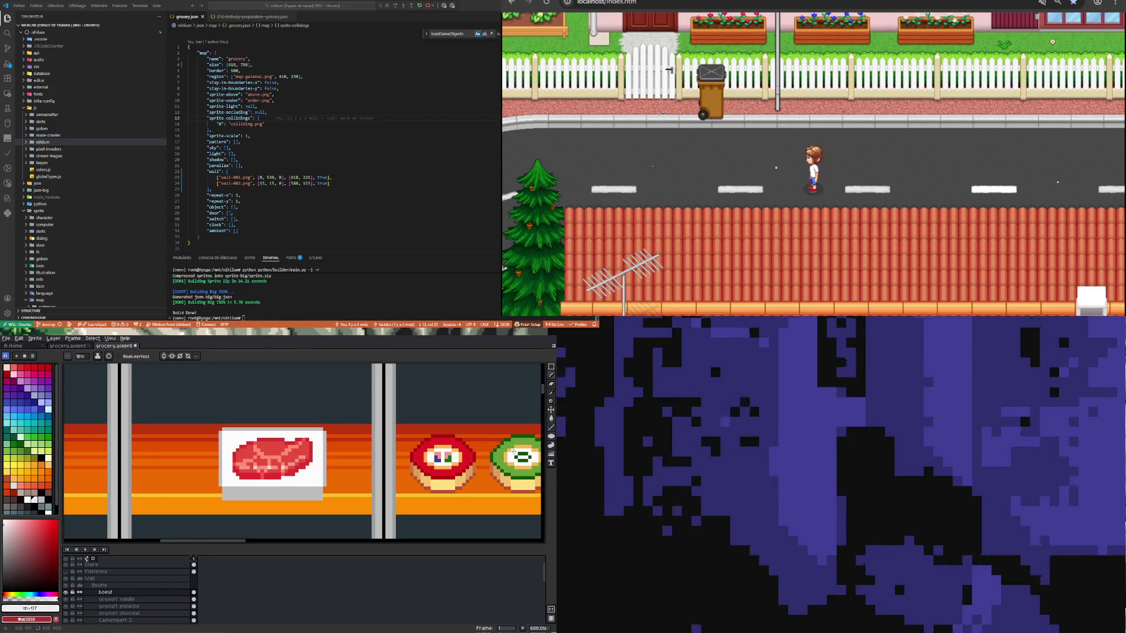
{"action": "left_click", "coordinate": [551, 423]}
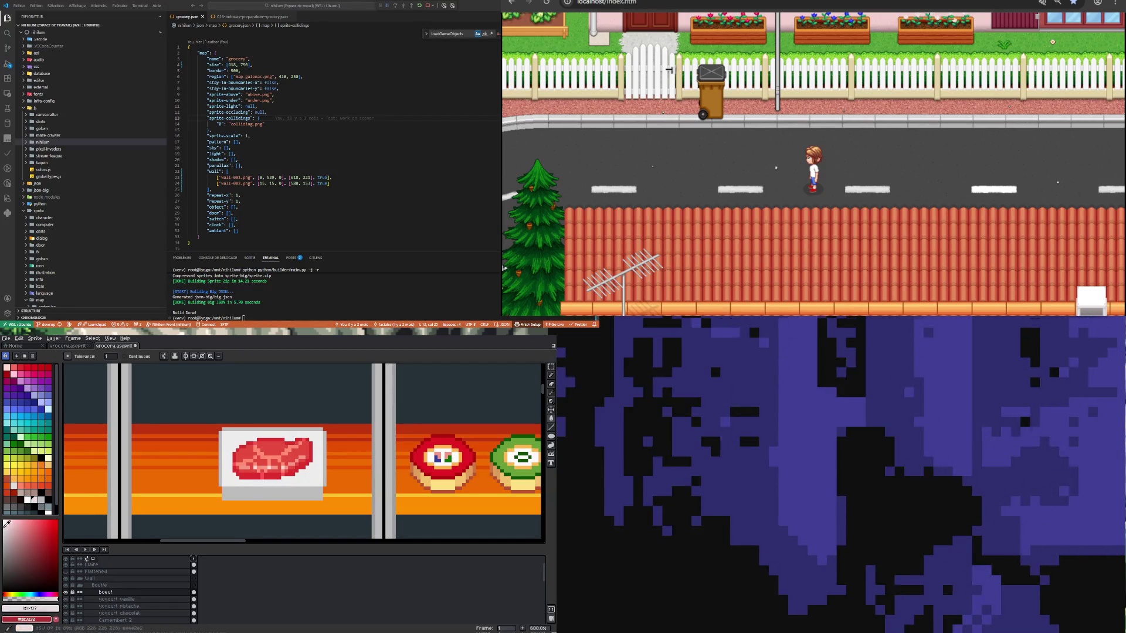
Step: Try another Paint Bucket fill, undo it, and set the drawing colour to white
{"action": "scroll", "coordinate": [307, 497], "scroll_direction": "down", "scroll_amount": 3}
{"action": "scroll", "coordinate": [269, 491], "scroll_direction": "up", "scroll_amount": 2}
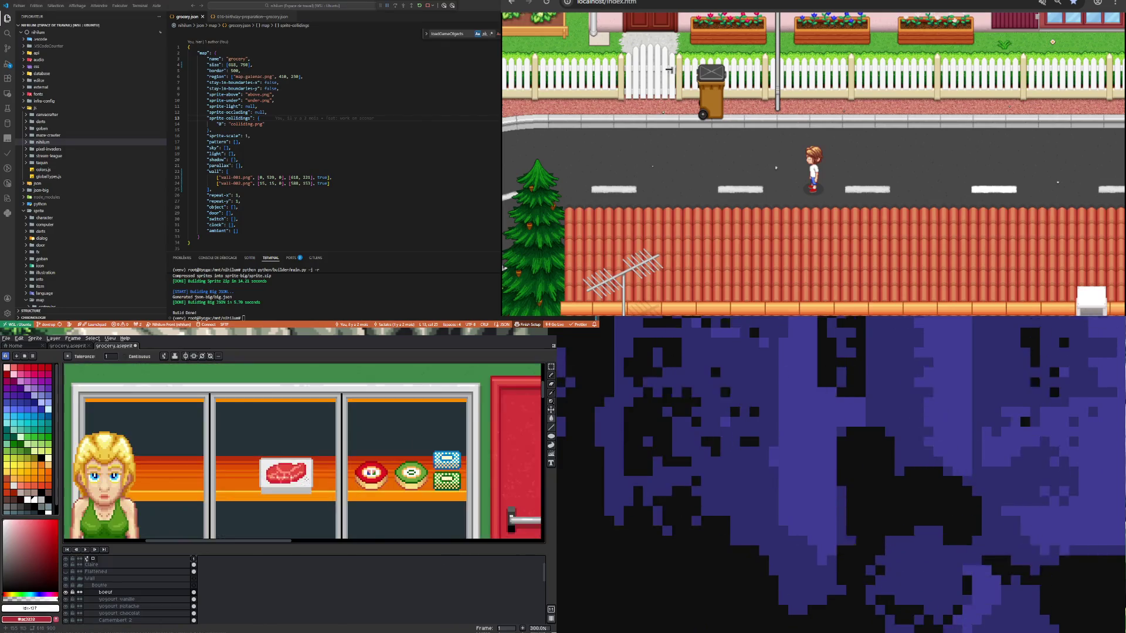
{"action": "key", "text": "b"}
{"action": "scroll", "coordinate": [268, 492], "scroll_direction": "up", "scroll_amount": 2}
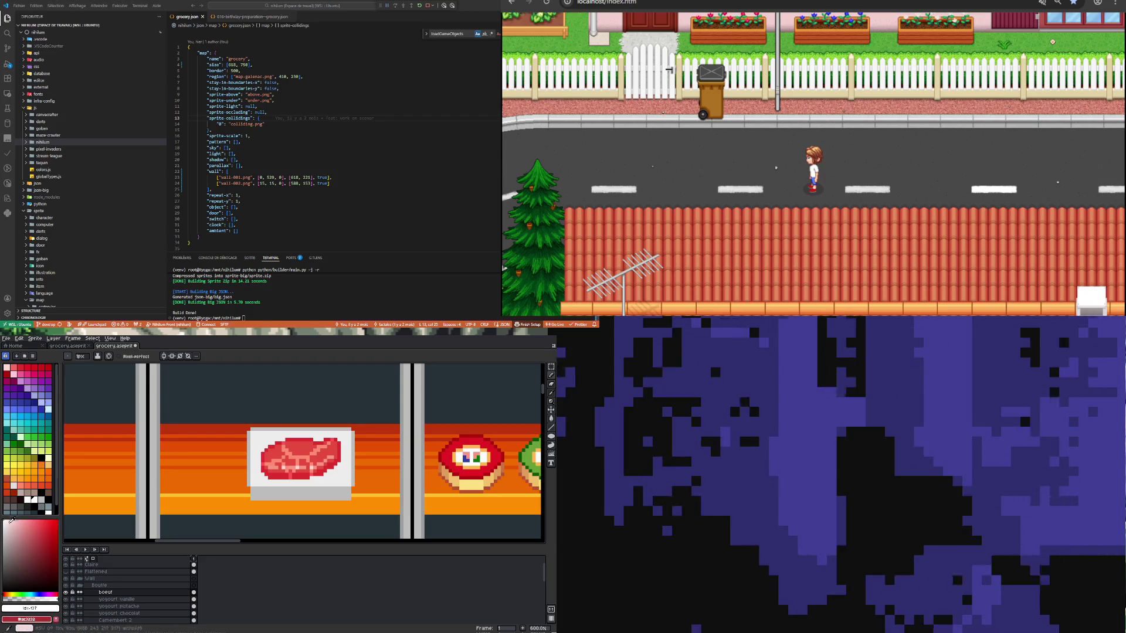
{"action": "left_click", "coordinate": [551, 418]}
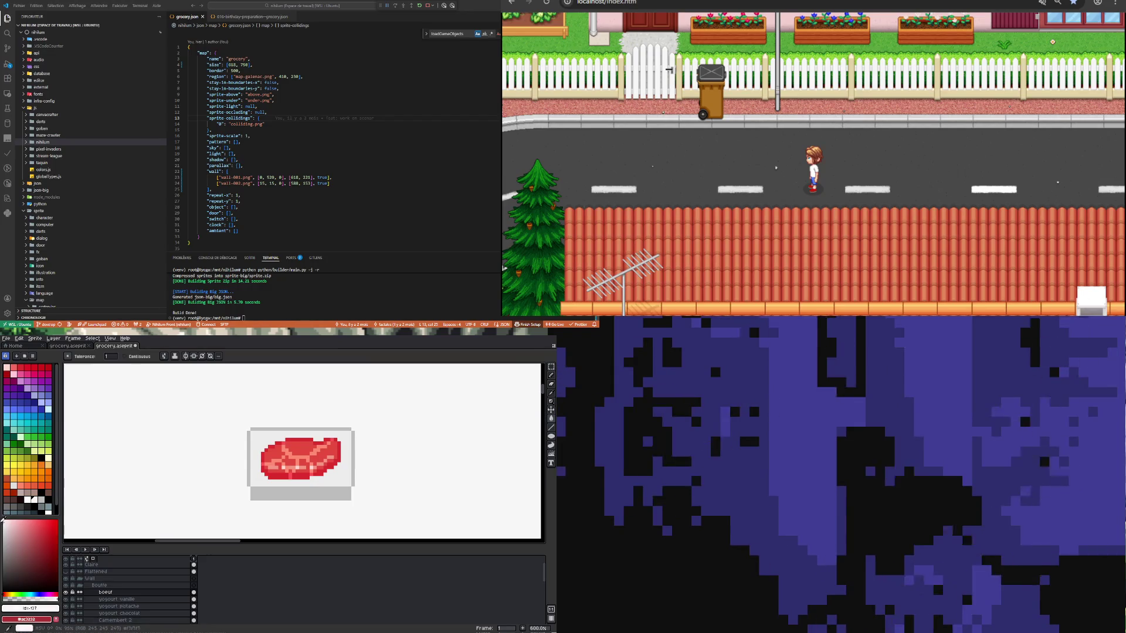
{"action": "key", "text": "ctrl+z"}
{"action": "key", "text": "ctrl+z"}
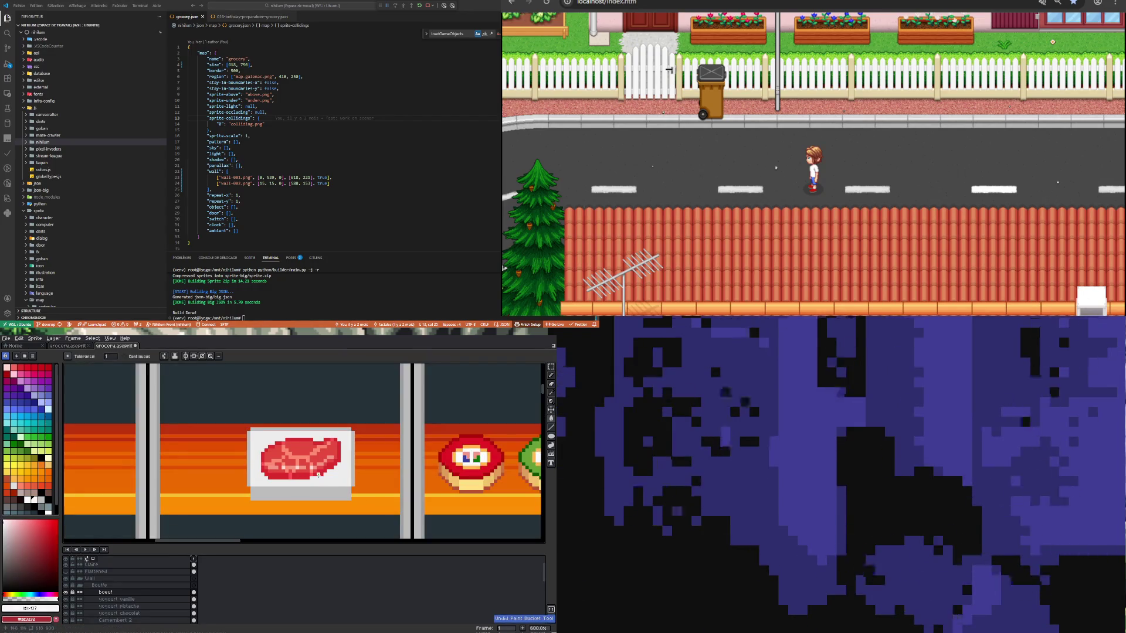
{"action": "key", "text": "b"}
{"action": "left_click", "coordinate": [258, 478], "text": "alt"}
Step: Pick the tray grey #dddddd and pencil a grey shadow line under the steak
{"action": "scroll", "coordinate": [264, 478], "scroll_direction": "up", "scroll_amount": 1}
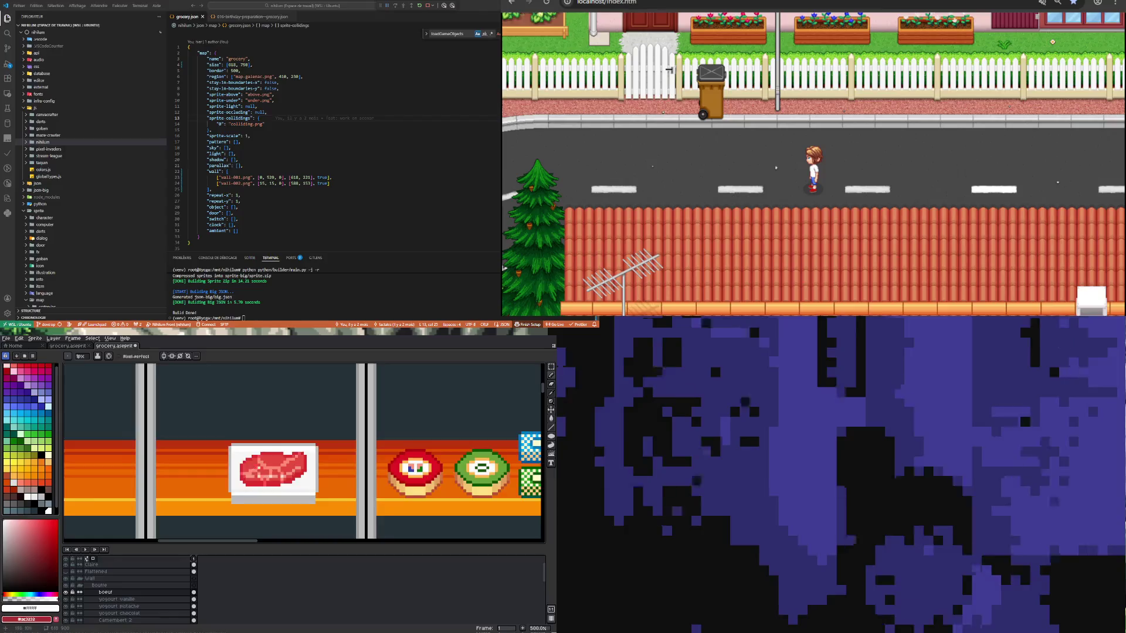
{"action": "scroll", "coordinate": [256, 483], "scroll_direction": "up", "scroll_amount": 1}
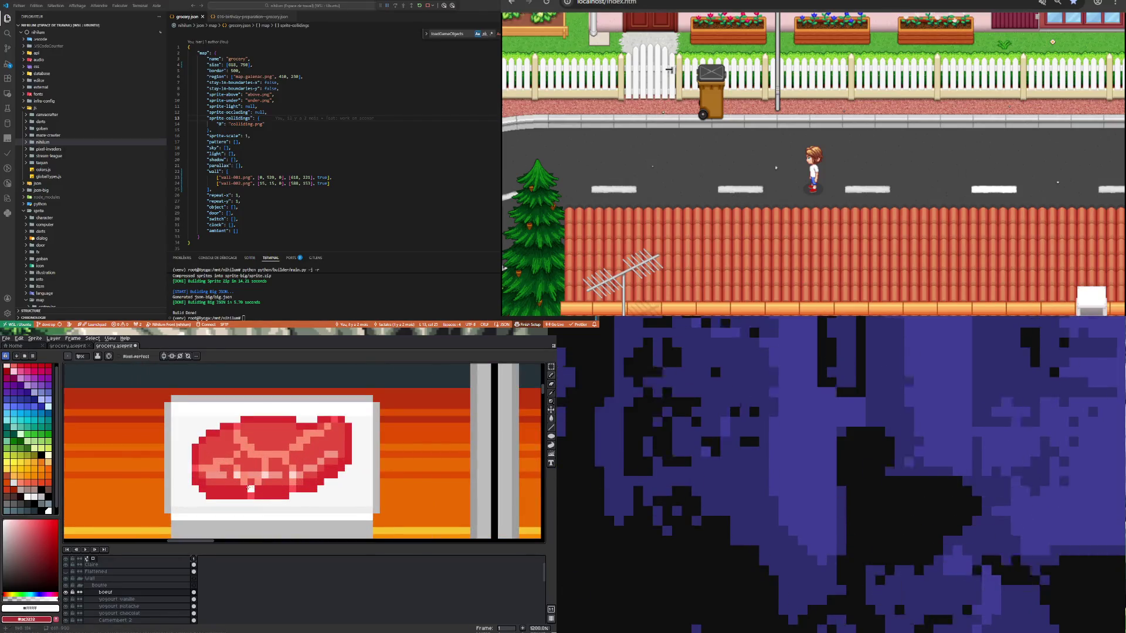
{"action": "key", "text": "i"}
{"action": "left_click", "coordinate": [189, 484]}
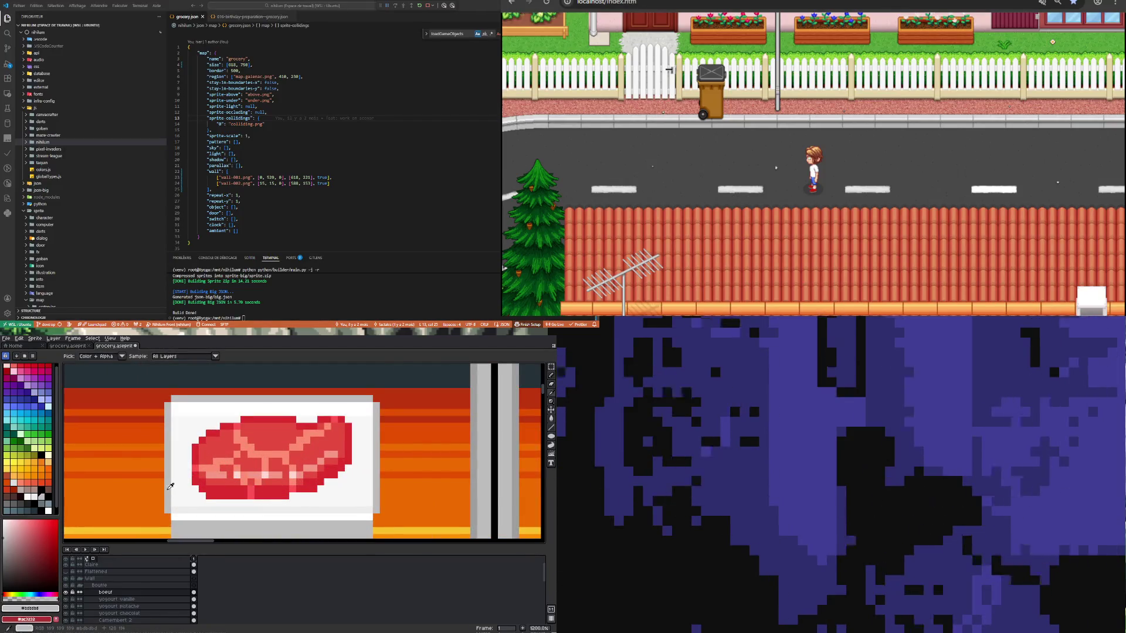
{"action": "key", "text": "b"}
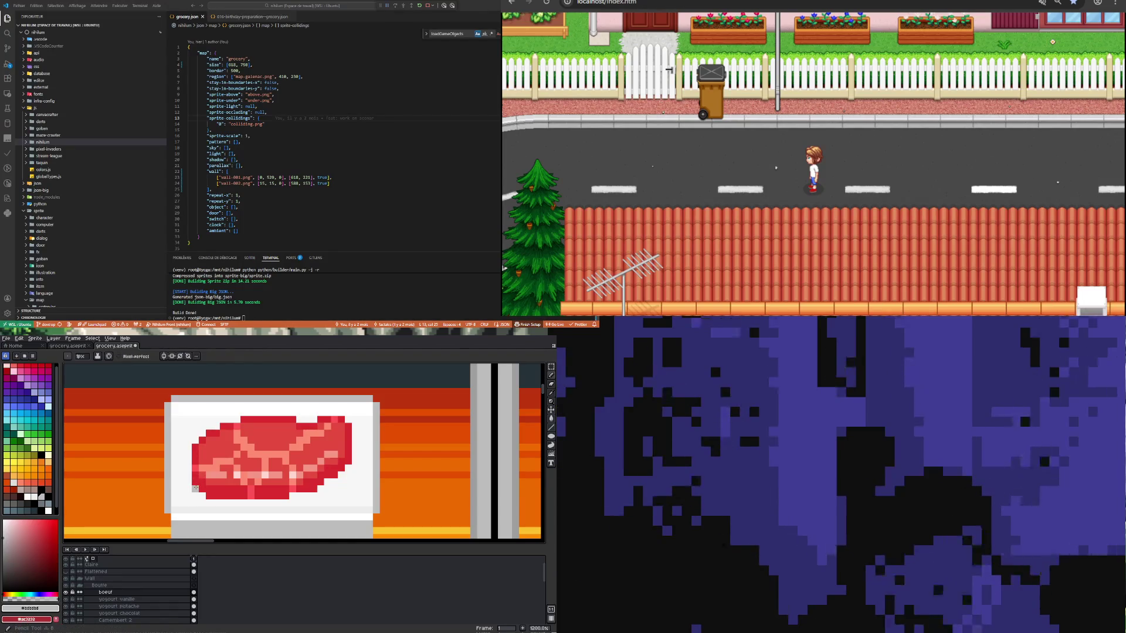
{"action": "mouse_move", "coordinate": [208, 501]}
{"action": "left_mouse_down"}
{"action": "mouse_move", "coordinate": [315, 496]}
{"action": "mouse_move", "coordinate": [348, 469]}
{"action": "left_mouse_up"}
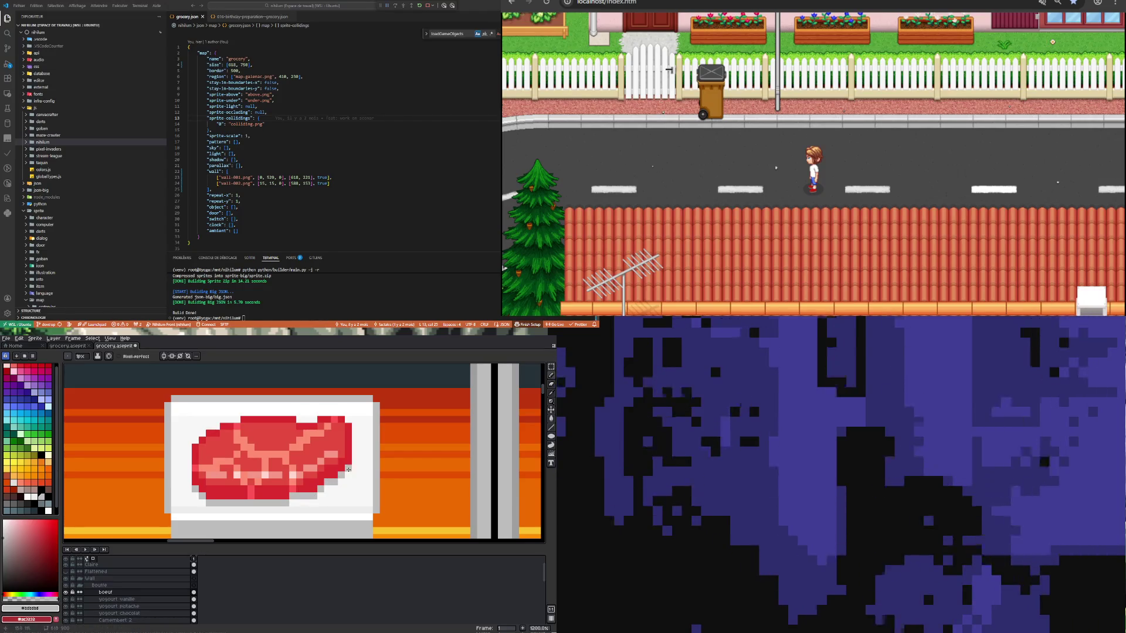
{"action": "scroll", "coordinate": [237, 480], "scroll_direction": "down", "scroll_amount": 4}
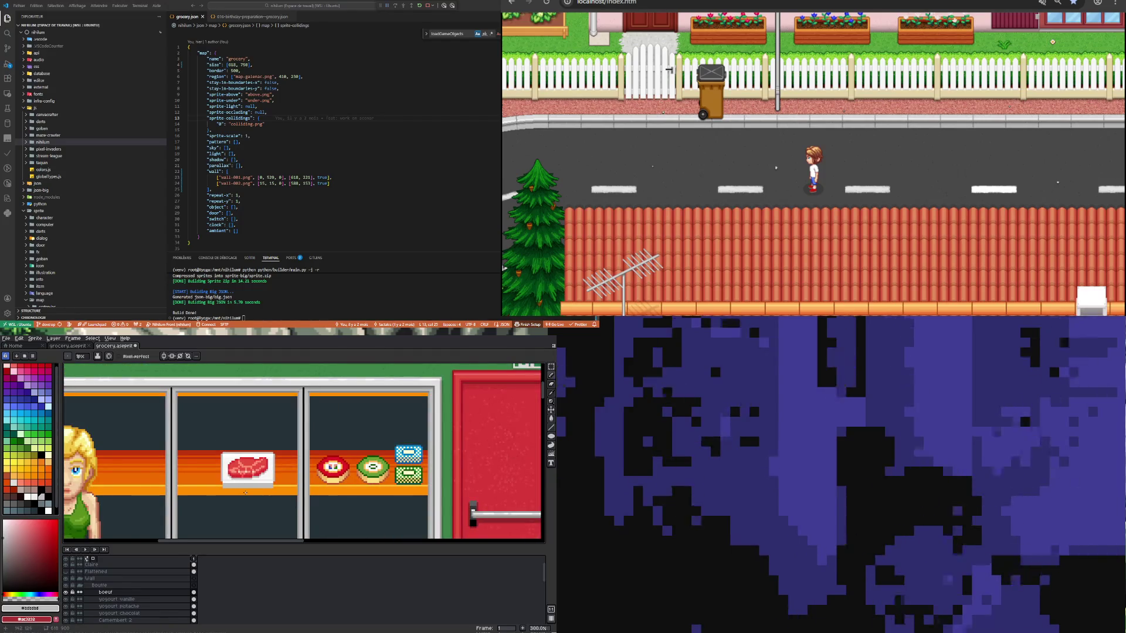
{"action": "scroll", "coordinate": [245, 492], "scroll_direction": "up", "scroll_amount": 4}
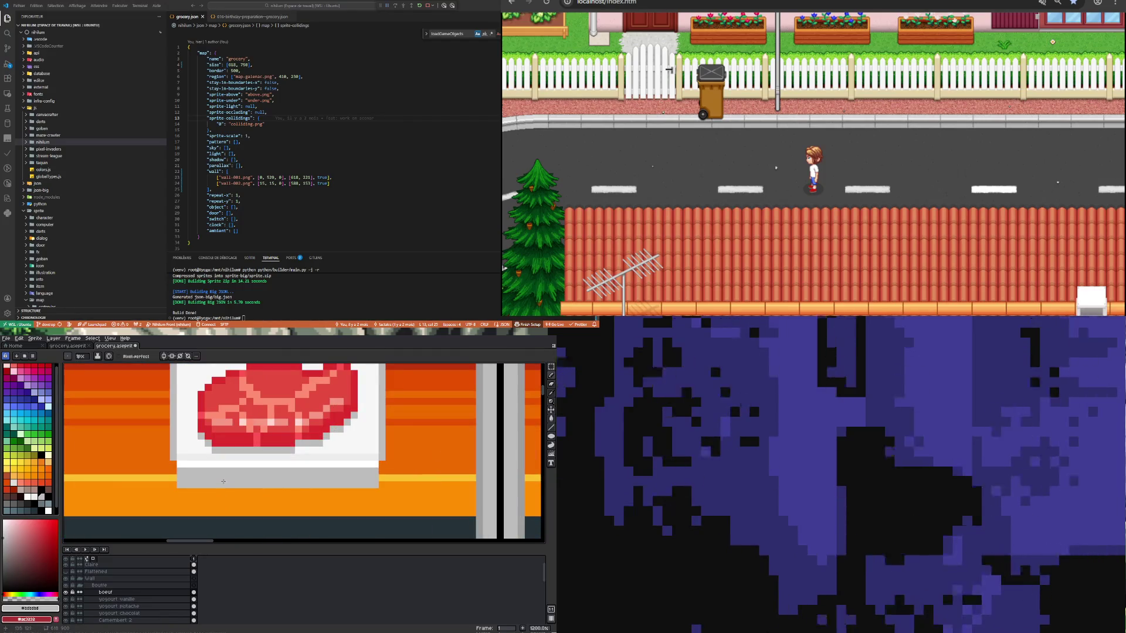
{"action": "scroll", "coordinate": [224, 482], "scroll_direction": "down", "scroll_amount": 5}
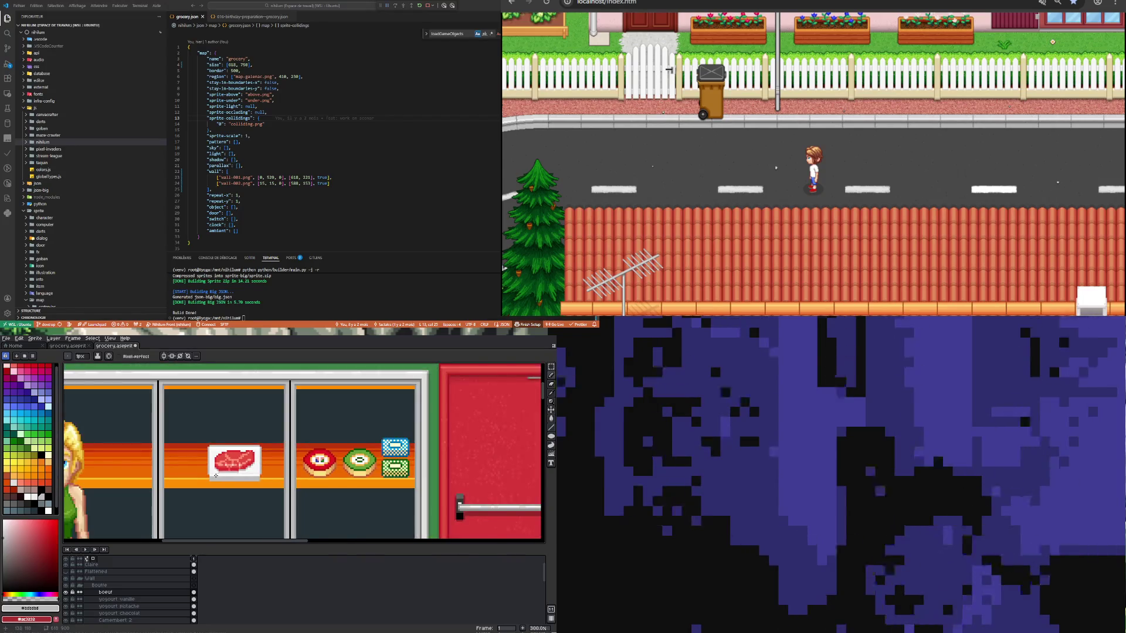
{"action": "scroll", "coordinate": [216, 475], "scroll_direction": "up", "scroll_amount": 3}
{"action": "key", "text": "i"}
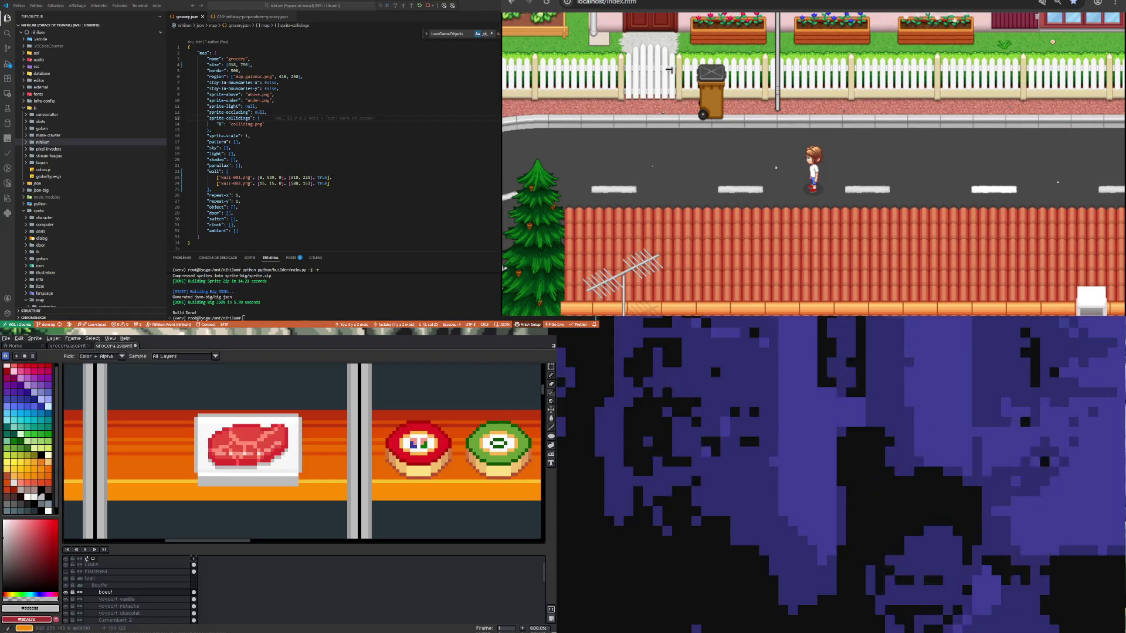
Step: Sample the light grey beneath the steak and pencil a vertical line up the plate's left edge
{"action": "scroll", "coordinate": [203, 487], "scroll_direction": "up", "scroll_amount": 1}
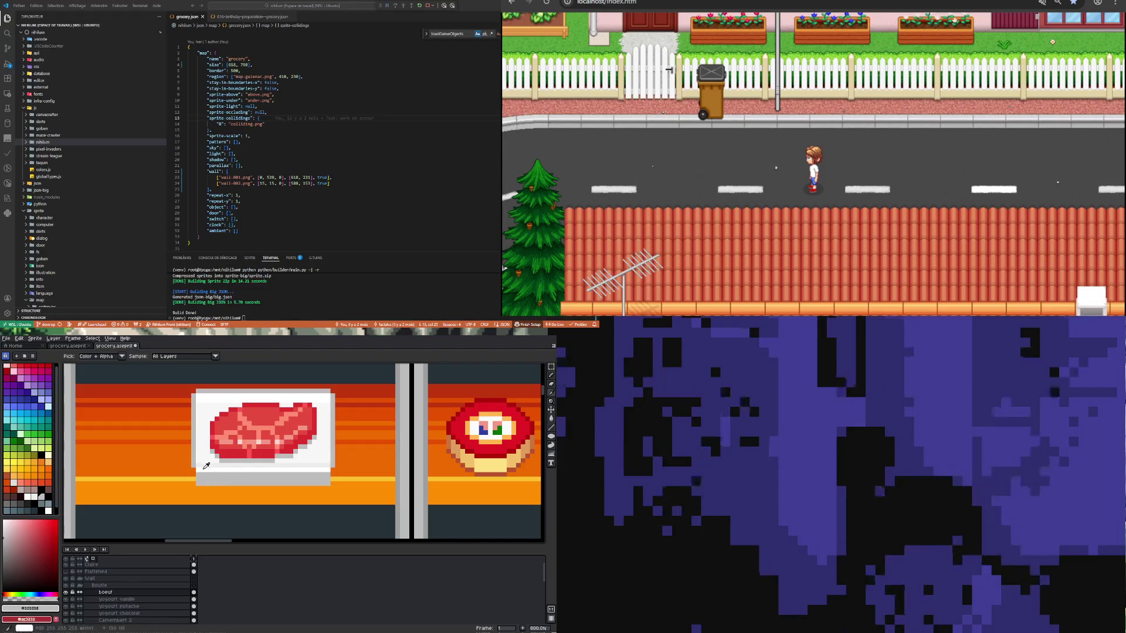
{"action": "left_click", "coordinate": [204, 466]}
{"action": "left_click", "coordinate": [217, 464]}
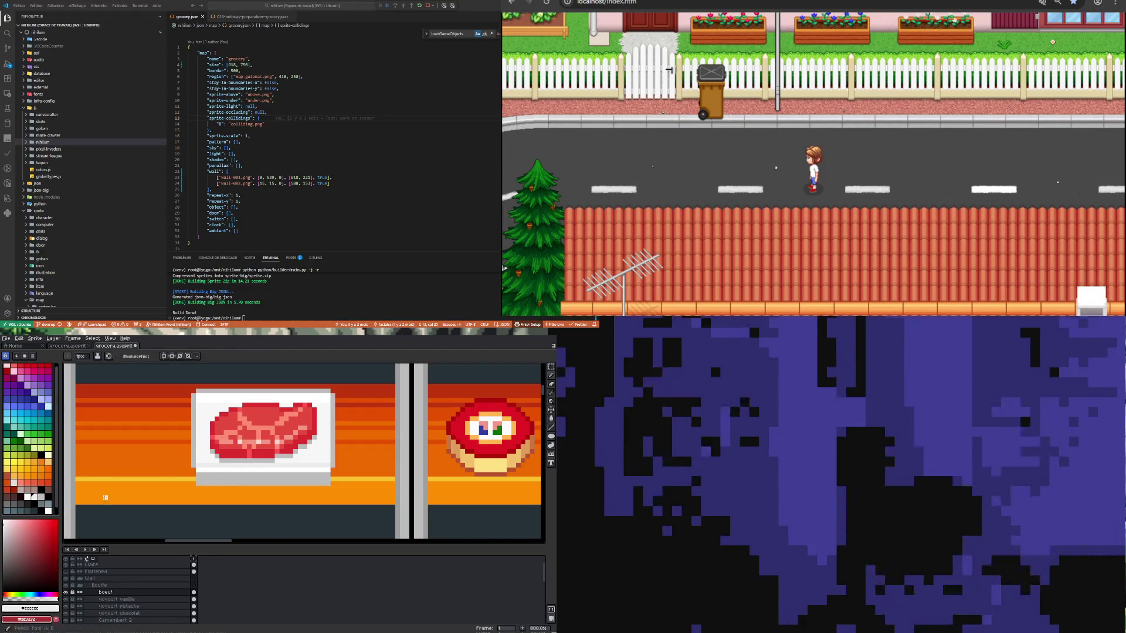
{"action": "key", "text": "b"}
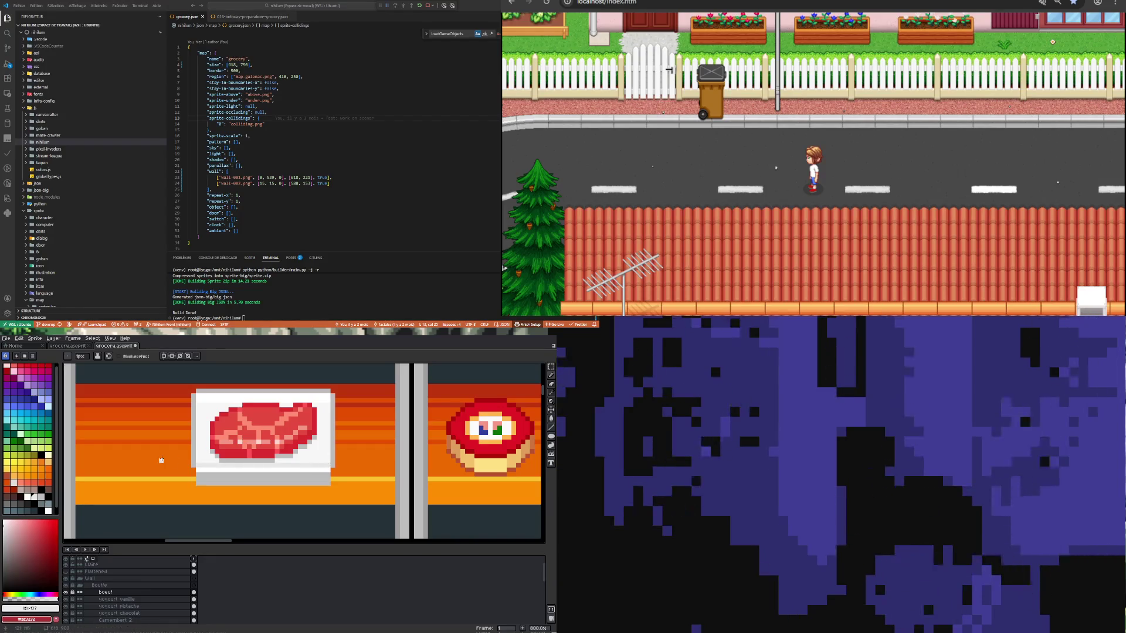
{"action": "mouse_move", "coordinate": [199, 460]}
{"action": "left_mouse_down"}
{"action": "mouse_move", "coordinate": [199, 399]}
{"action": "mouse_move", "coordinate": [204, 471]}
{"action": "left_mouse_up"}
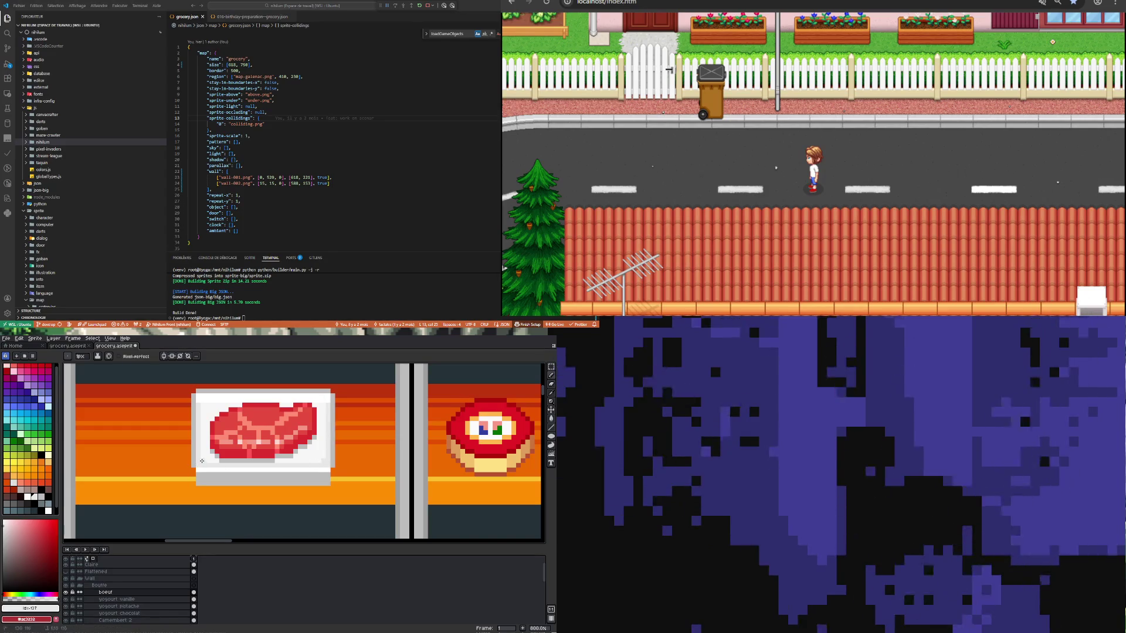
{"action": "key", "text": "i"}
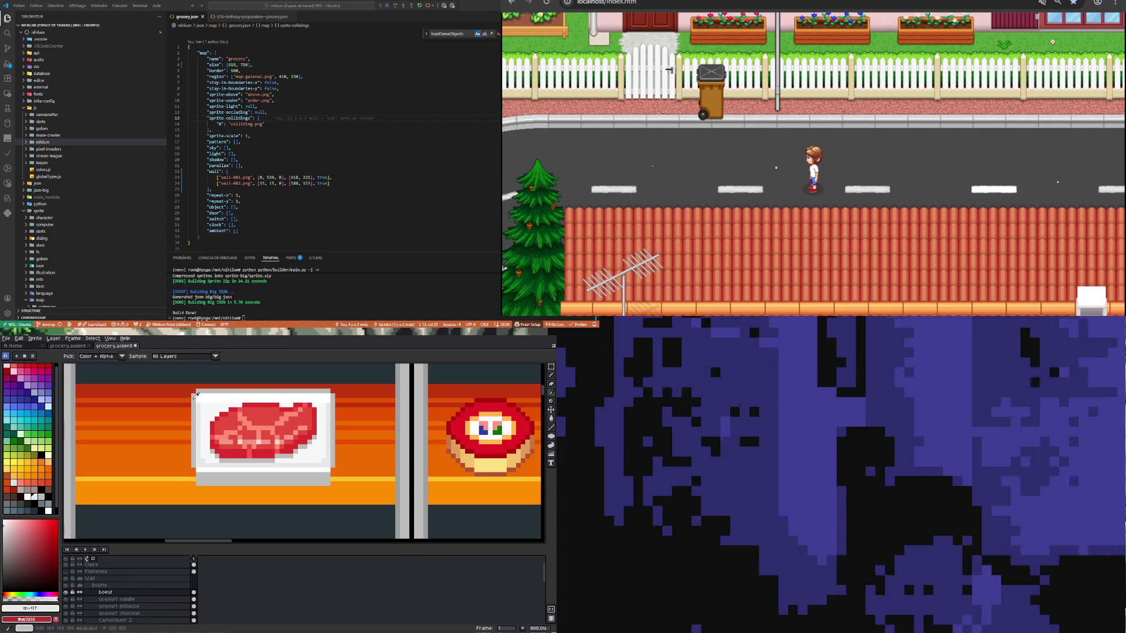
{"action": "left_click", "coordinate": [196, 394], "text": "alt"}
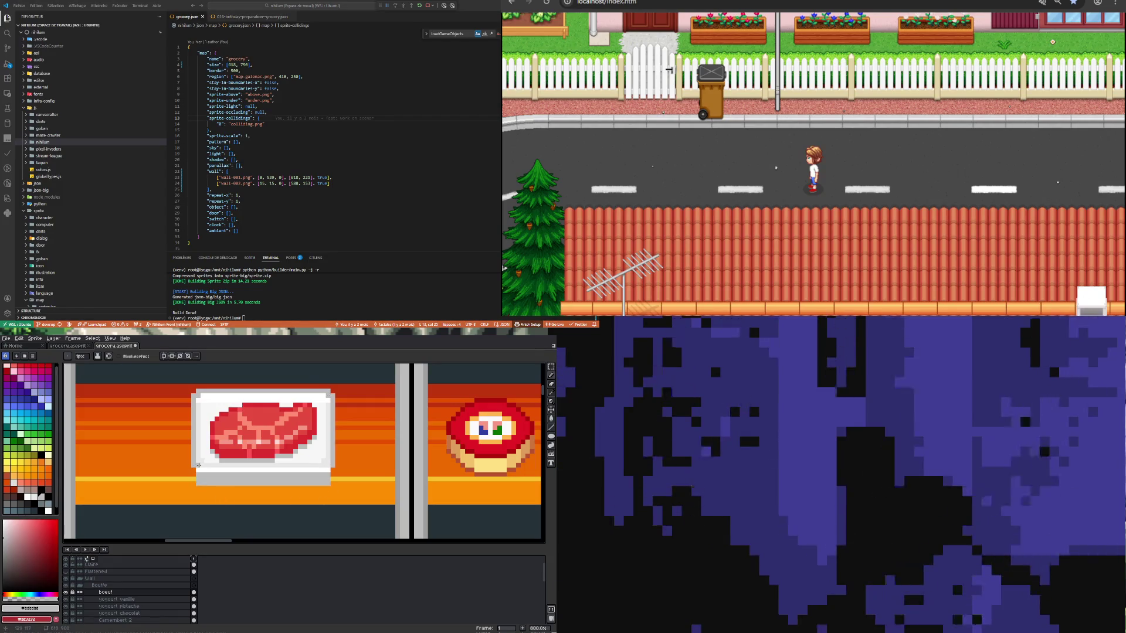
{"action": "scroll", "coordinate": [217, 497], "scroll_direction": "up", "scroll_amount": 3}
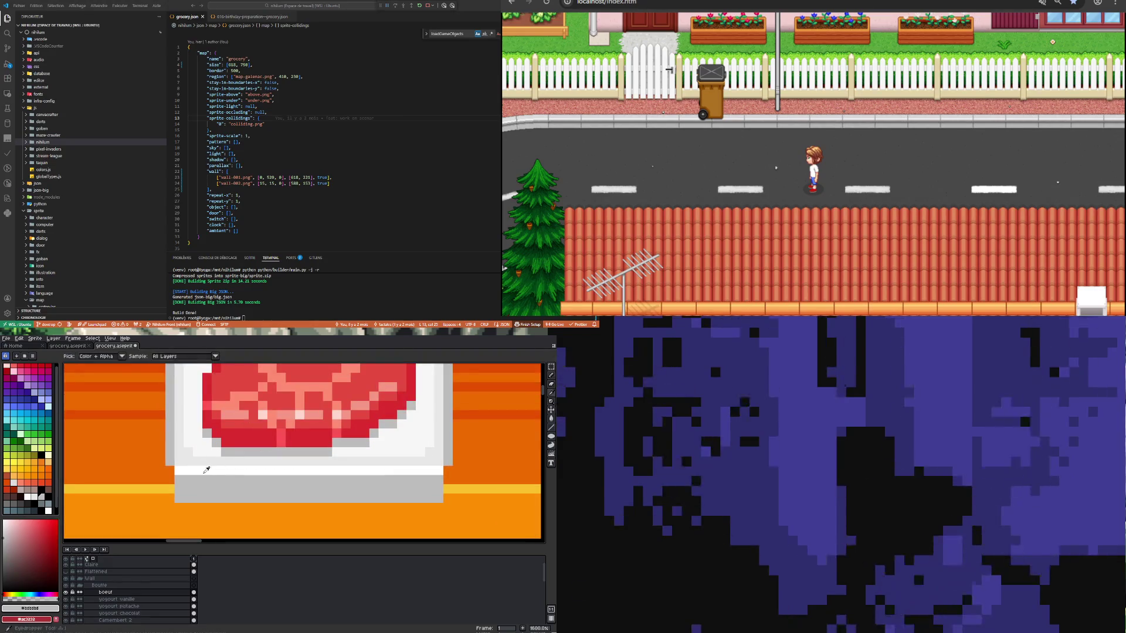
Step: Eyedrop off-white #F7F7F7 and pencil lines down the plate's left edge and up its right edge
{"action": "left_click", "coordinate": [206, 470], "text": "alt"}
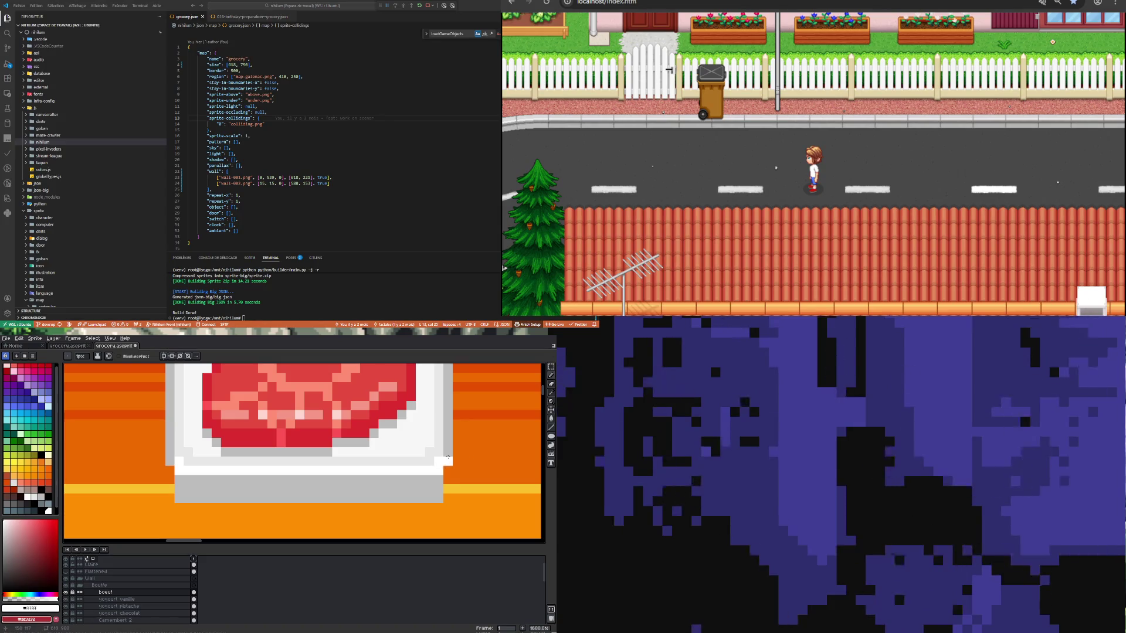
{"action": "scroll", "coordinate": [439, 445], "scroll_direction": "down", "scroll_amount": 4}
{"action": "scroll", "coordinate": [419, 413], "scroll_direction": "up", "scroll_amount": 3}
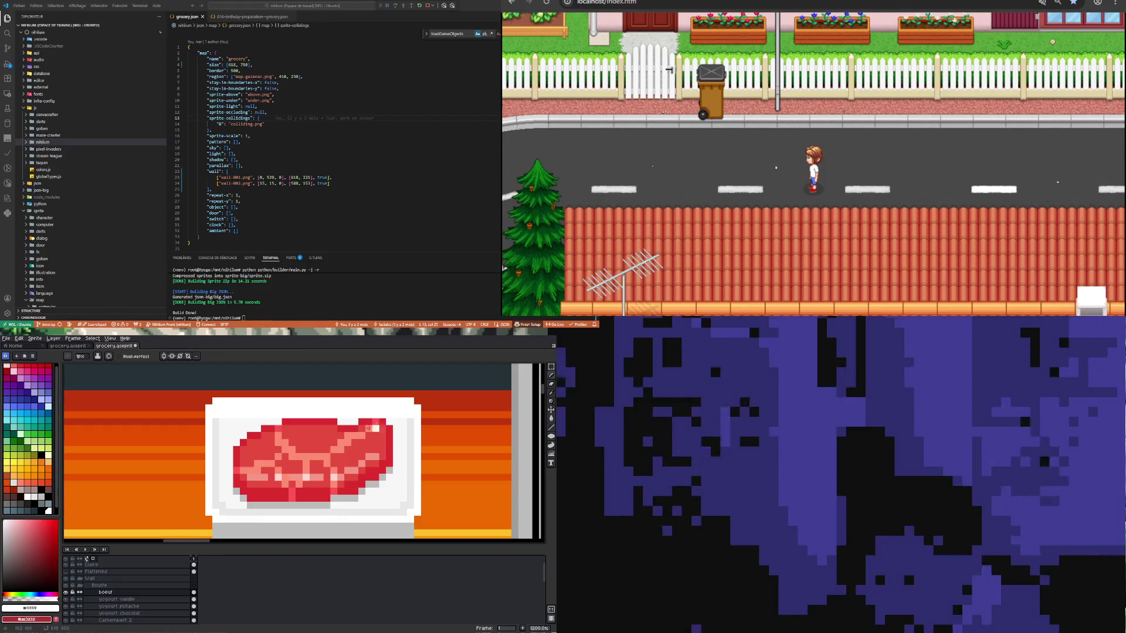
{"action": "key", "text": "i"}
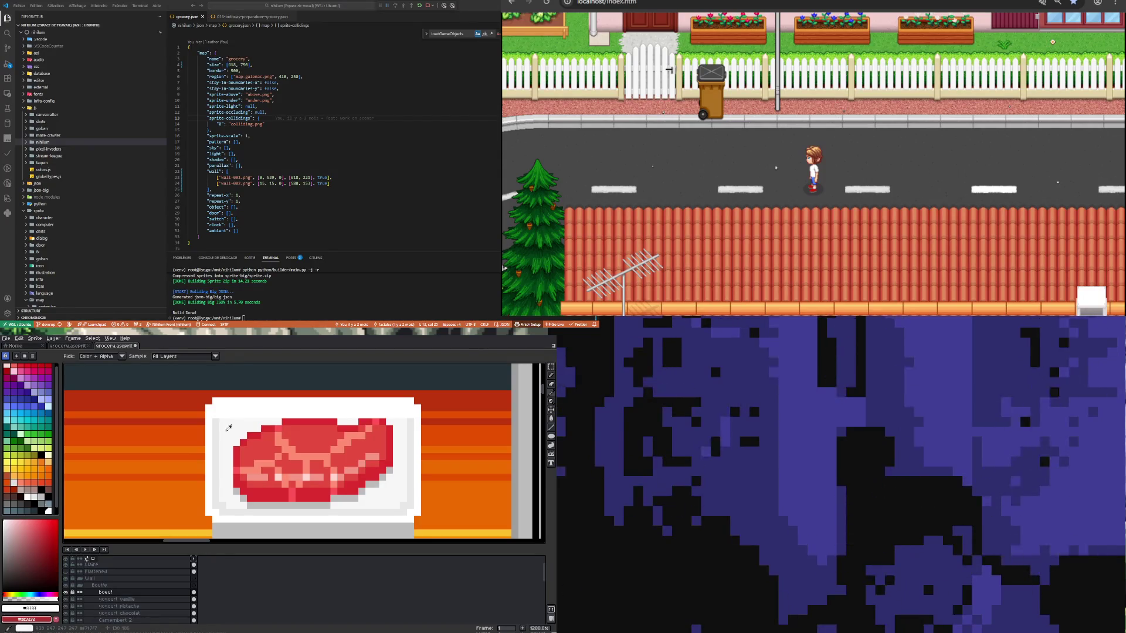
{"action": "left_click", "coordinate": [222, 475]}
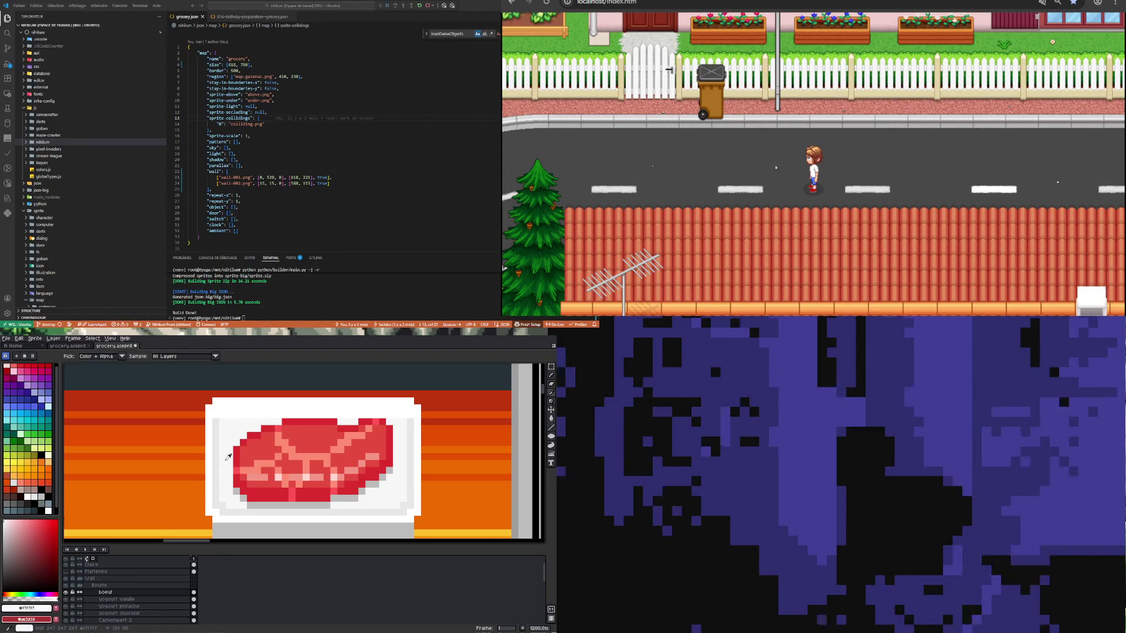
{"action": "key", "text": "b"}
{"action": "mouse_move", "coordinate": [207, 408]}
{"action": "left_mouse_down"}
{"action": "mouse_move", "coordinate": [210, 489]}
{"action": "mouse_move", "coordinate": [411, 521]}
{"action": "left_mouse_up"}
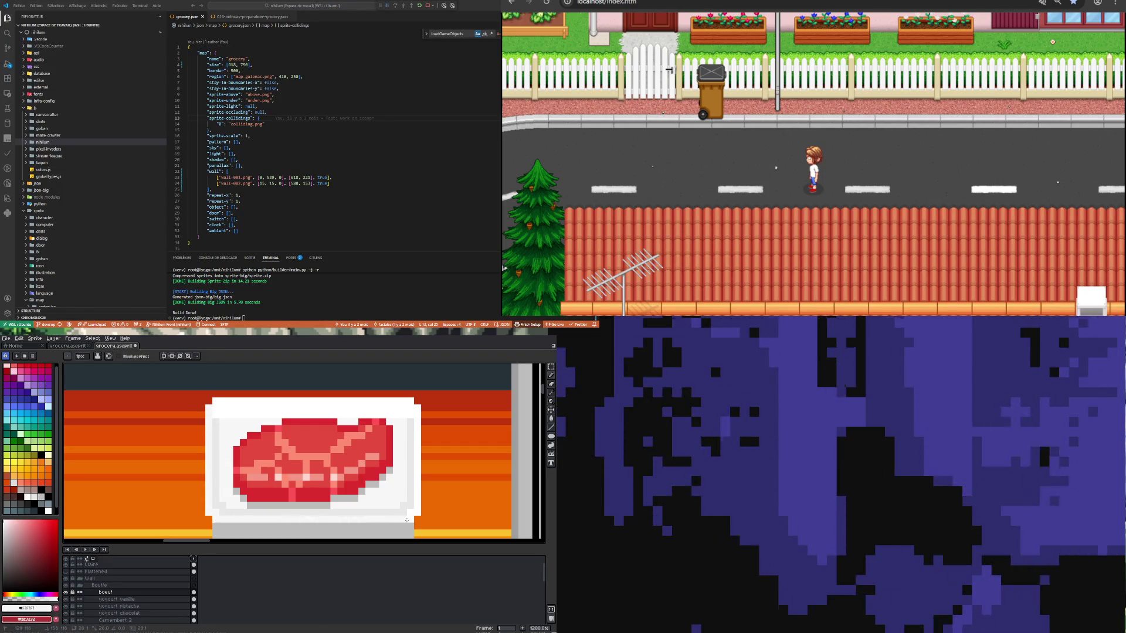
{"action": "mouse_move", "coordinate": [417, 516]}
{"action": "left_mouse_down"}
{"action": "mouse_move", "coordinate": [416, 408]}
{"action": "mouse_move", "coordinate": [220, 399]}
{"action": "left_mouse_up"}
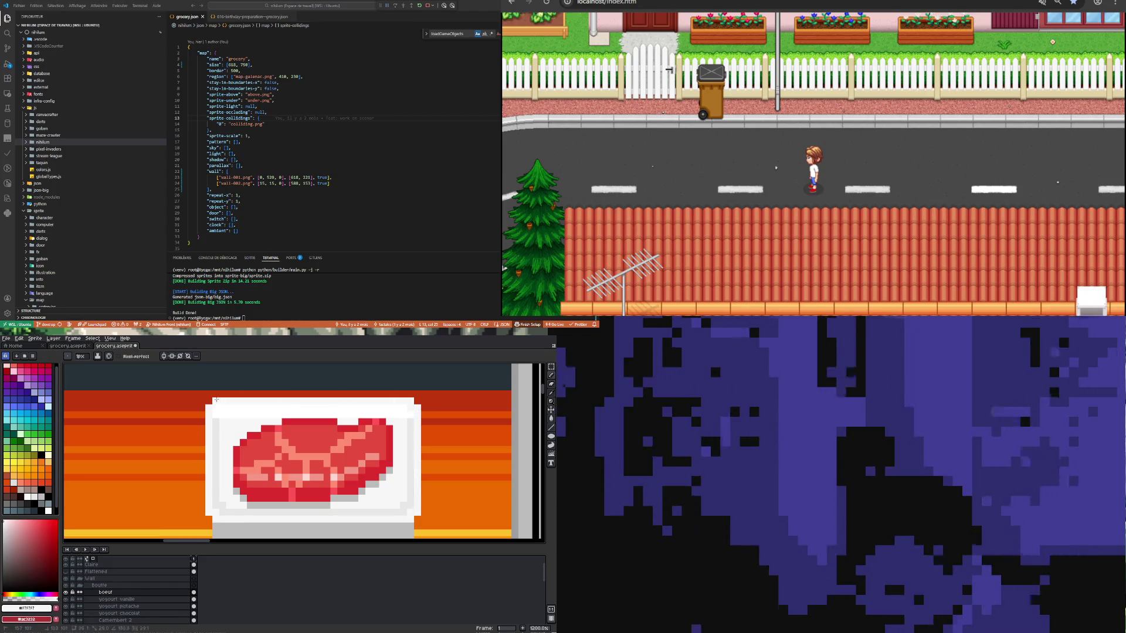
{"action": "scroll", "coordinate": [254, 432], "scroll_direction": "down", "scroll_amount": 3}
{"action": "scroll", "coordinate": [255, 432], "scroll_direction": "up", "scroll_amount": 3}
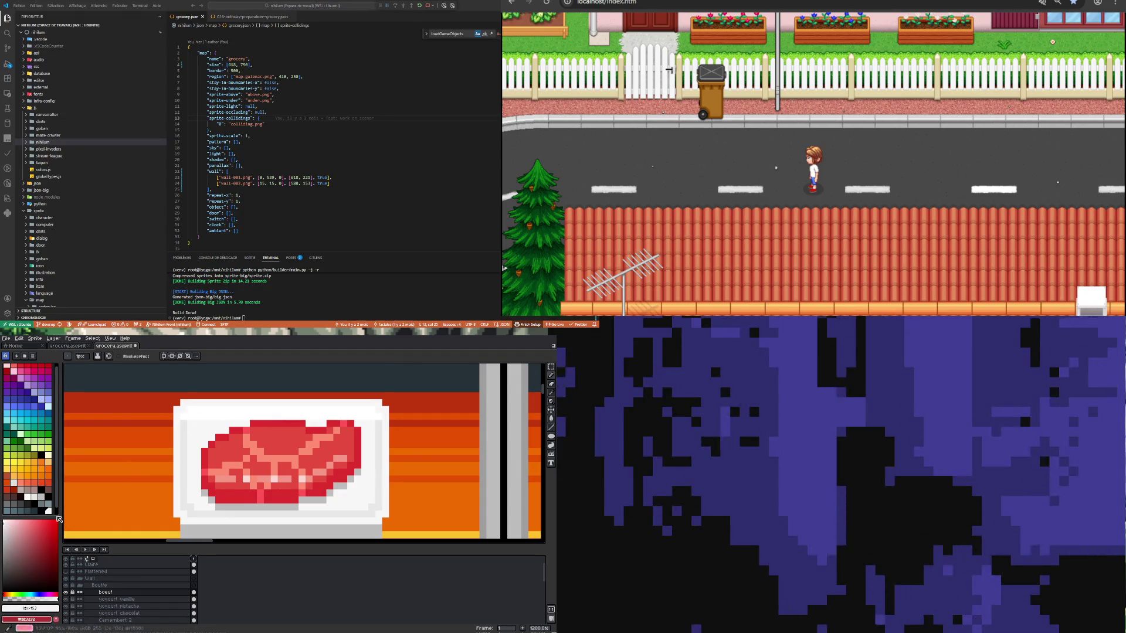
Step: Inspect the steak tray at close zoom and sample the tray's white with the eyedropper
{"action": "left_click", "coordinate": [551, 418]}
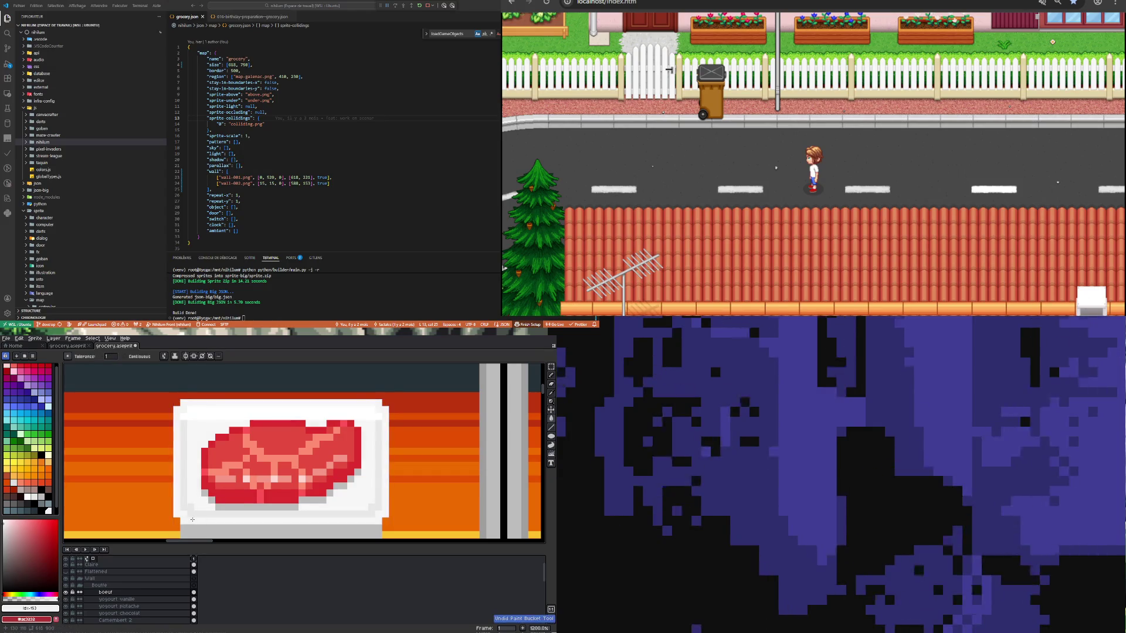
{"action": "scroll", "coordinate": [216, 465], "scroll_direction": "down", "scroll_amount": 4}
{"action": "scroll", "coordinate": [215, 465], "scroll_direction": "up", "scroll_amount": 4}
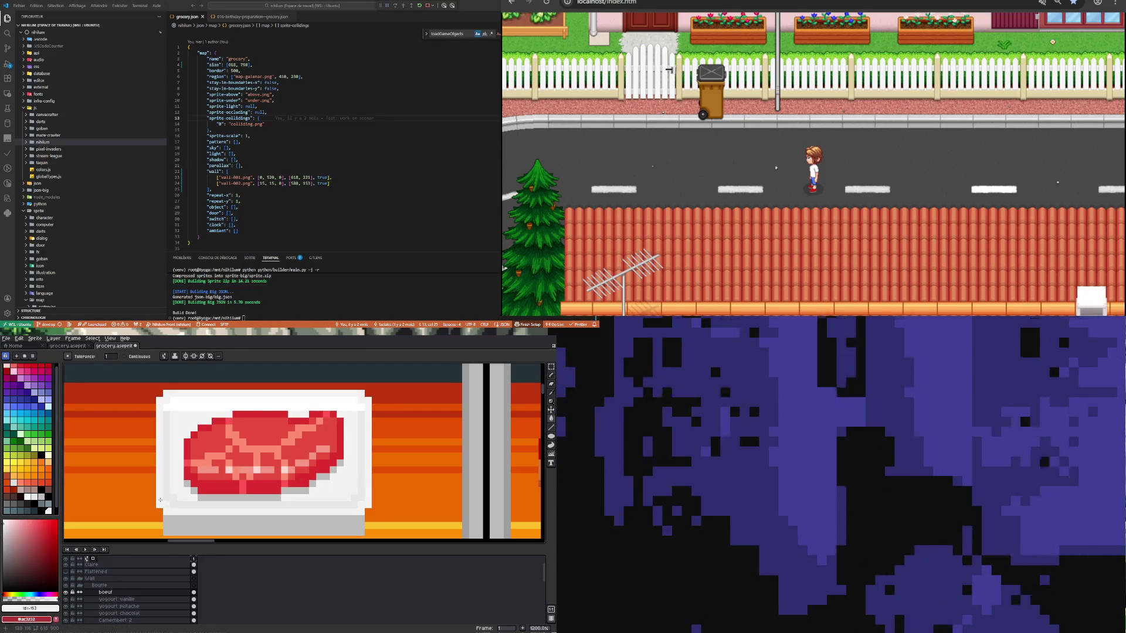
{"action": "scroll", "coordinate": [160, 500], "scroll_direction": "down", "scroll_amount": 4}
{"action": "scroll", "coordinate": [194, 478], "scroll_direction": "up", "scroll_amount": 4}
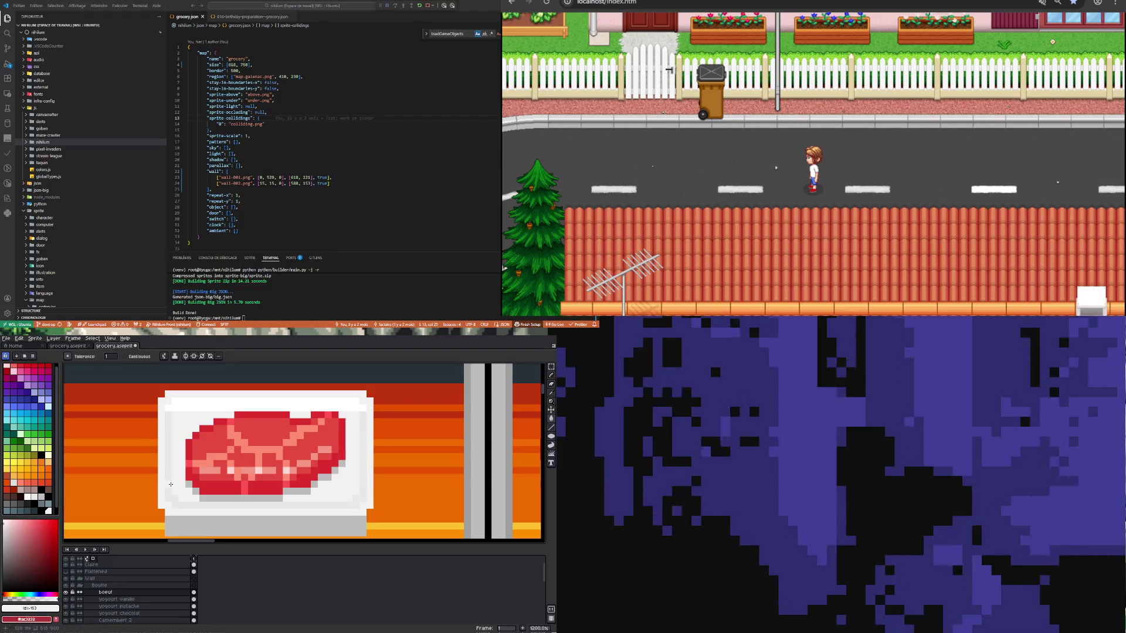
{"action": "key", "text": "i"}
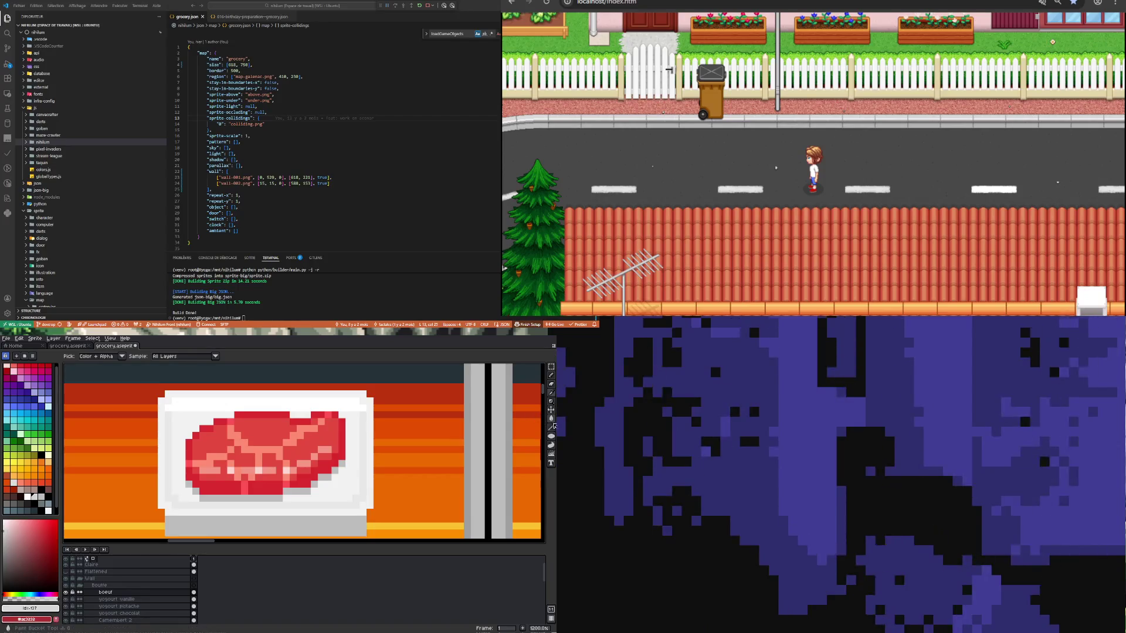
{"action": "key", "text": "g"}
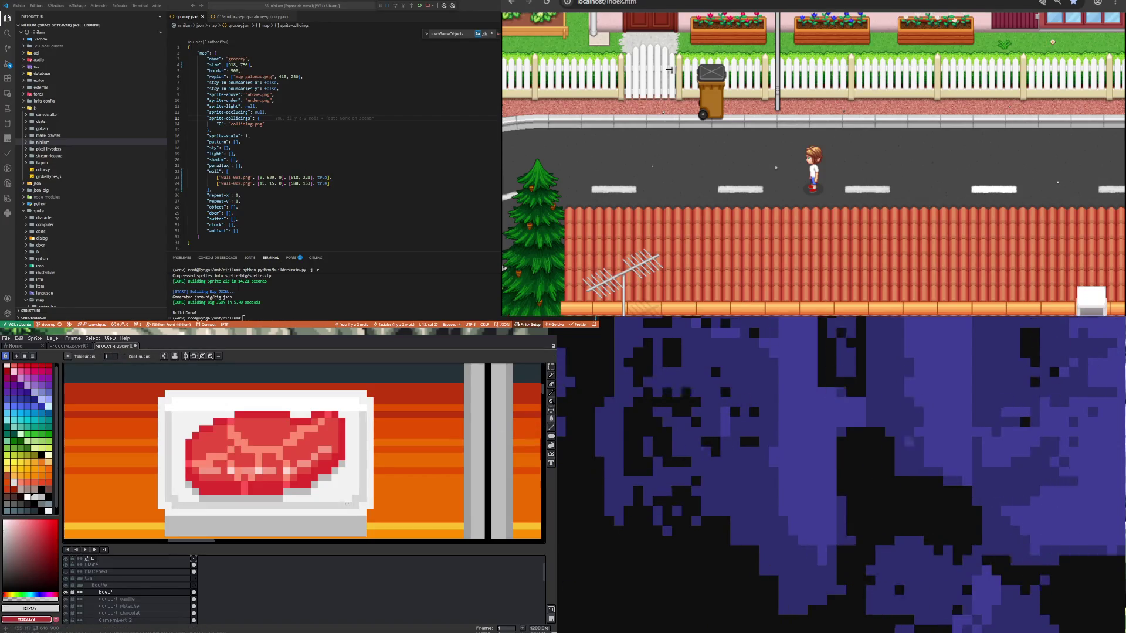
{"action": "scroll", "coordinate": [294, 478], "scroll_direction": "down", "scroll_amount": 3}
{"action": "scroll", "coordinate": [288, 470], "scroll_direction": "down", "scroll_amount": 1}
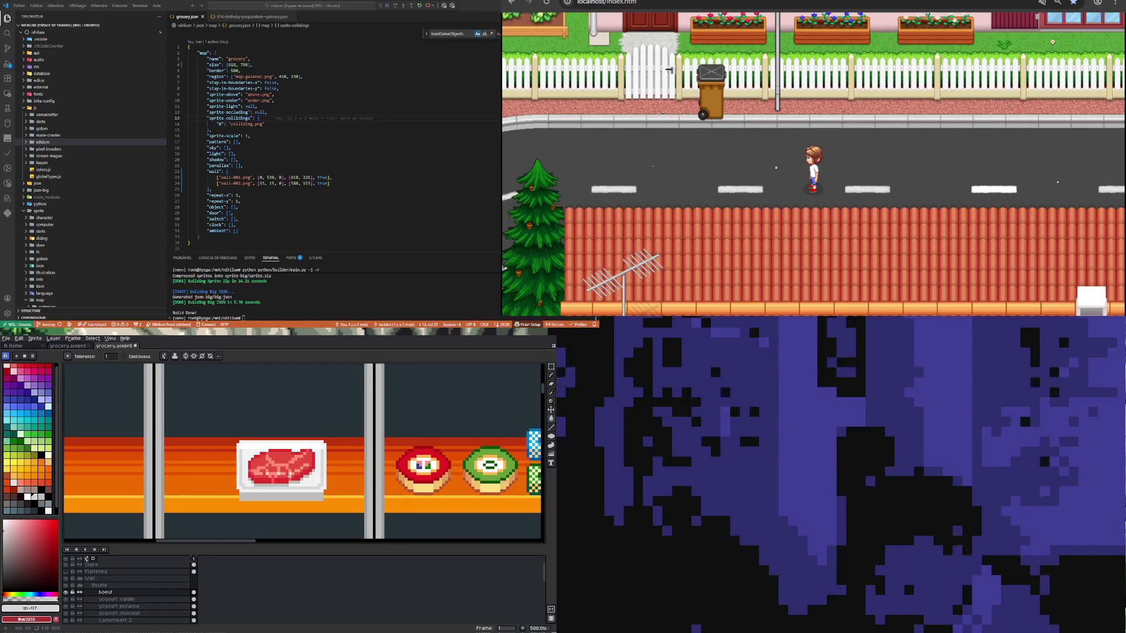
{"action": "scroll", "coordinate": [286, 511], "scroll_direction": "up", "scroll_amount": 2}
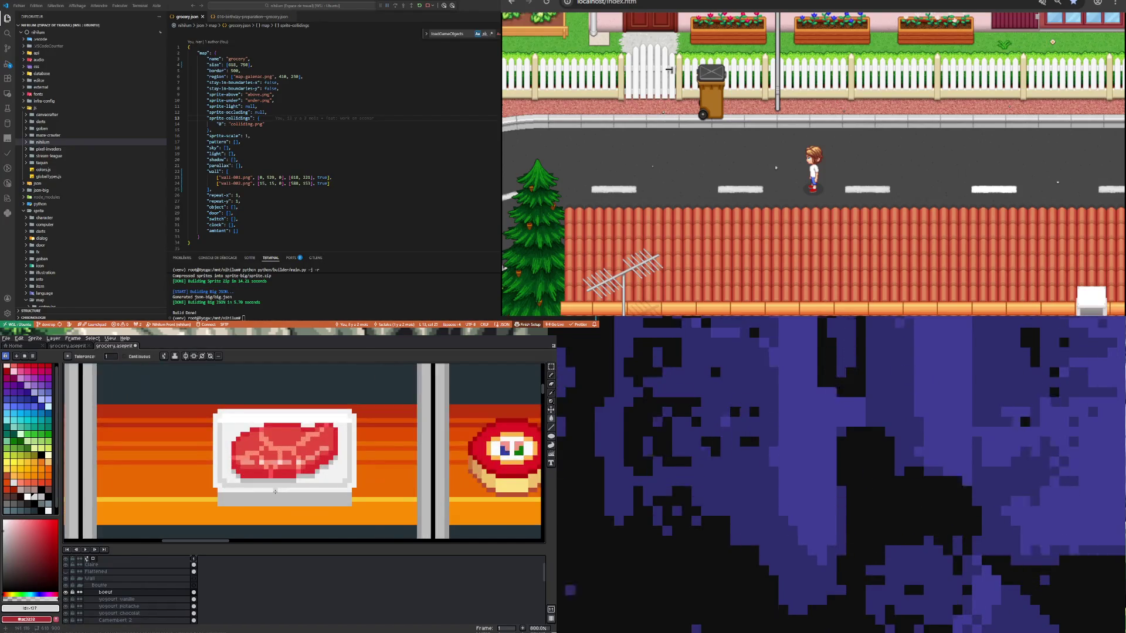
{"action": "scroll", "coordinate": [274, 491], "scroll_direction": "down", "scroll_amount": 3}
{"action": "scroll", "coordinate": [265, 477], "scroll_direction": "up", "scroll_amount": 5}
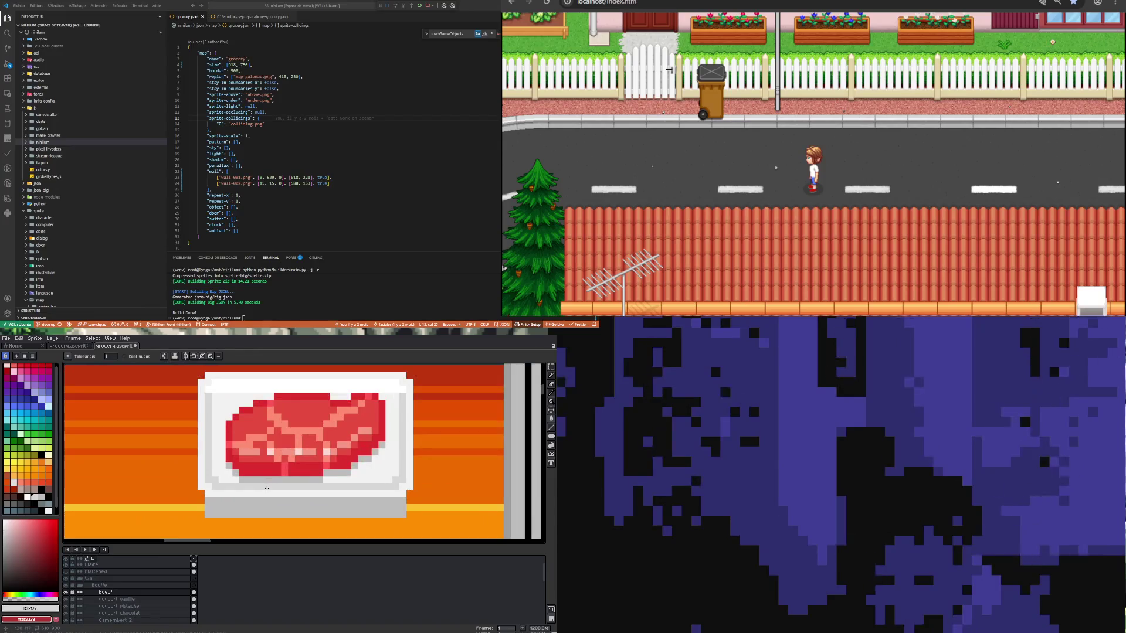
{"action": "scroll", "coordinate": [237, 469], "scroll_direction": "down", "scroll_amount": 5}
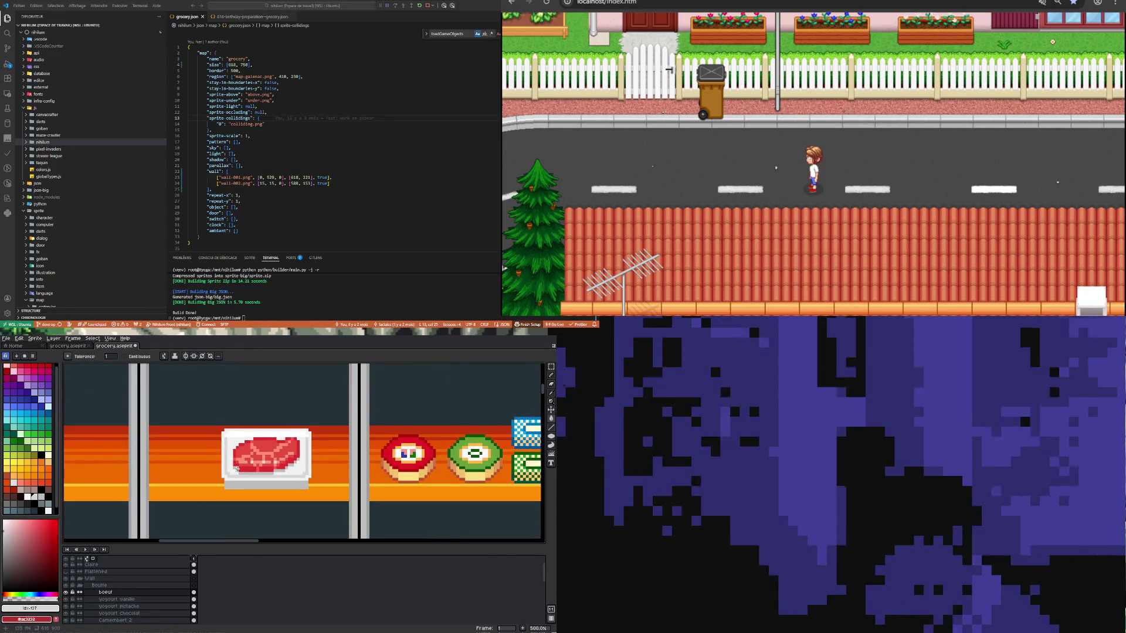
{"action": "scroll", "coordinate": [230, 432], "scroll_direction": "up", "scroll_amount": 6}
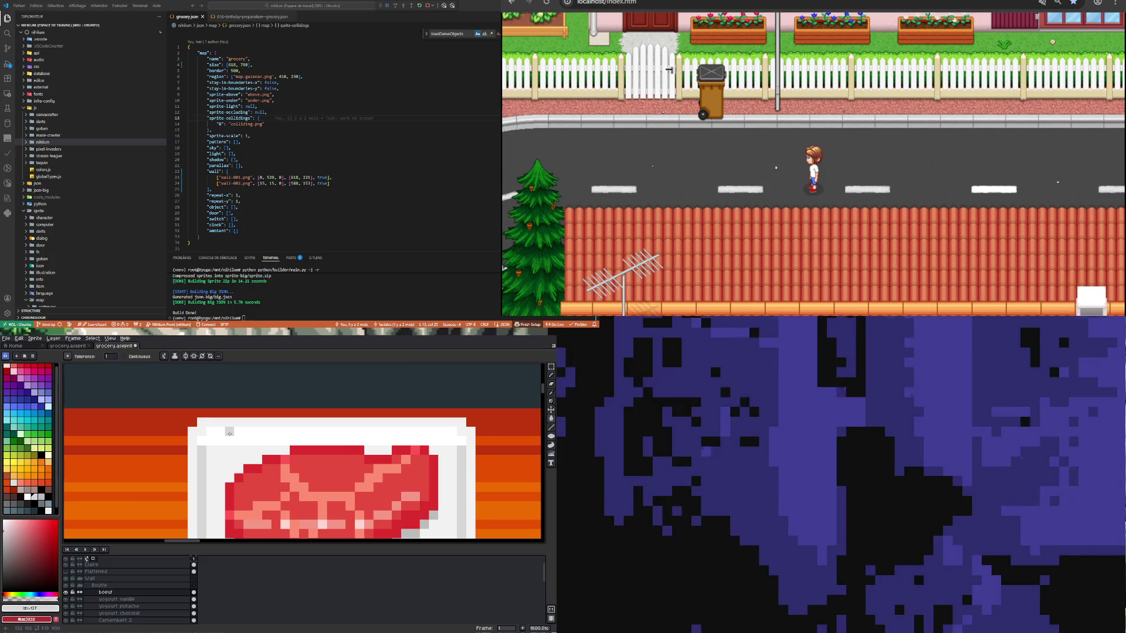
{"action": "key", "text": "i"}
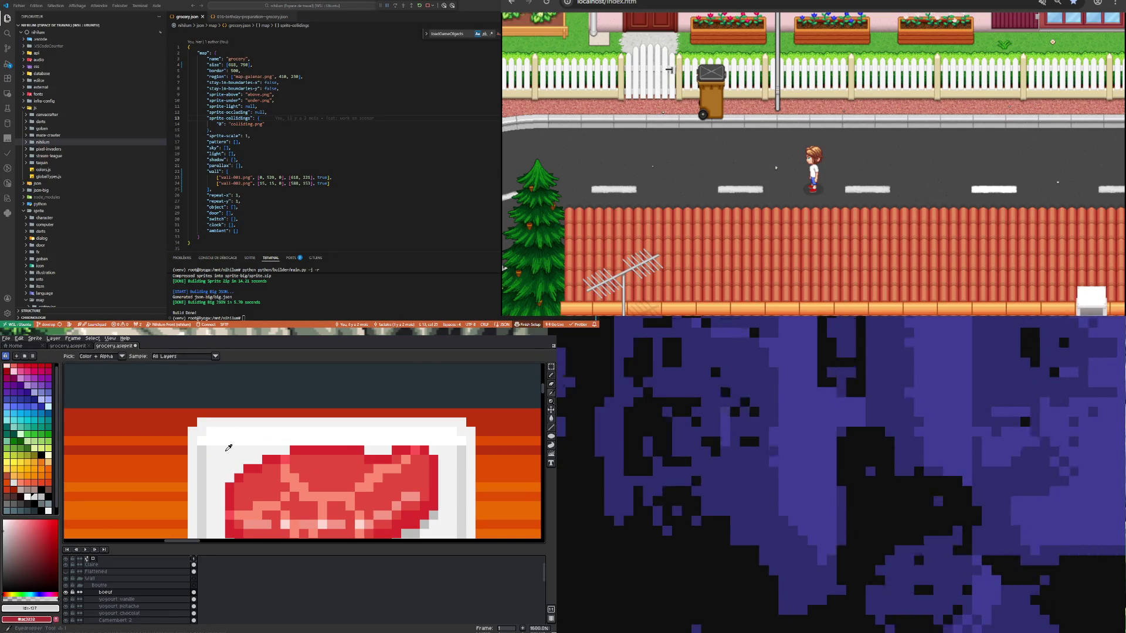
{"action": "scroll", "coordinate": [229, 448], "scroll_direction": "down", "scroll_amount": 3}
{"action": "left_click", "coordinate": [229, 439]}
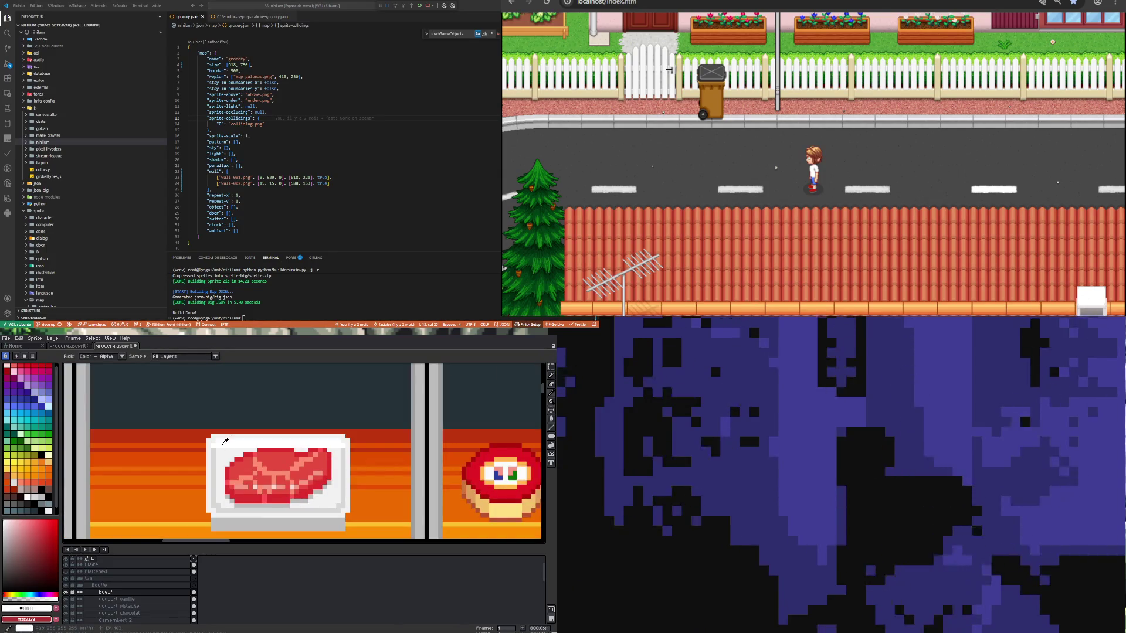
Step: Cycle through Pencil and Eraser while zooming, then pick the tray rim's light grey #dddddd
{"action": "key", "text": "b"}
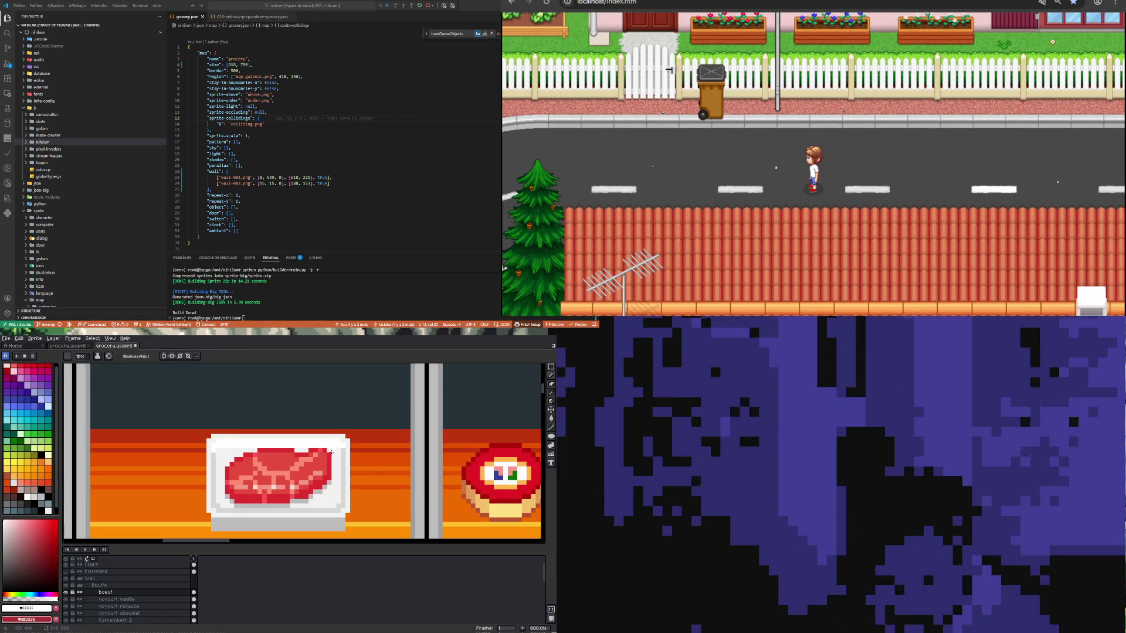
{"action": "scroll", "coordinate": [235, 458], "scroll_direction": "down", "scroll_amount": 4}
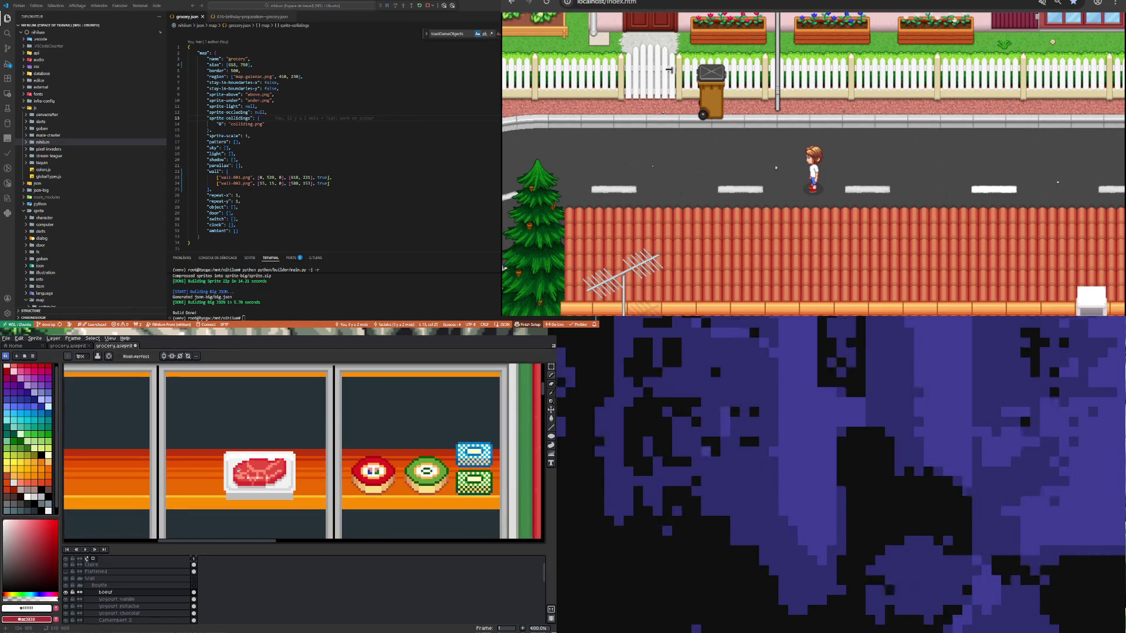
{"action": "scroll", "coordinate": [234, 458], "scroll_direction": "up", "scroll_amount": 6}
{"action": "scroll", "coordinate": [218, 465], "scroll_direction": "down", "scroll_amount": 2}
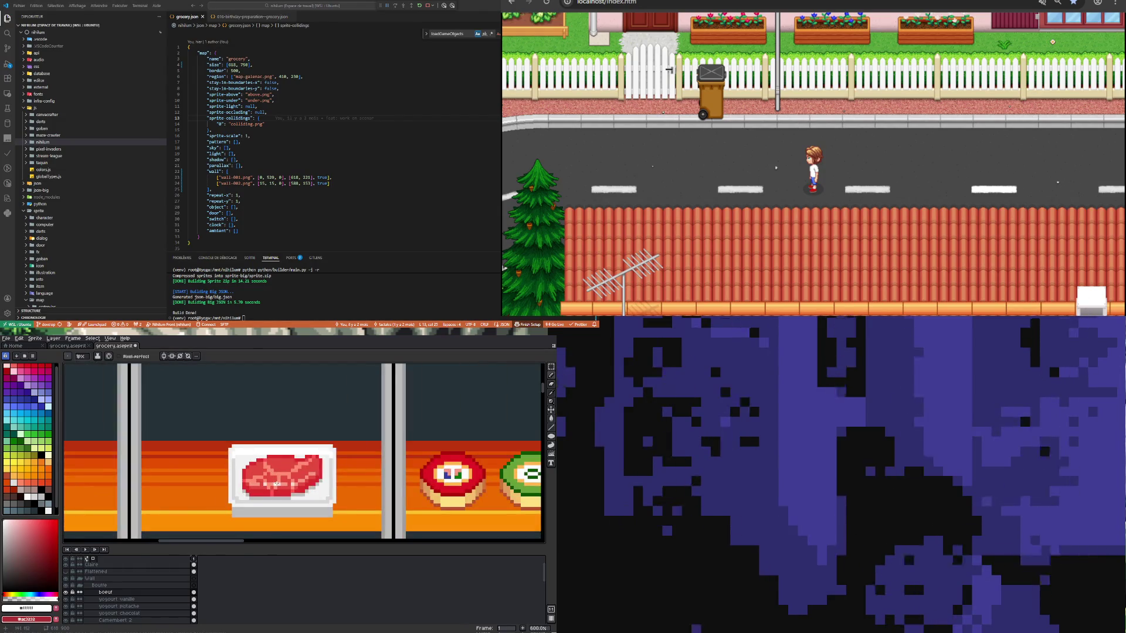
{"action": "scroll", "coordinate": [284, 522], "scroll_direction": "up", "scroll_amount": 2}
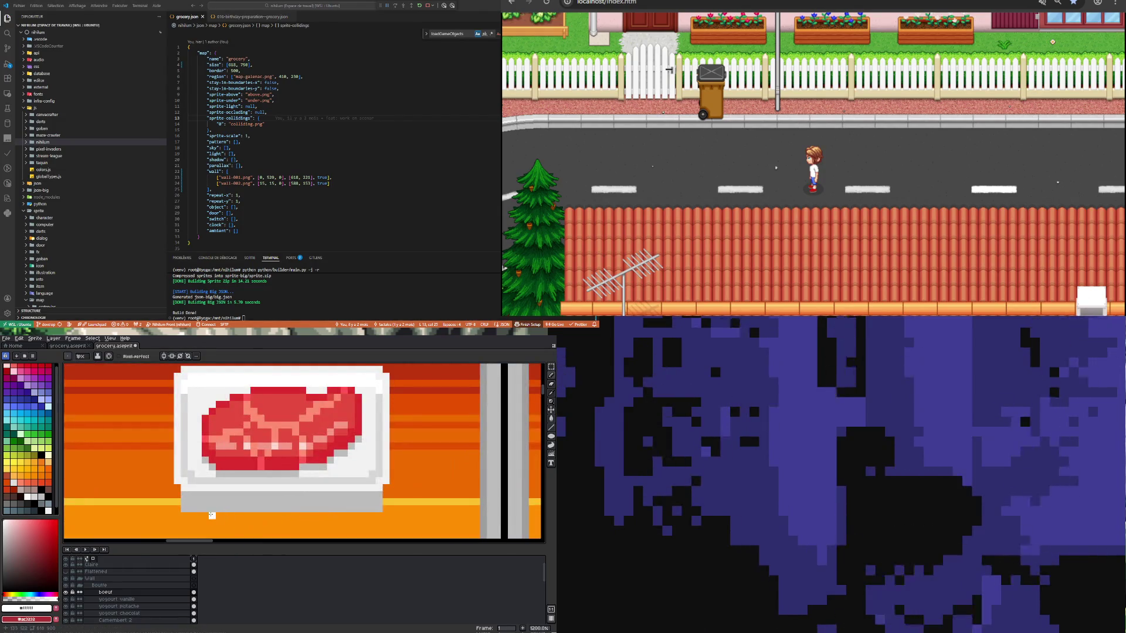
{"action": "key", "text": "e"}
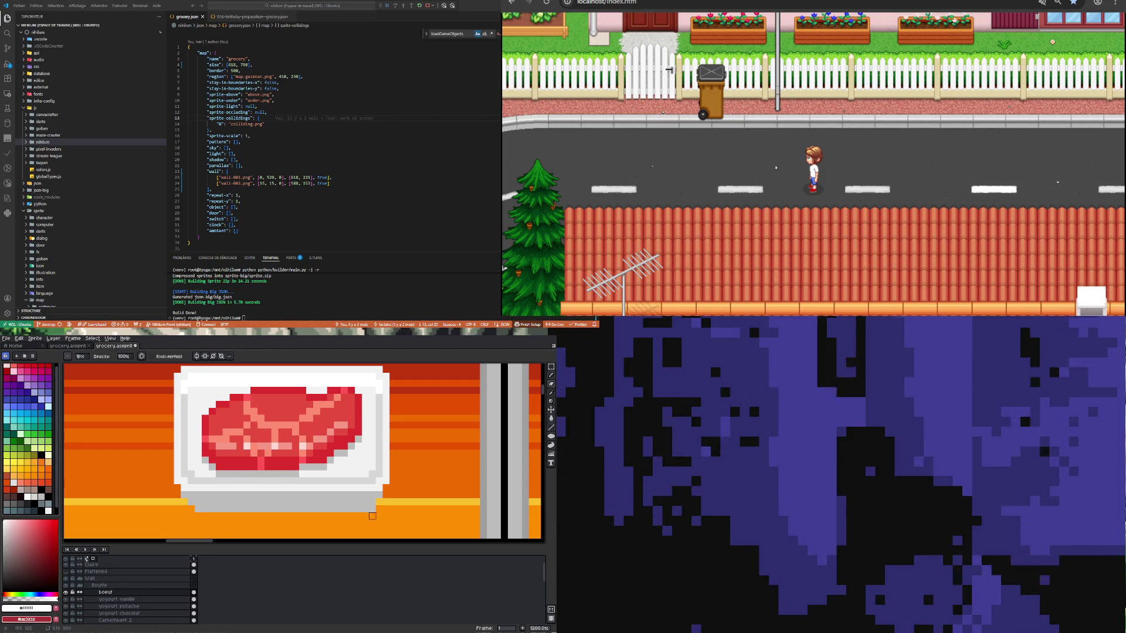
{"action": "scroll", "coordinate": [373, 509], "scroll_direction": "down", "scroll_amount": 5}
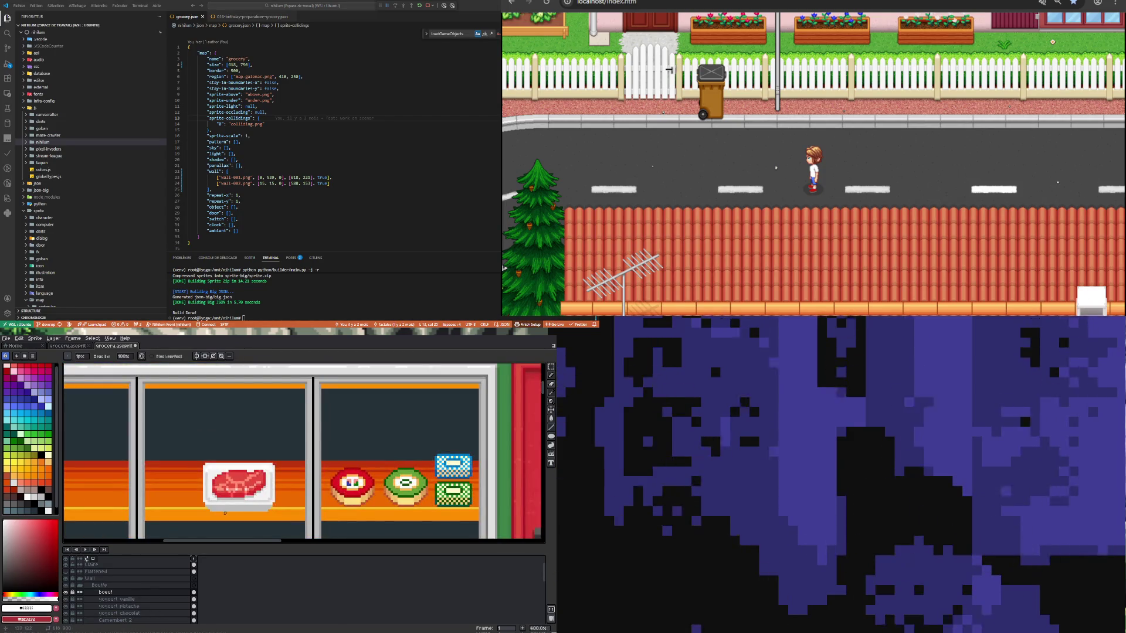
{"action": "scroll", "coordinate": [228, 516], "scroll_direction": "up", "scroll_amount": 3}
{"action": "scroll", "coordinate": [227, 516], "scroll_direction": "up", "scroll_amount": 3}
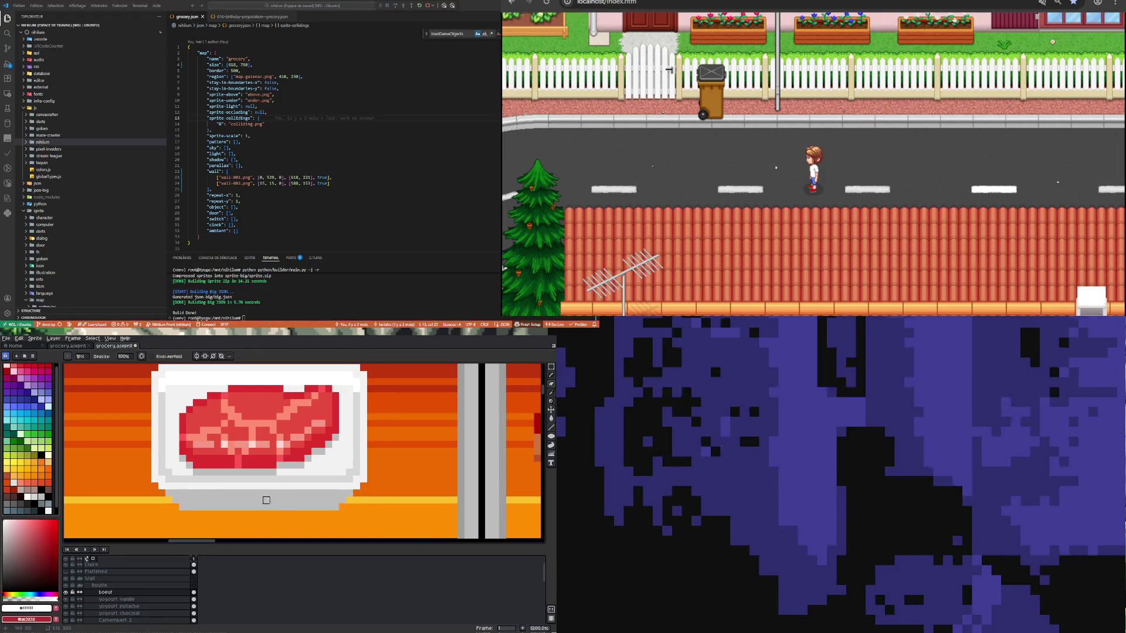
{"action": "scroll", "coordinate": [342, 507], "scroll_direction": "down", "scroll_amount": 3}
{"action": "scroll", "coordinate": [261, 496], "scroll_direction": "up", "scroll_amount": 4}
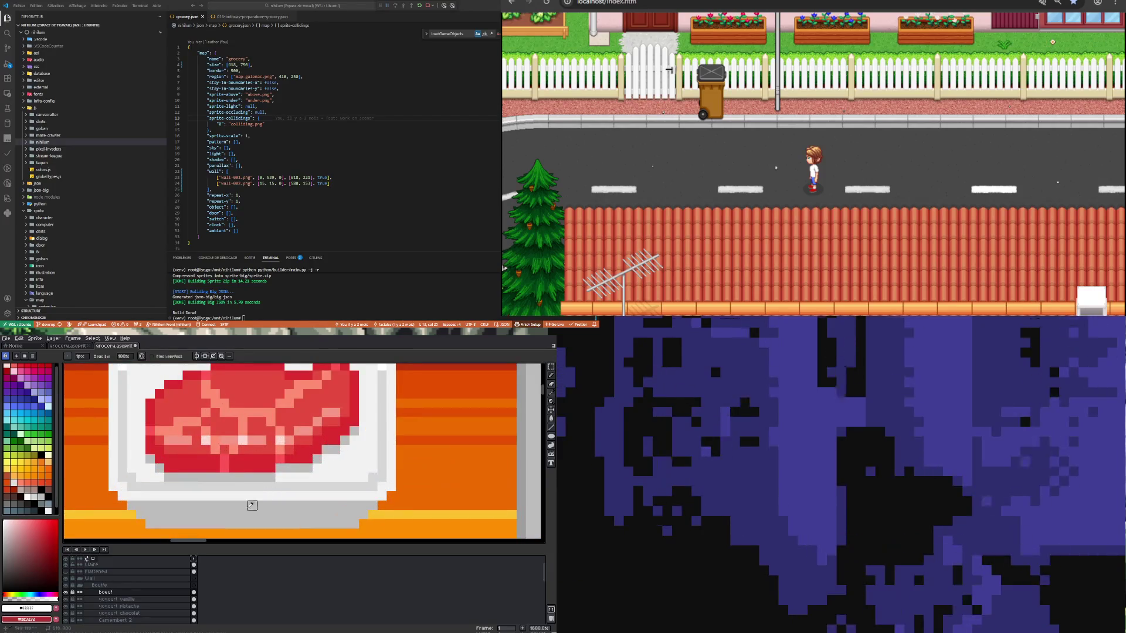
{"action": "key", "text": "i"}
{"action": "left_click", "coordinate": [252, 505]}
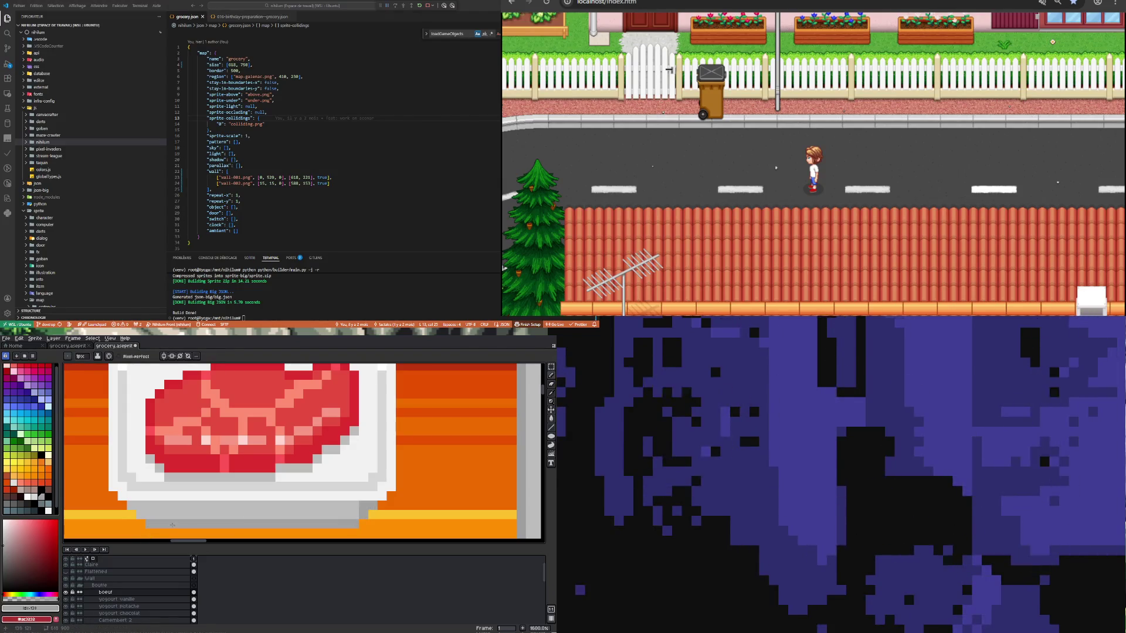
Step: Zoom in and out to review details of the shop scene
{"action": "scroll", "coordinate": [132, 507], "scroll_direction": "down", "scroll_amount": 3}
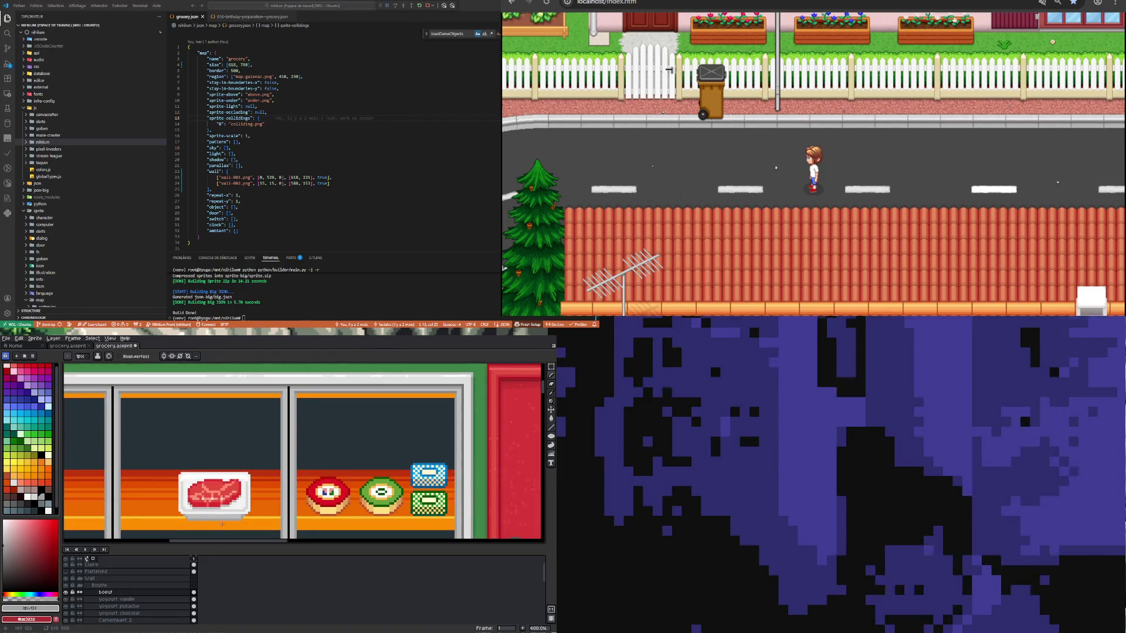
{"action": "scroll", "coordinate": [217, 520], "scroll_direction": "up", "scroll_amount": 3}
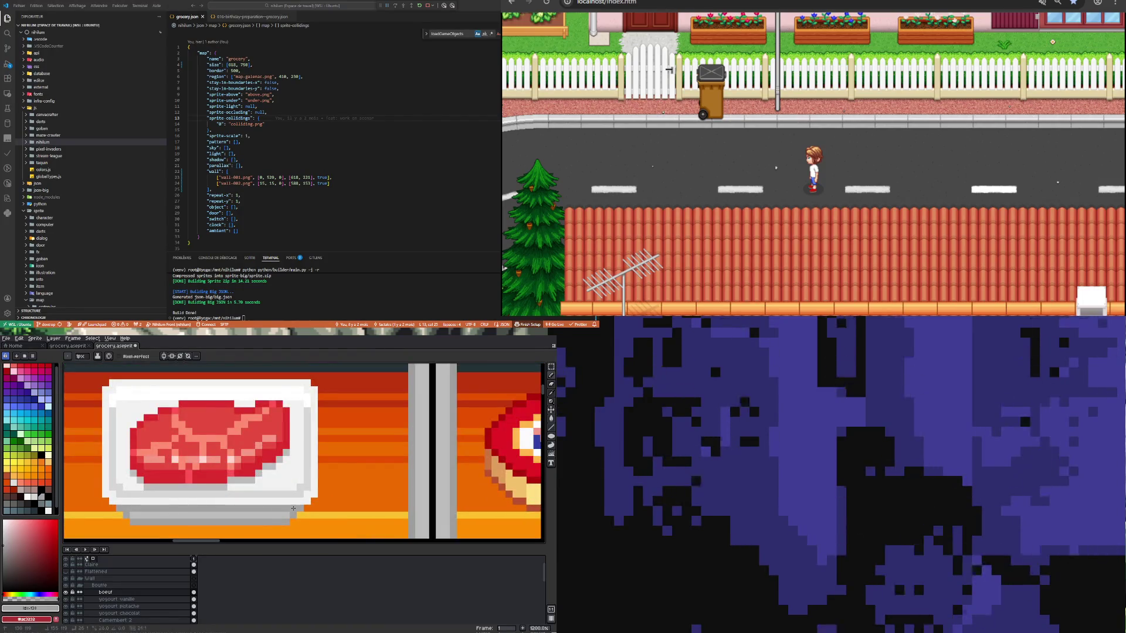
{"action": "scroll", "coordinate": [293, 508], "scroll_direction": "down", "scroll_amount": 5}
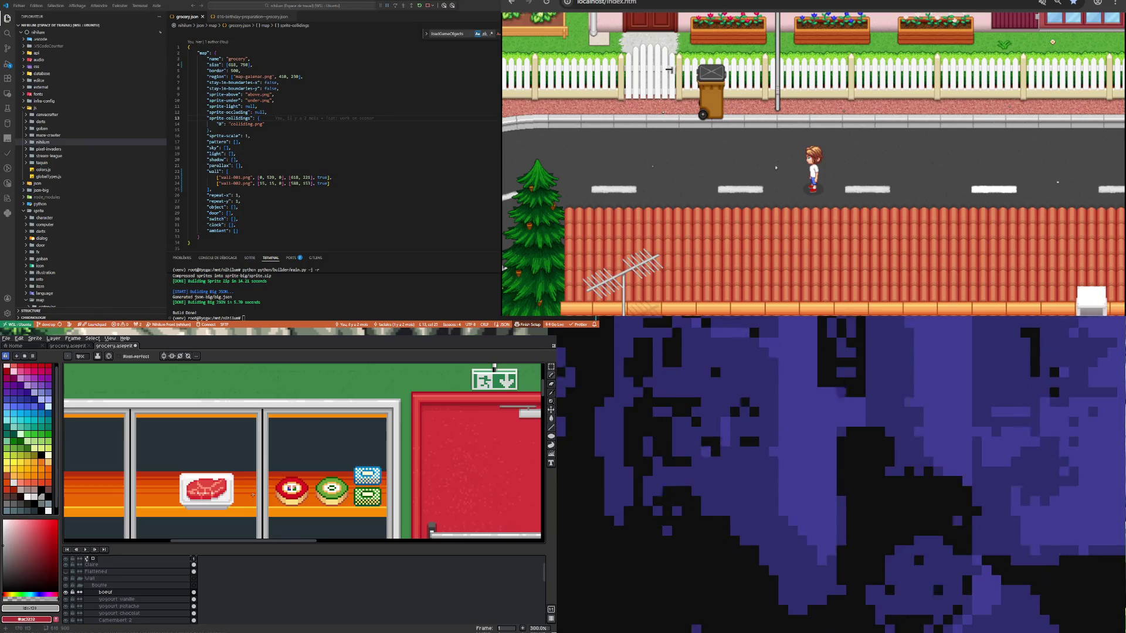
{"action": "scroll", "coordinate": [210, 497], "scroll_direction": "down", "scroll_amount": 2}
{"action": "scroll", "coordinate": [211, 498], "scroll_direction": "up", "scroll_amount": 3}
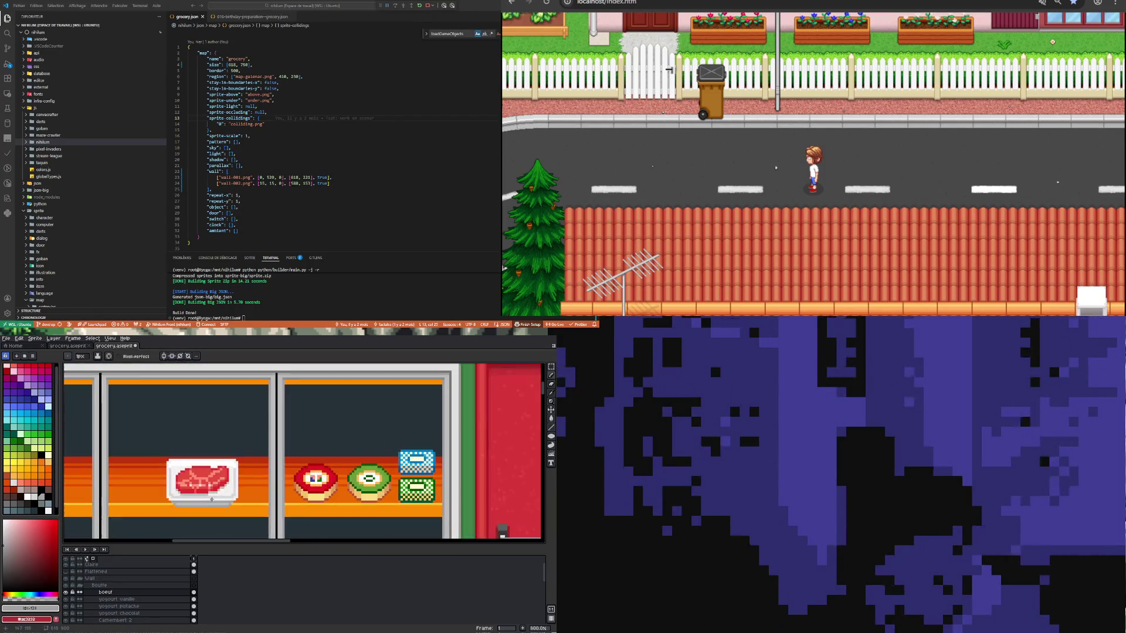
{"action": "scroll", "coordinate": [216, 494], "scroll_direction": "down", "scroll_amount": 4}
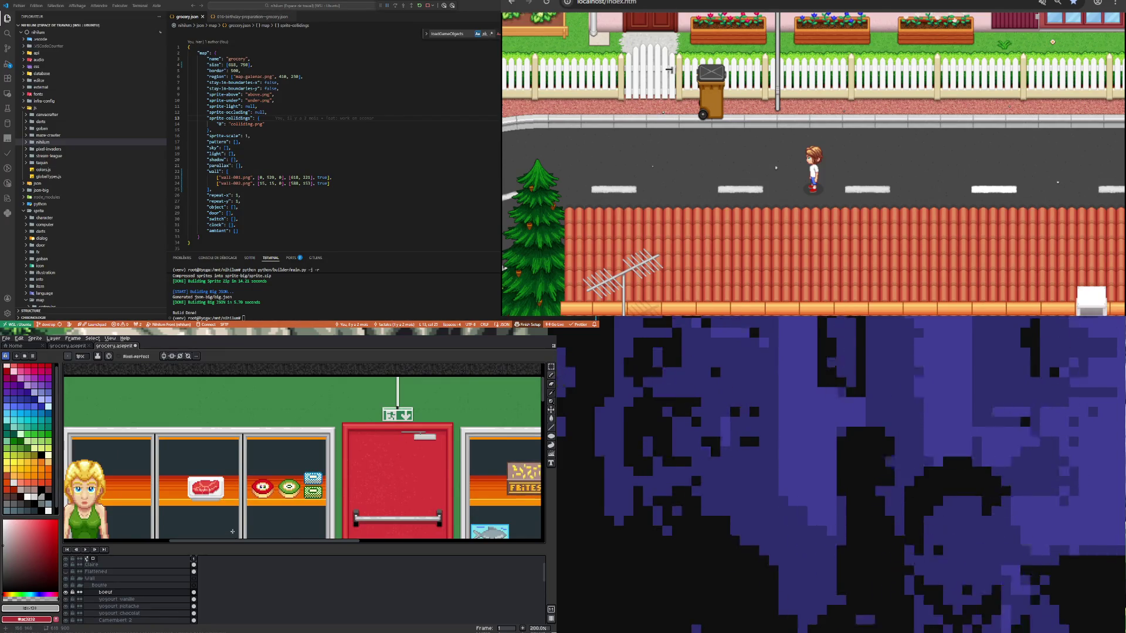
{"action": "scroll", "coordinate": [203, 464], "scroll_direction": "down", "scroll_amount": 1}
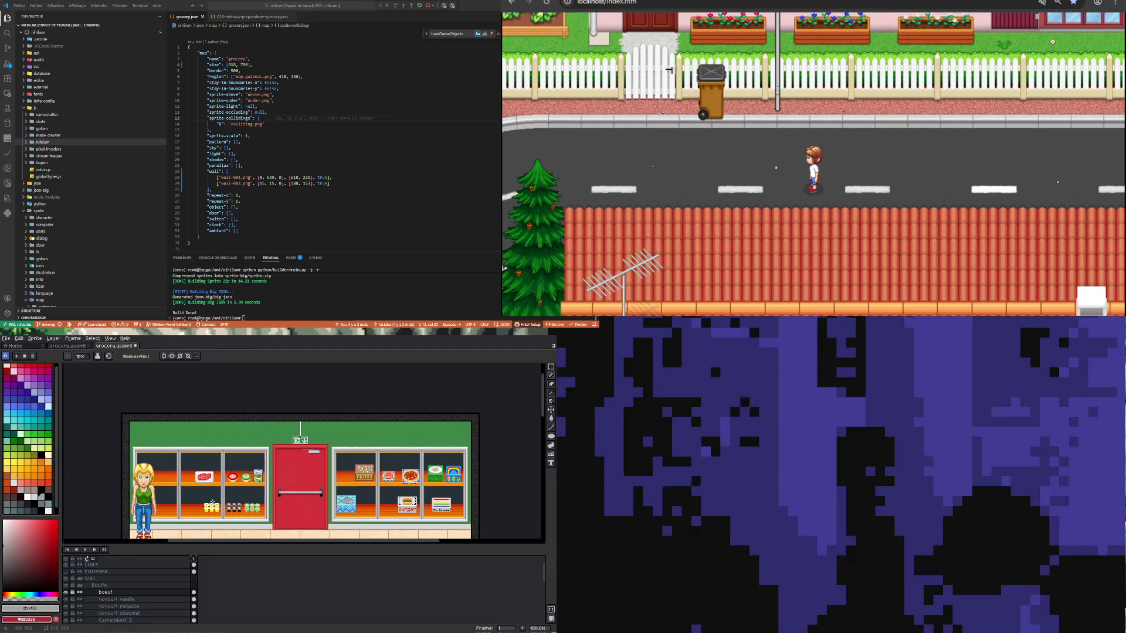
{"action": "scroll", "coordinate": [215, 474], "scroll_direction": "up", "scroll_amount": 2}
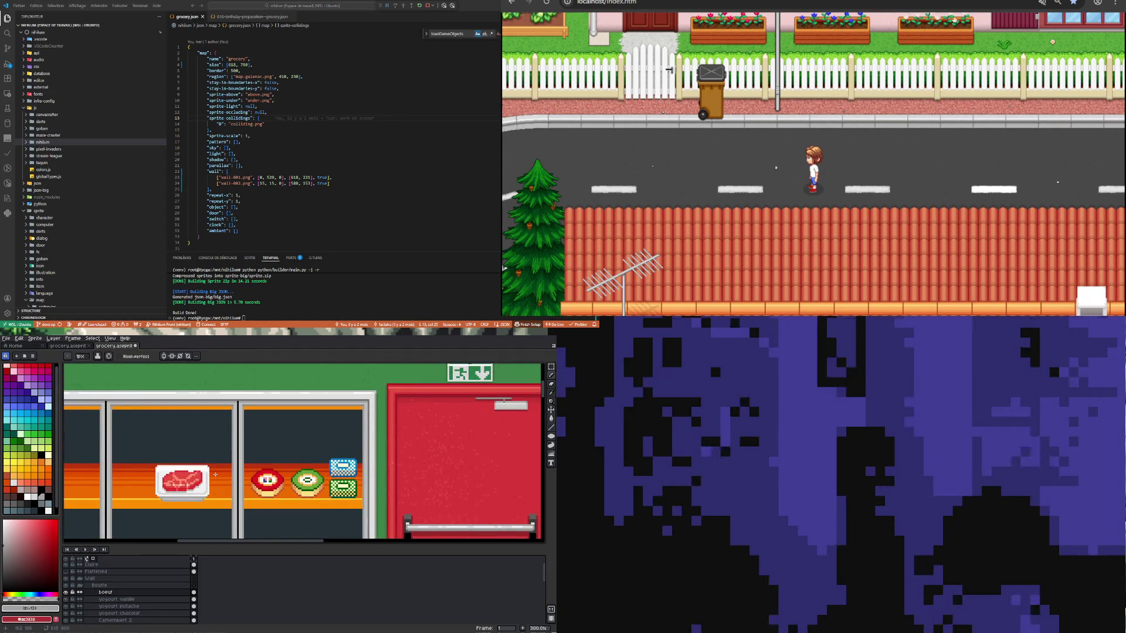
{"action": "scroll", "coordinate": [215, 474], "scroll_direction": "down", "scroll_amount": 3}
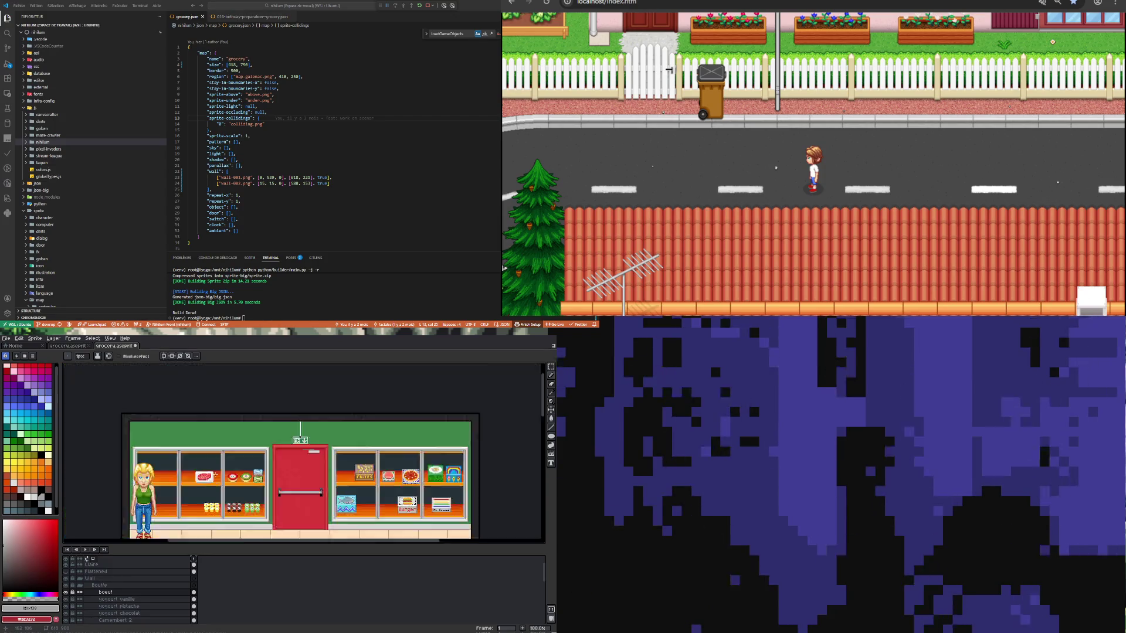
{"action": "scroll", "coordinate": [213, 484], "scroll_direction": "up", "scroll_amount": 1}
{"action": "scroll", "coordinate": [214, 483], "scroll_direction": "up", "scroll_amount": 2}
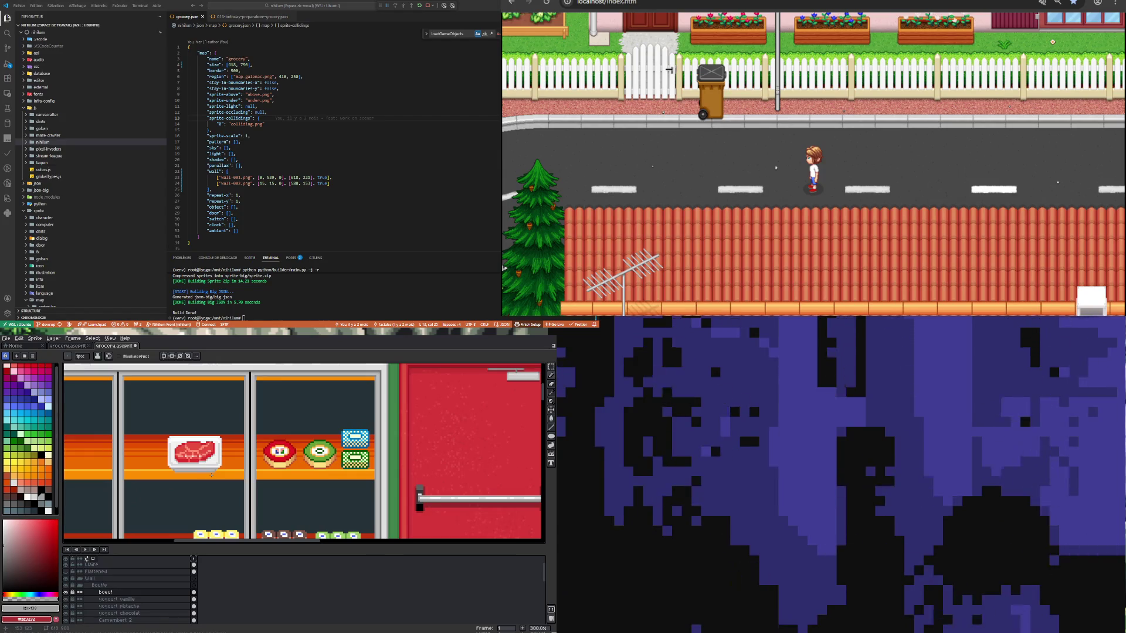
{"action": "scroll", "coordinate": [211, 475], "scroll_direction": "up", "scroll_amount": 2}
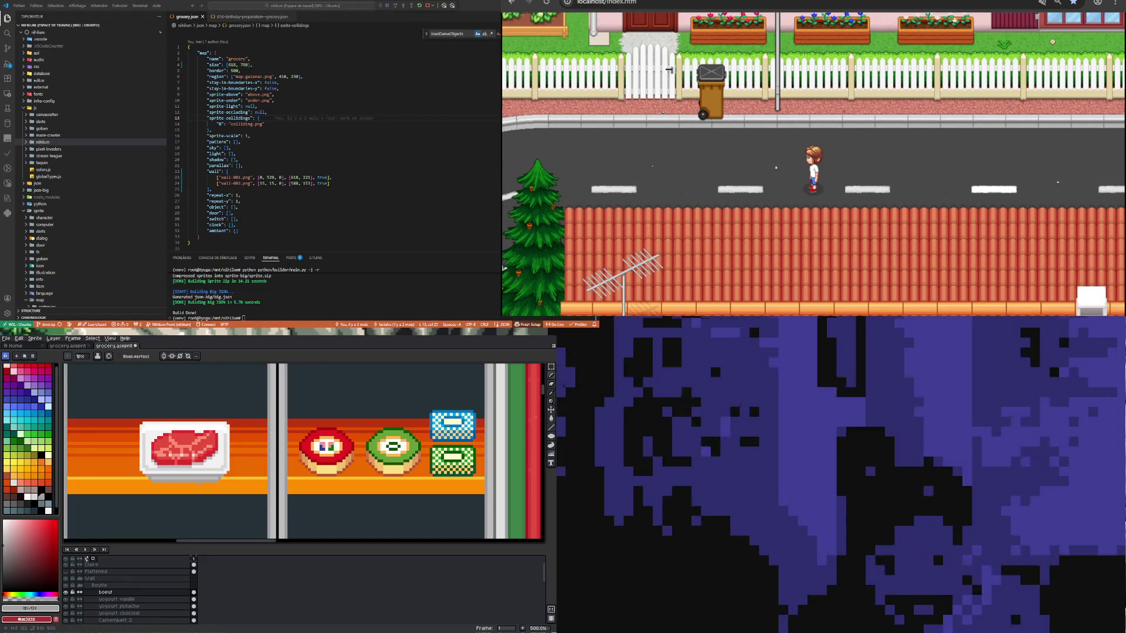
Step: Zoom out to the whole grocery scene and open the boeuf layer's Layer Properties
{"action": "key", "text": "minus"}
{"action": "key", "text": "minus"}
{"action": "key", "text": "minus"}
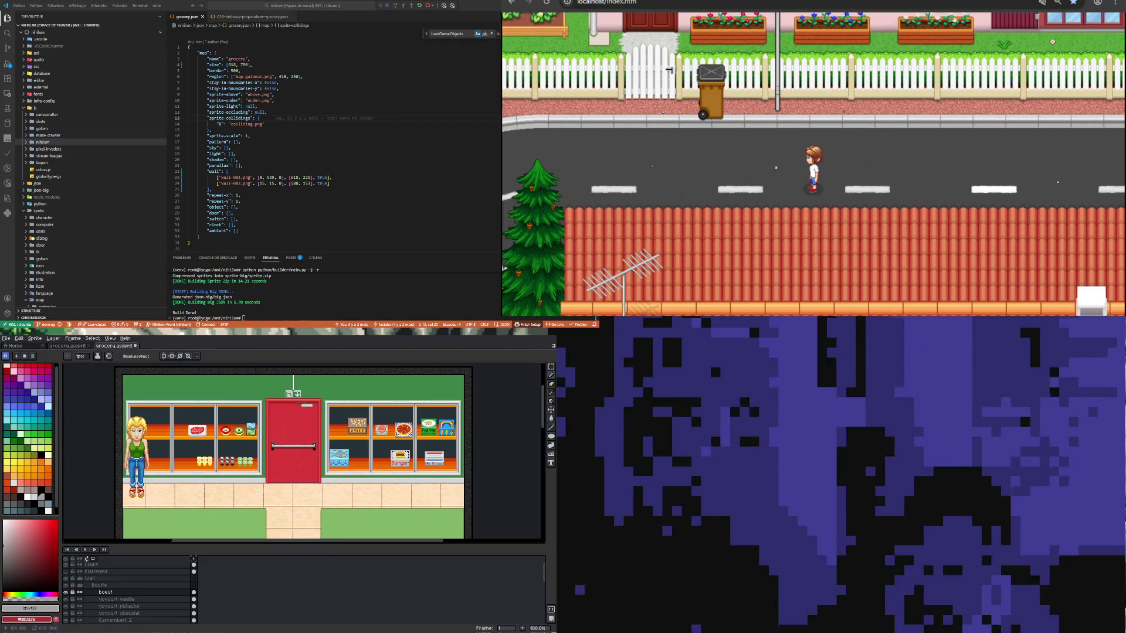
{"action": "scroll", "coordinate": [201, 426], "scroll_direction": "up", "scroll_amount": 1}
{"action": "scroll", "coordinate": [202, 426], "scroll_direction": "down", "scroll_amount": 1}
{"action": "scroll", "coordinate": [168, 435], "scroll_direction": "up", "scroll_amount": 2}
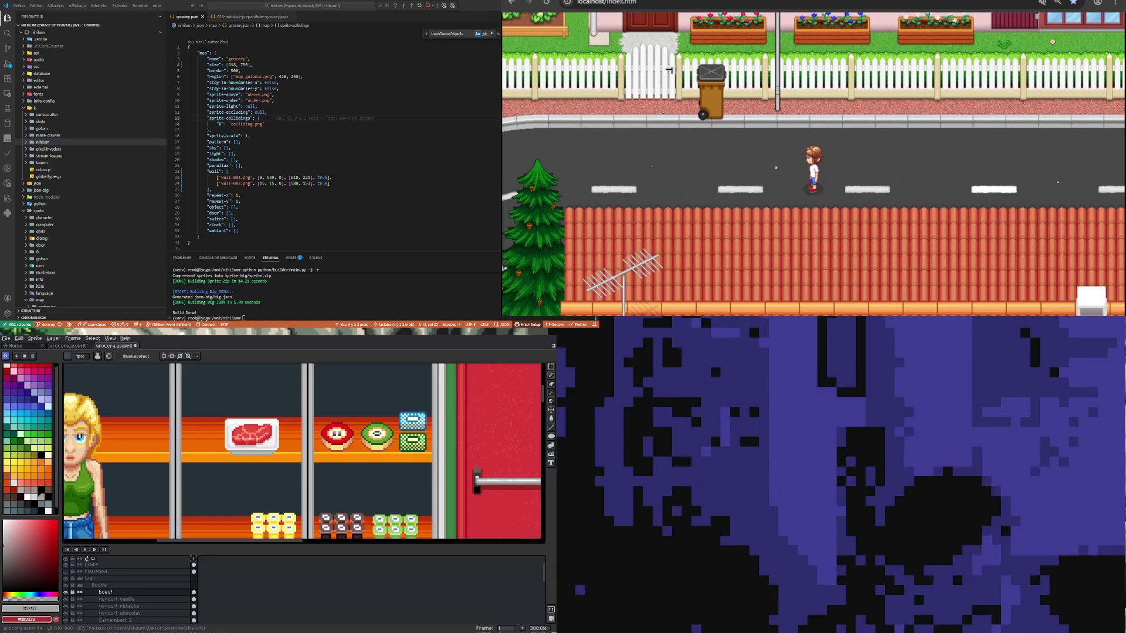
{"action": "scroll", "coordinate": [298, 489], "scroll_direction": "down", "scroll_amount": 2}
{"action": "scroll", "coordinate": [225, 406], "scroll_direction": "up", "scroll_amount": 1}
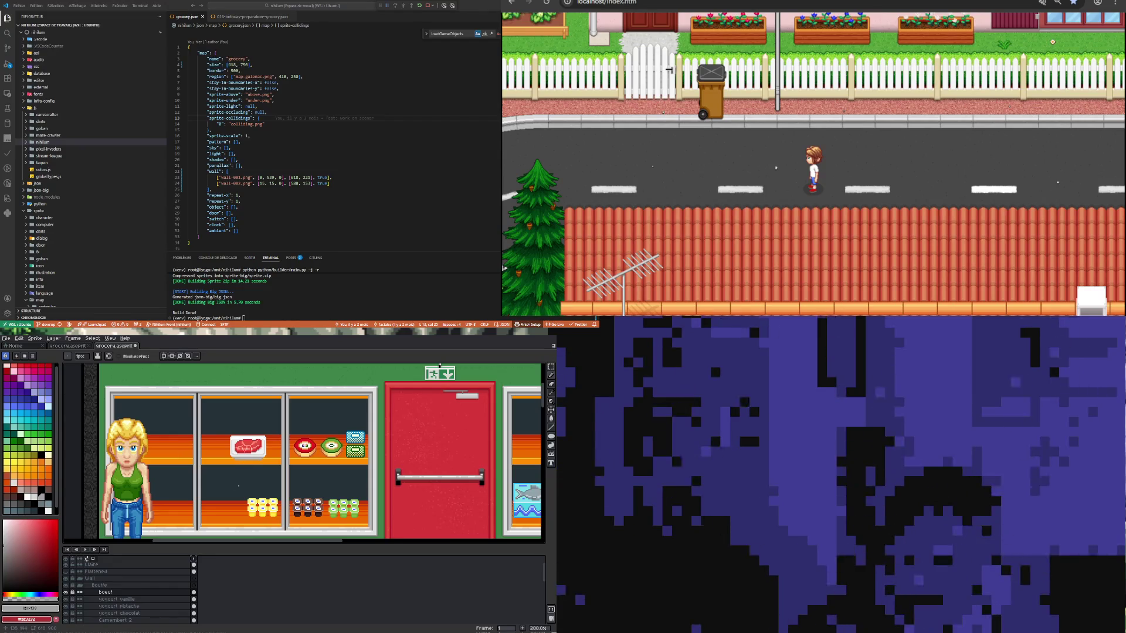
{"action": "double_click", "coordinate": [106, 593]}
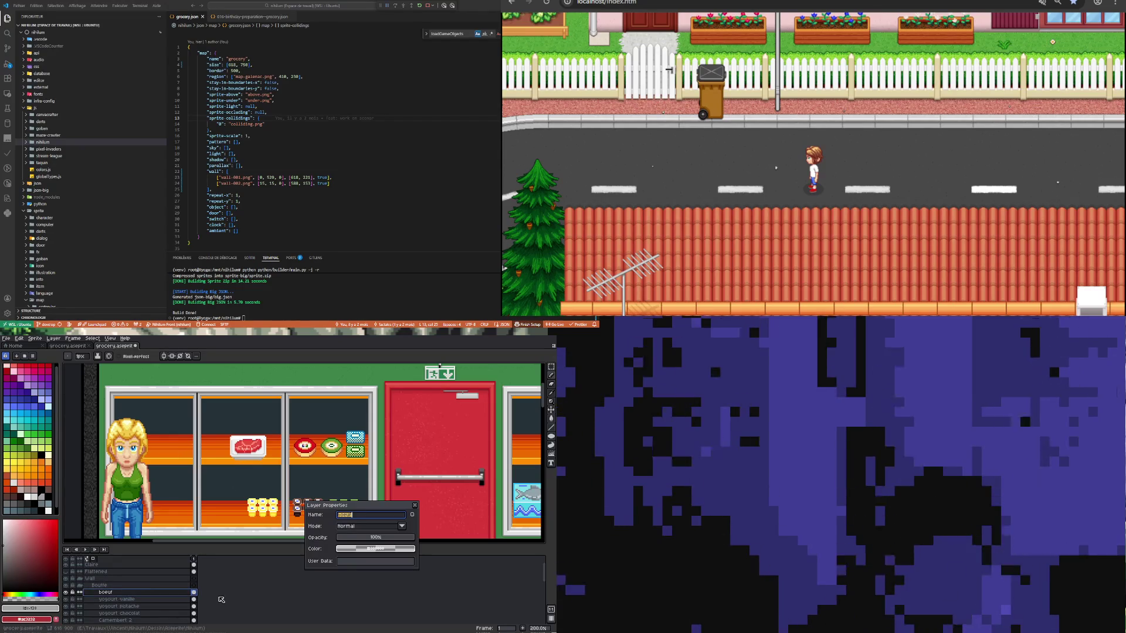
Step: Confirm the edited name of the boeuf layer in Layer Properties
{"action": "left_click", "coordinate": [344, 515]}
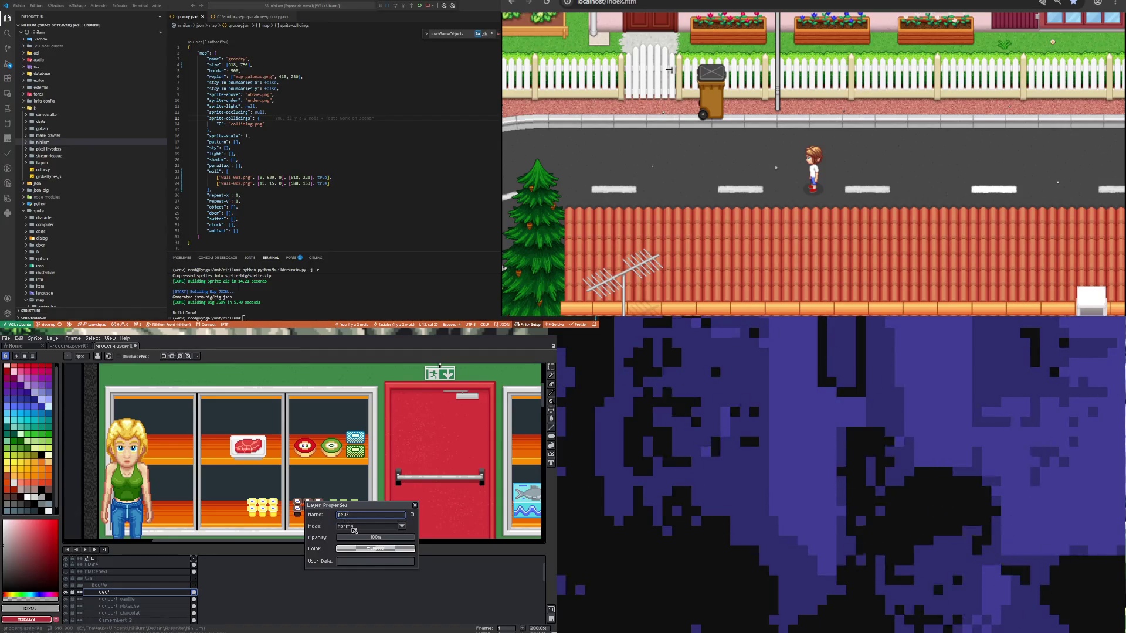
{"action": "type", "text": "Boeuf"}
{"action": "key", "text": "Return"}
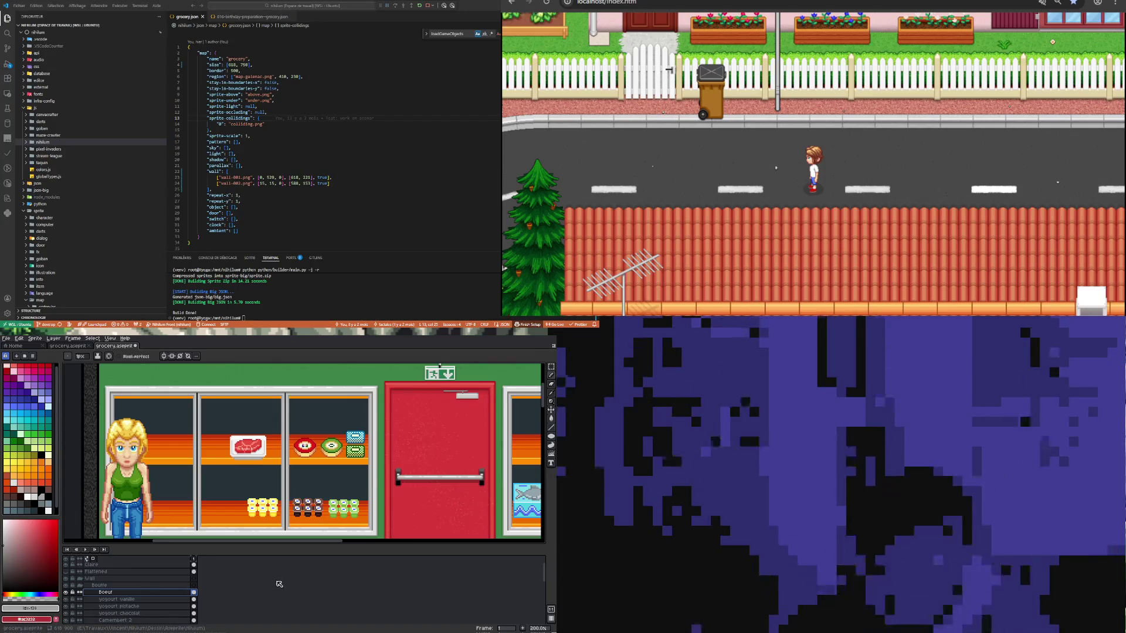
{"action": "scroll", "coordinate": [263, 510], "scroll_direction": "down", "scroll_amount": 1}
{"action": "scroll", "coordinate": [264, 513], "scroll_direction": "up", "scroll_amount": 1}
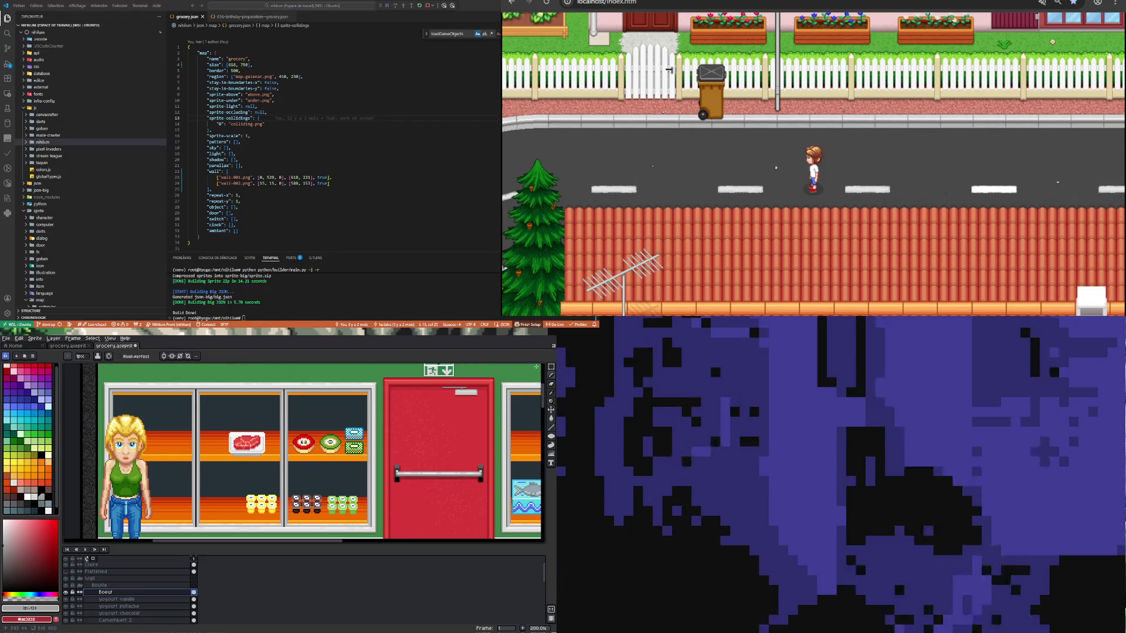
Step: Add a new empty layer above Boeuf and name it 'Poulet'
{"action": "right_click", "coordinate": [159, 593]}
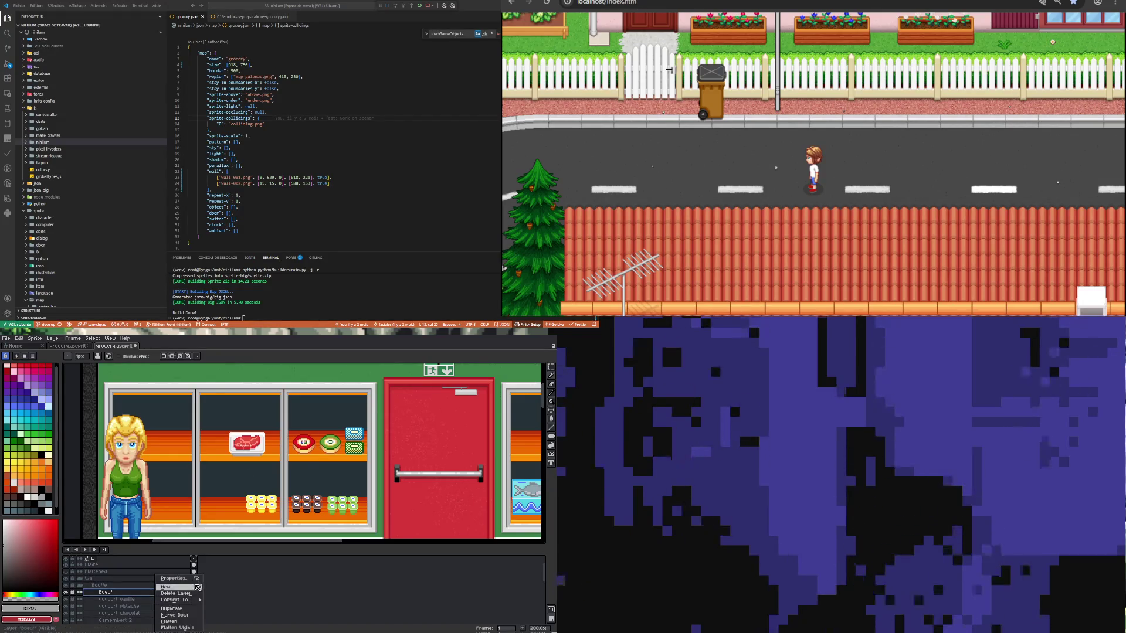
{"action": "mouse_move", "coordinate": [176, 587]}
{"action": "left_click", "coordinate": [225, 588]}
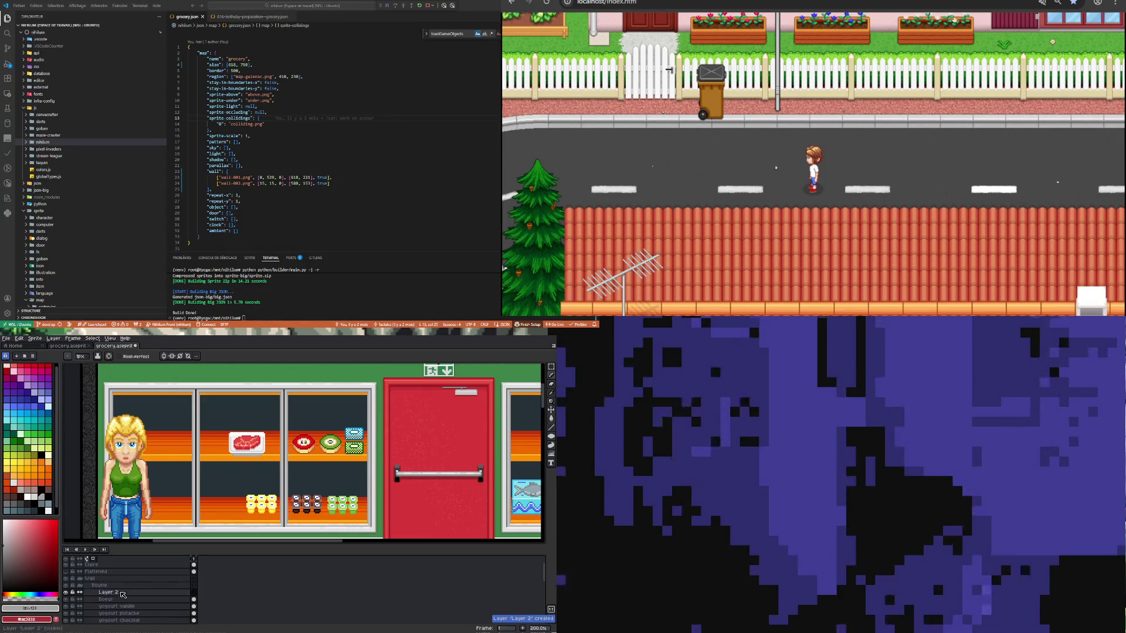
{"action": "double_click", "coordinate": [119, 593]}
{"action": "type", "text": "Poulet"}
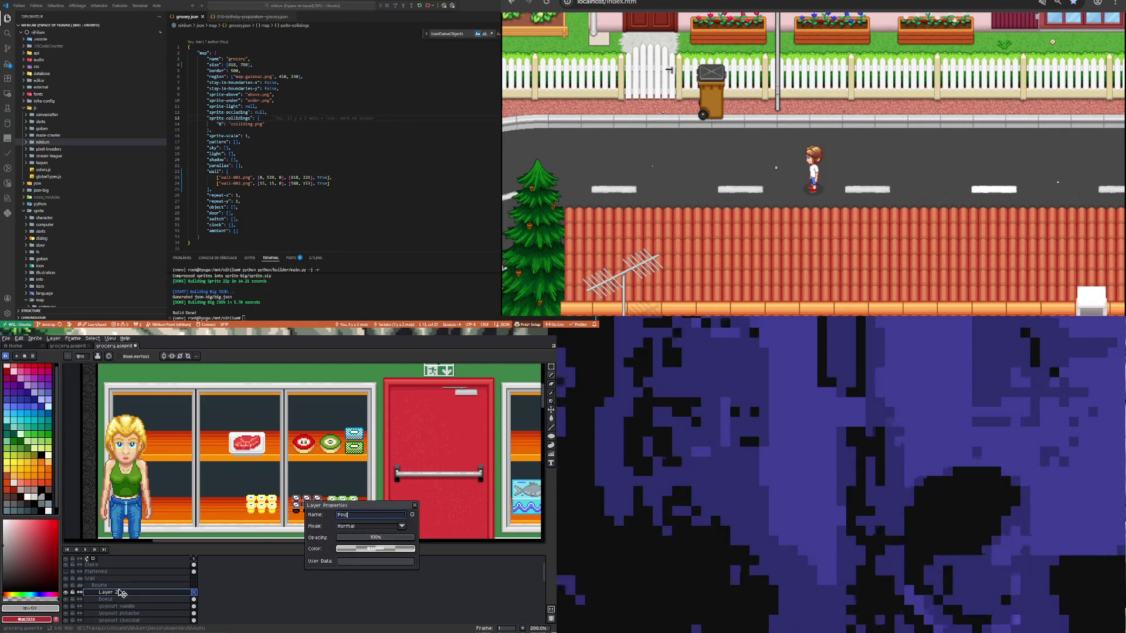
{"action": "key", "text": "Return"}
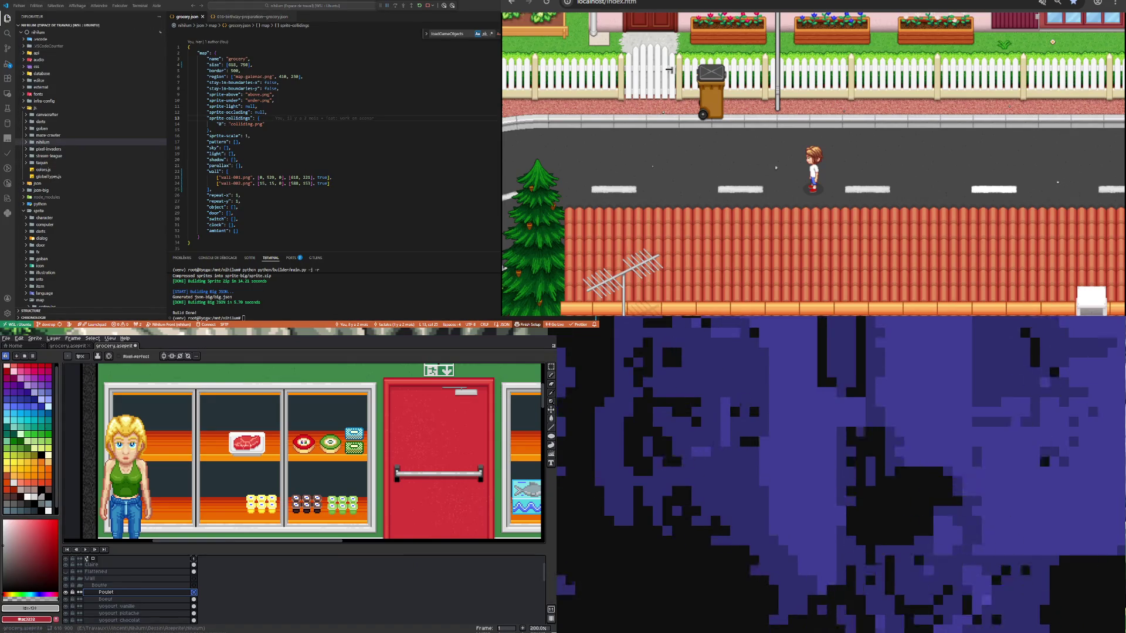
{"action": "scroll", "coordinate": [244, 437], "scroll_direction": "down", "scroll_amount": 1}
{"action": "scroll", "coordinate": [244, 437], "scroll_direction": "up", "scroll_amount": 1}
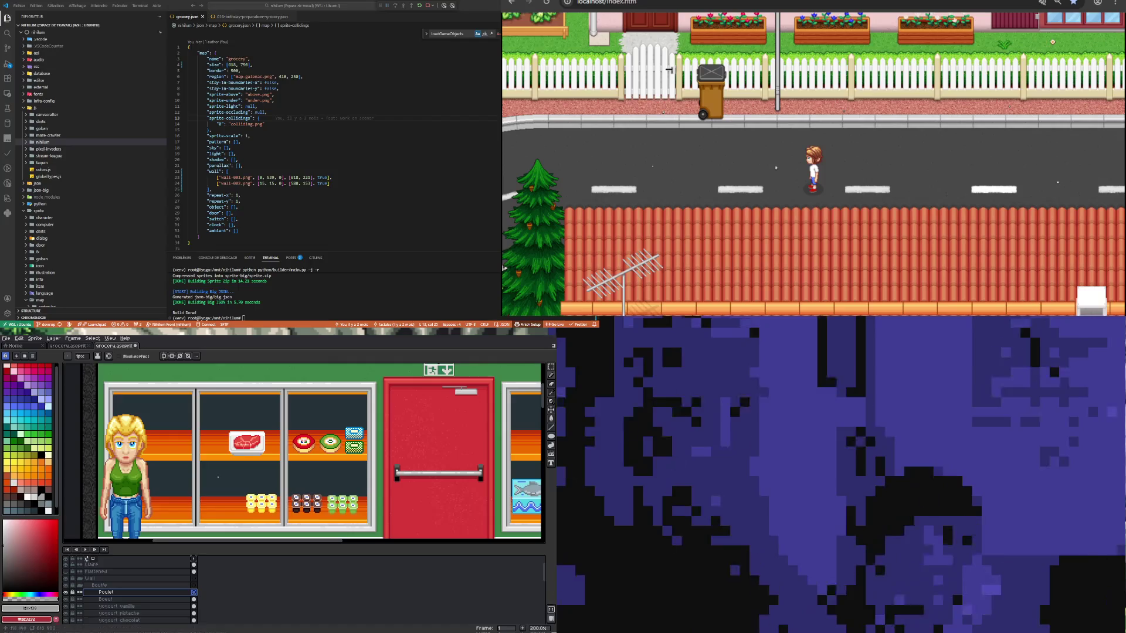
{"action": "scroll", "coordinate": [220, 494], "scroll_direction": "up", "scroll_amount": 1}
{"action": "scroll", "coordinate": [221, 493], "scroll_direction": "down", "scroll_amount": 1}
{"action": "scroll", "coordinate": [221, 494], "scroll_direction": "up", "scroll_amount": 2}
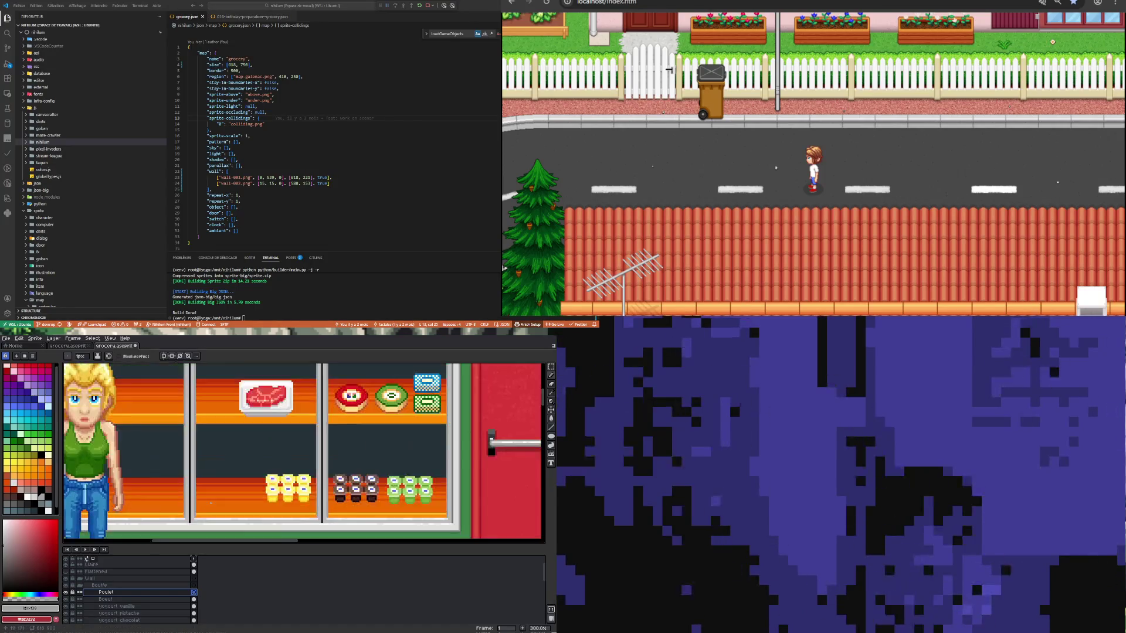
{"action": "scroll", "coordinate": [220, 493], "scroll_direction": "down", "scroll_amount": 2}
{"action": "scroll", "coordinate": [224, 488], "scroll_direction": "up", "scroll_amount": 1}
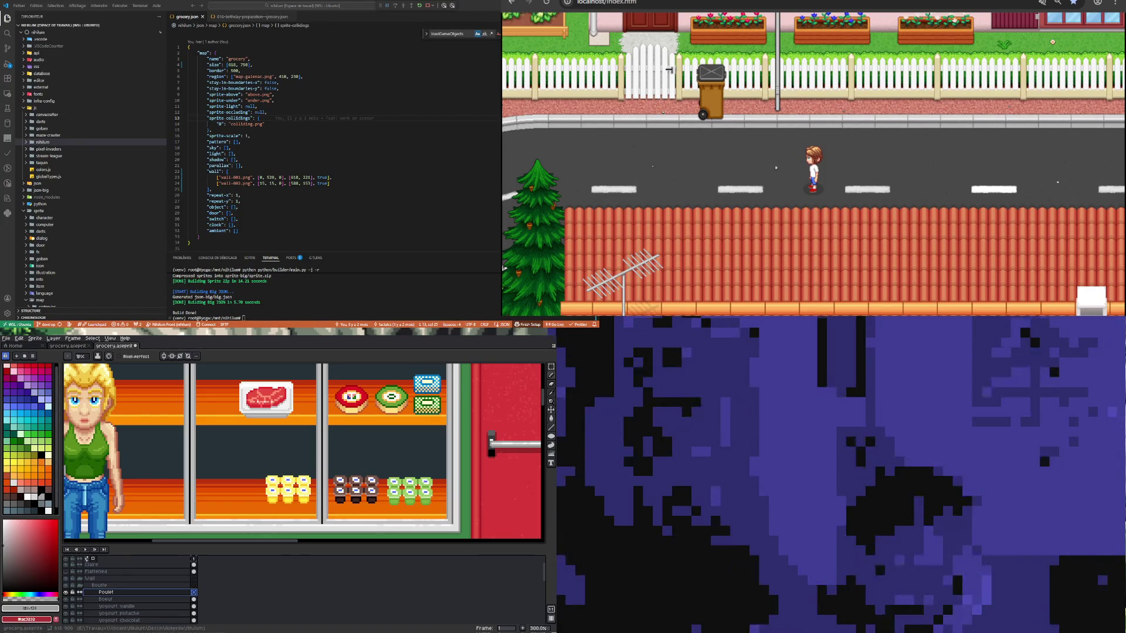
{"action": "scroll", "coordinate": [217, 487], "scroll_direction": "up", "scroll_amount": 2}
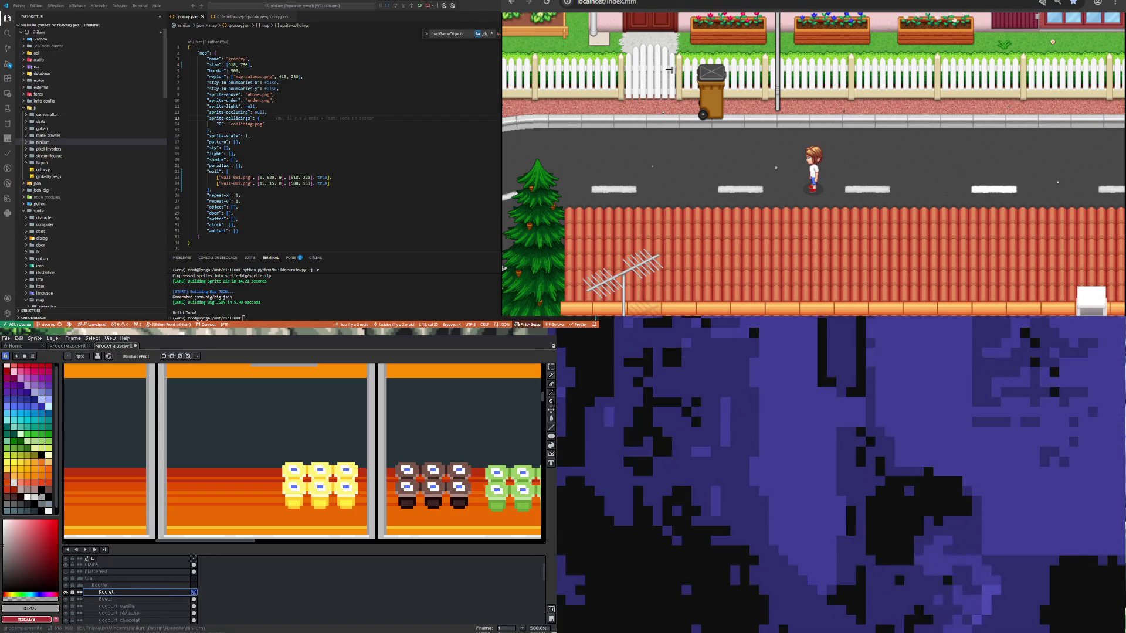
{"action": "left_click", "coordinate": [25, 356]}
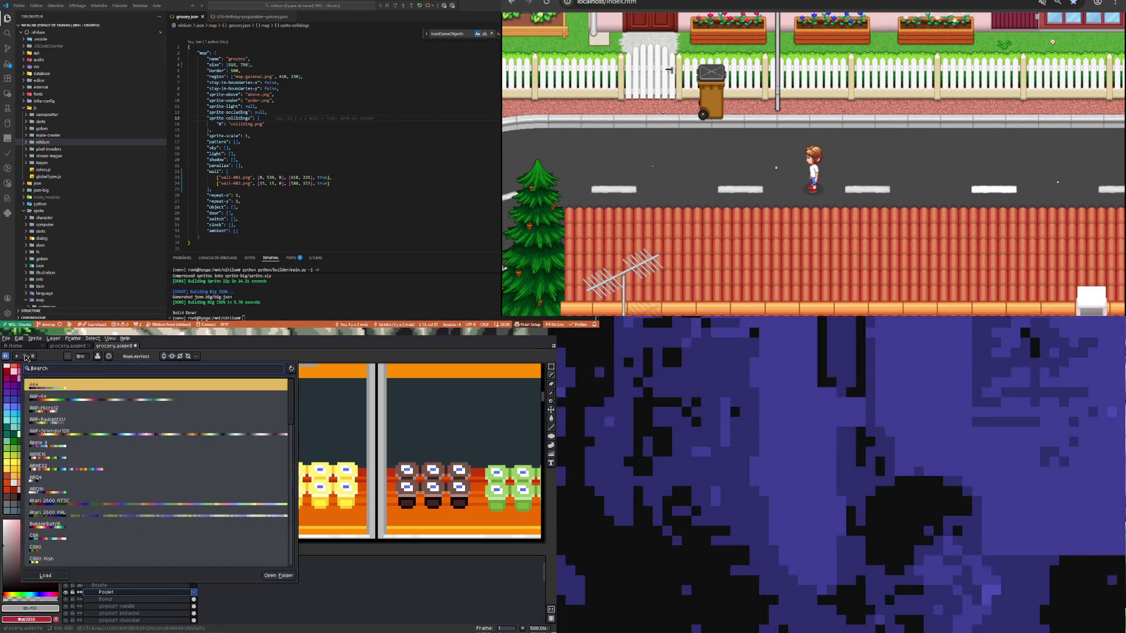
Step: Load the Google UI palette preset after trying AAP-Splendor128
{"action": "left_click", "coordinate": [158, 437]}
{"action": "scroll", "coordinate": [155, 469], "scroll_direction": "down", "scroll_amount": 5}
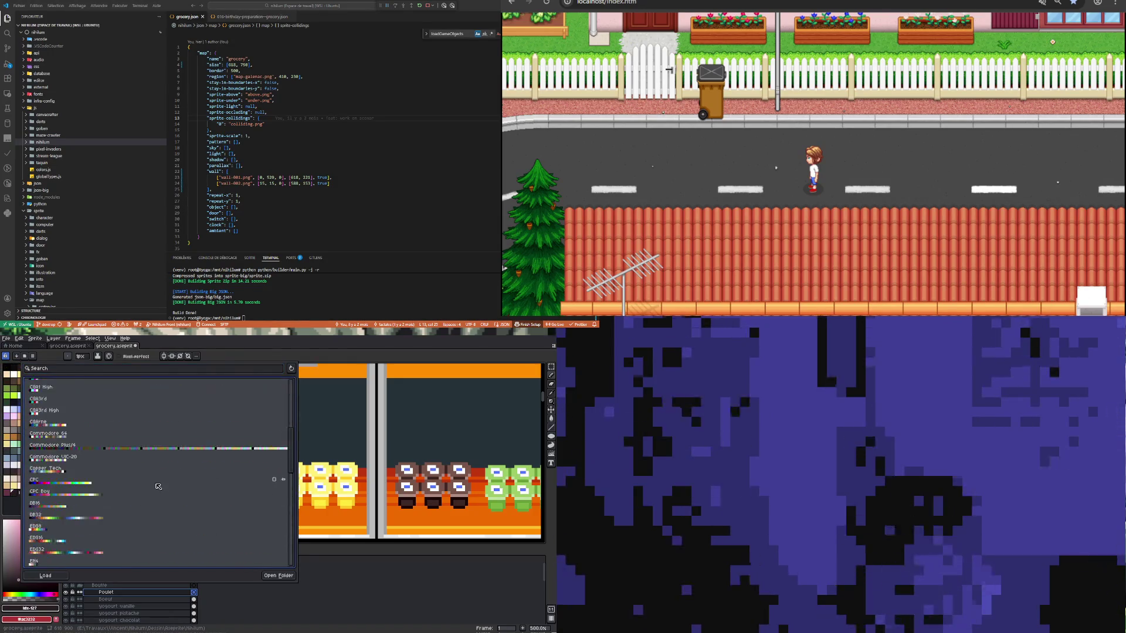
{"action": "left_click", "coordinate": [150, 547]}
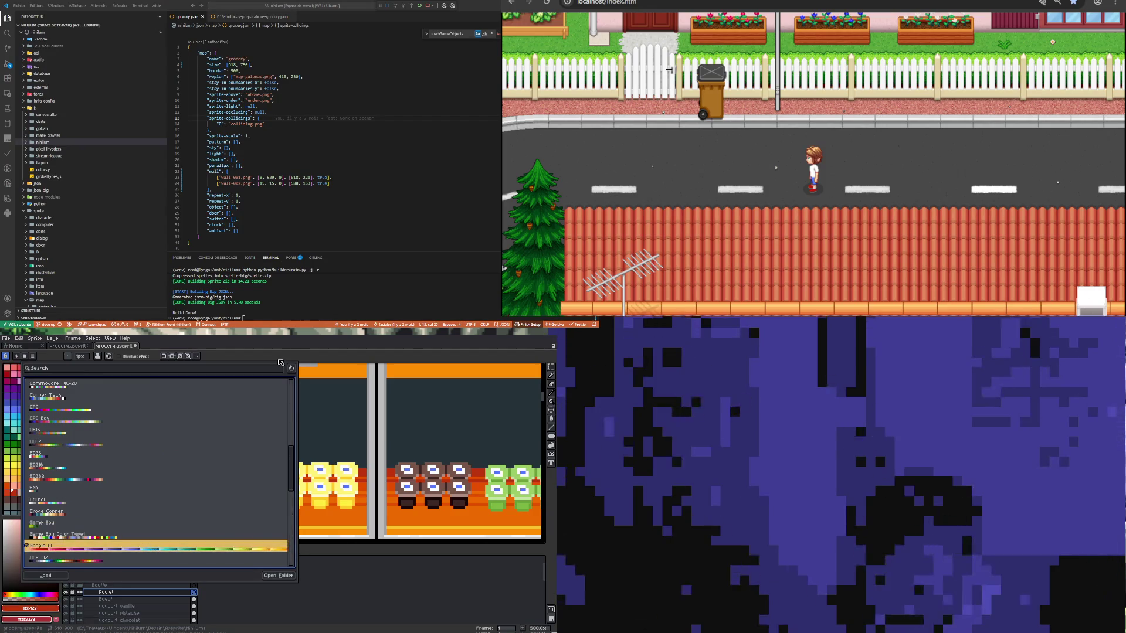
{"action": "left_click", "coordinate": [304, 362]}
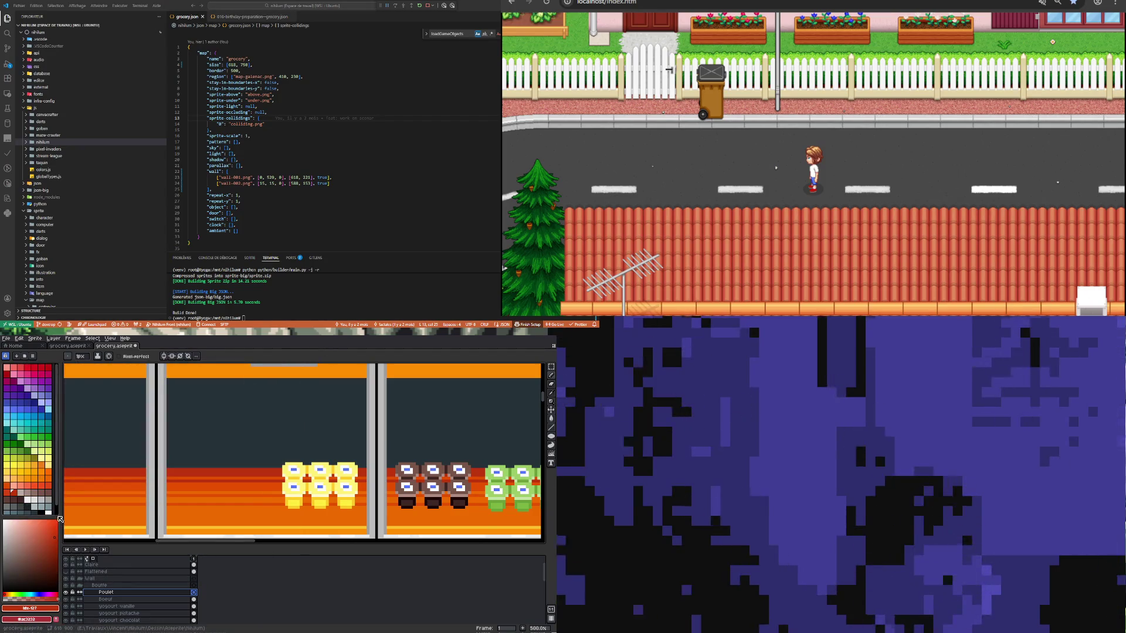
Step: Choose the peach swatch from the Google UI palette as the drawing colour
{"action": "mouse_move", "coordinate": [60, 519]}
{"action": "left_mouse_down"}
{"action": "mouse_move", "coordinate": [36, 517]}
{"action": "mouse_move", "coordinate": [37, 534]}
{"action": "left_mouse_up"}
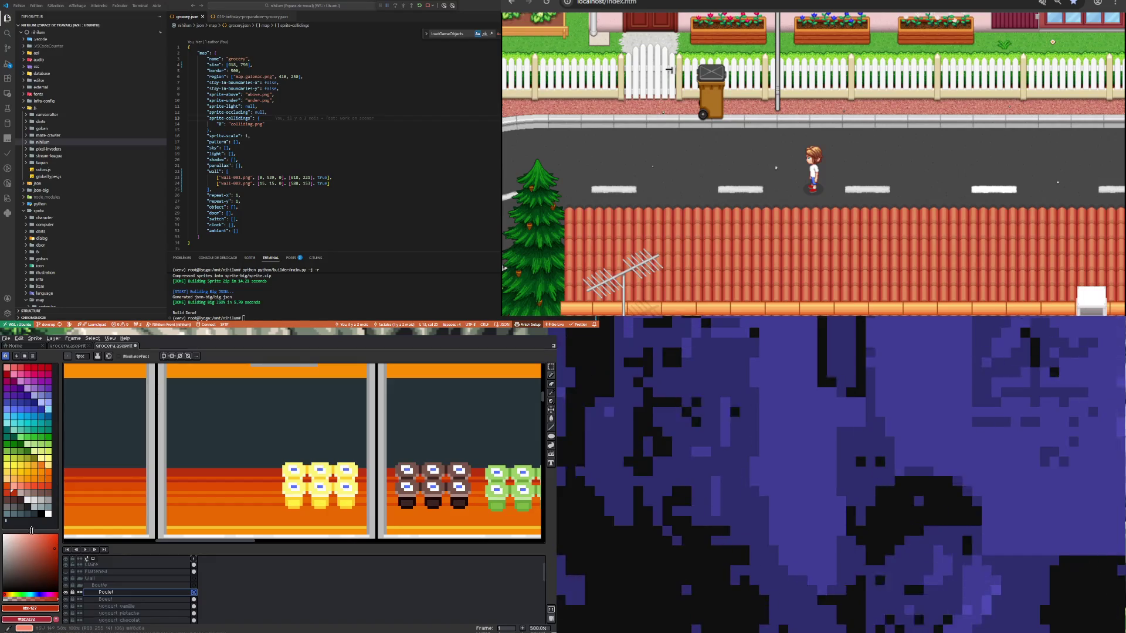
{"action": "scroll", "coordinate": [253, 484], "scroll_direction": "down", "scroll_amount": 2}
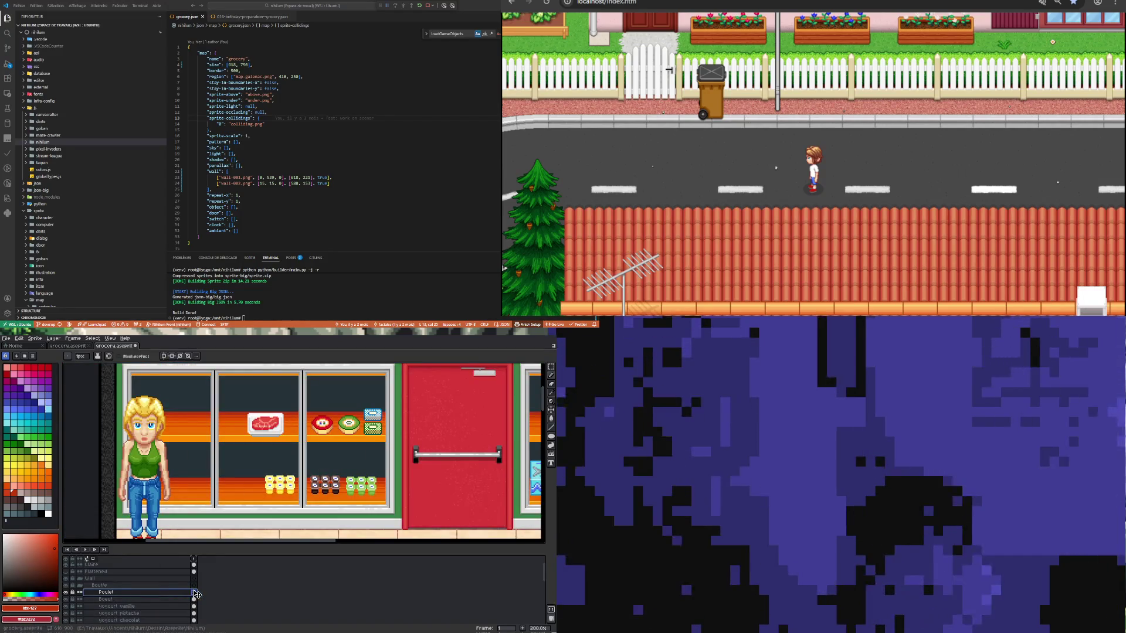
{"action": "left_click", "coordinate": [14, 487]}
{"action": "scroll", "coordinate": [225, 440], "scroll_direction": "up", "scroll_amount": 3}
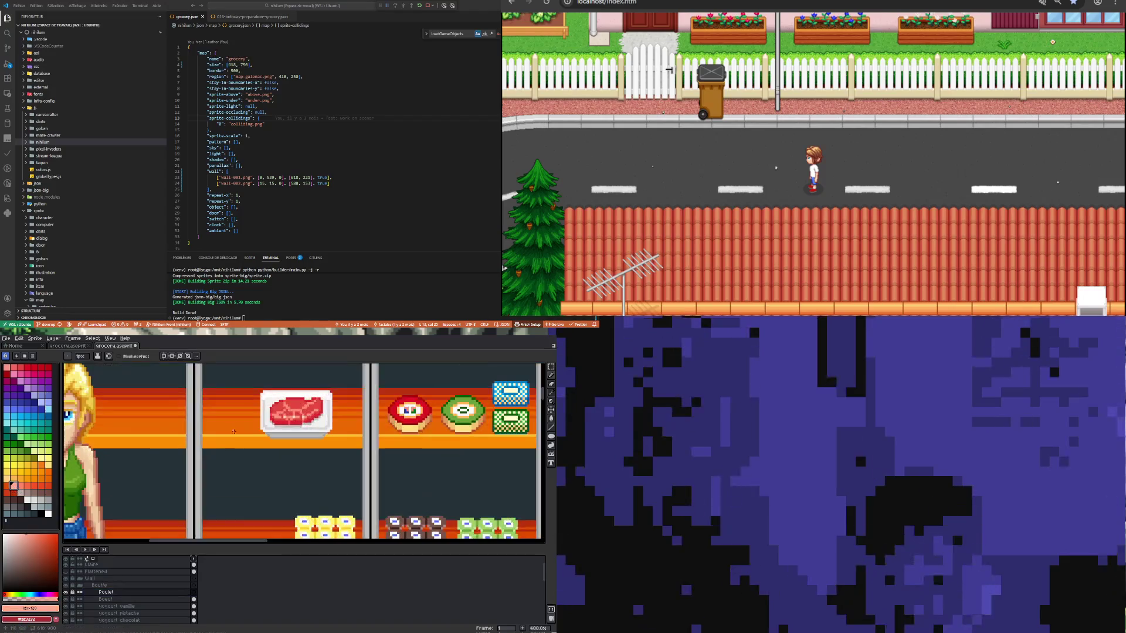
{"action": "scroll", "coordinate": [224, 441], "scroll_direction": "down", "scroll_amount": 4}
{"action": "scroll", "coordinate": [224, 441], "scroll_direction": "up", "scroll_amount": 2}
{"action": "scroll", "coordinate": [225, 441], "scroll_direction": "up", "scroll_amount": 2}
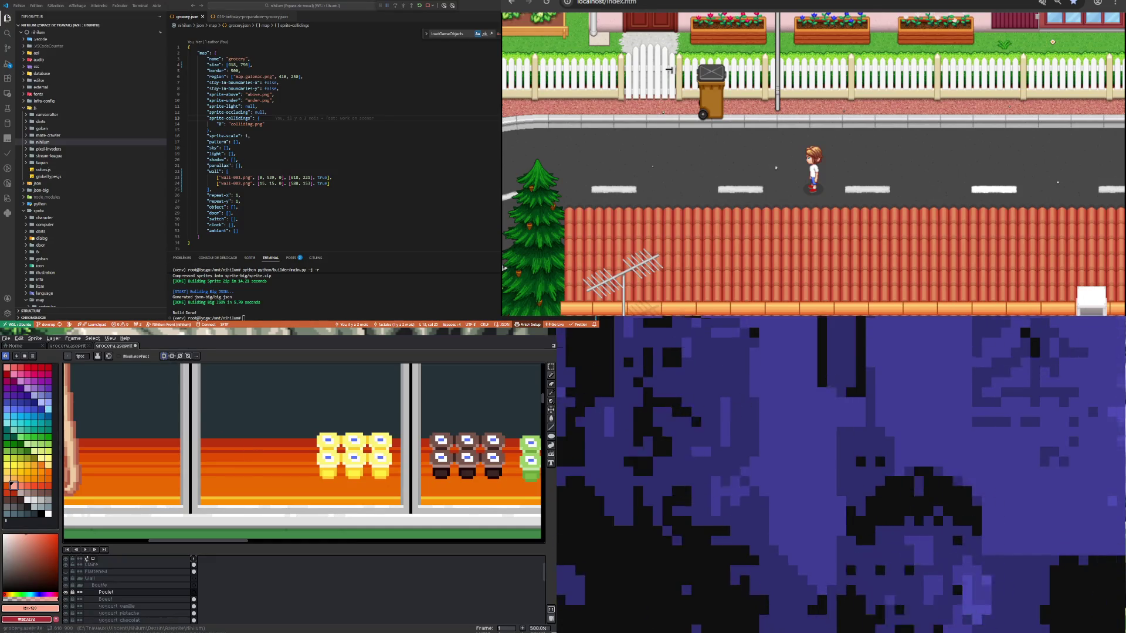
{"action": "left_click", "coordinate": [165, 357]}
Step: Place the mirror axis over the left shelves and fill the pink drumstick shape solid
{"action": "left_click_drag", "start_coordinate": [446, 365], "coordinate": [230, 365]}
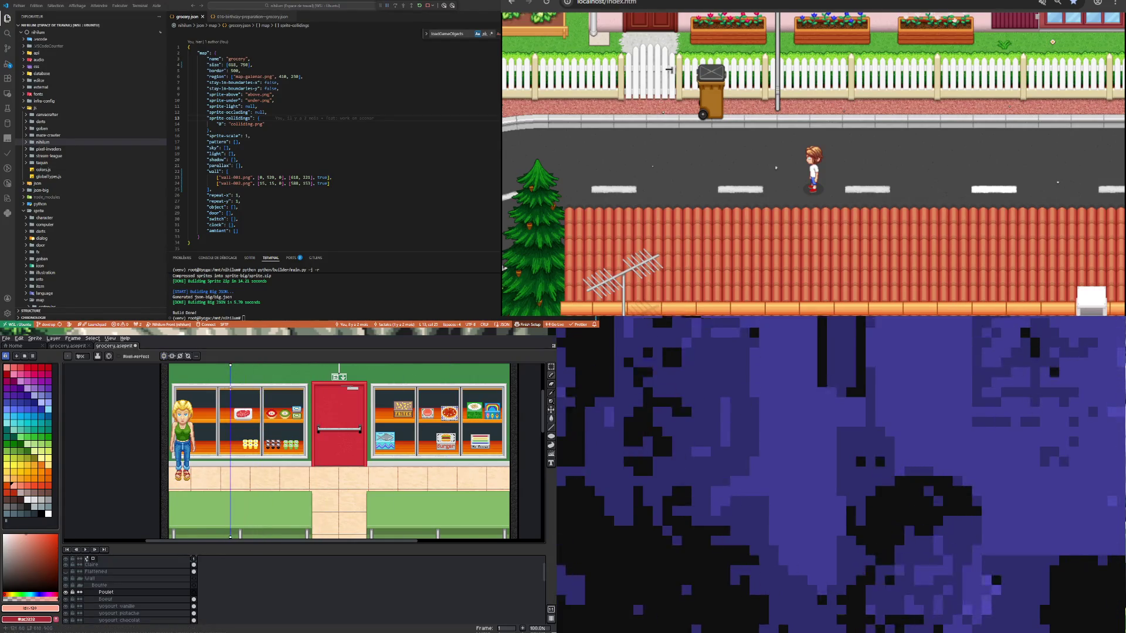
{"action": "scroll", "coordinate": [238, 477], "scroll_direction": "up", "scroll_amount": 2}
{"action": "scroll", "coordinate": [237, 477], "scroll_direction": "up", "scroll_amount": 3}
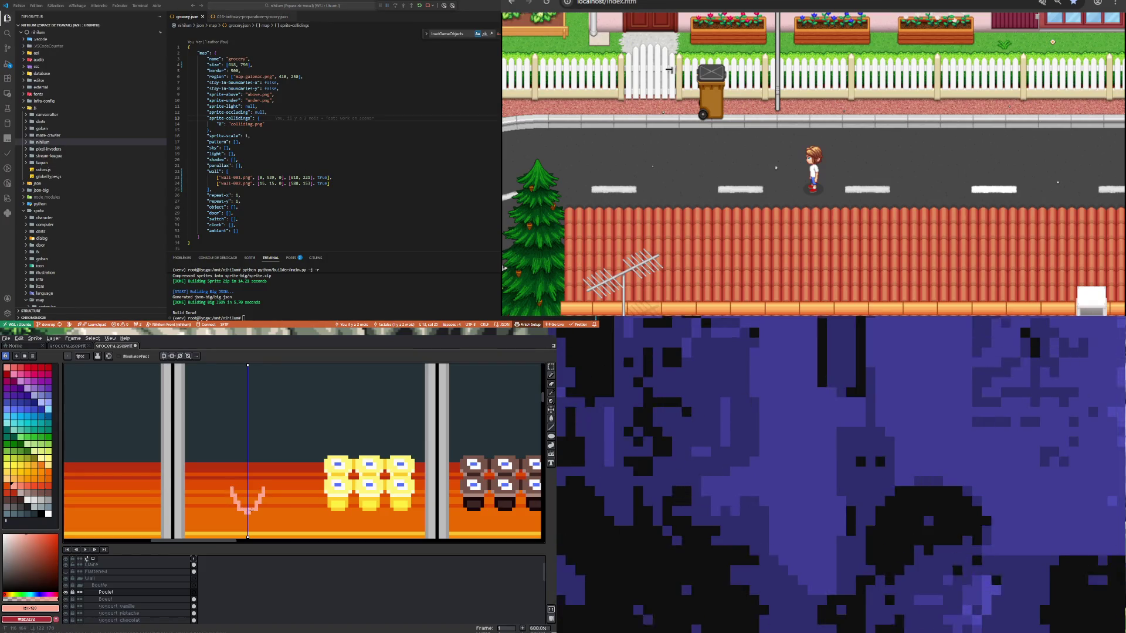
{"action": "left_click", "coordinate": [248, 486]}
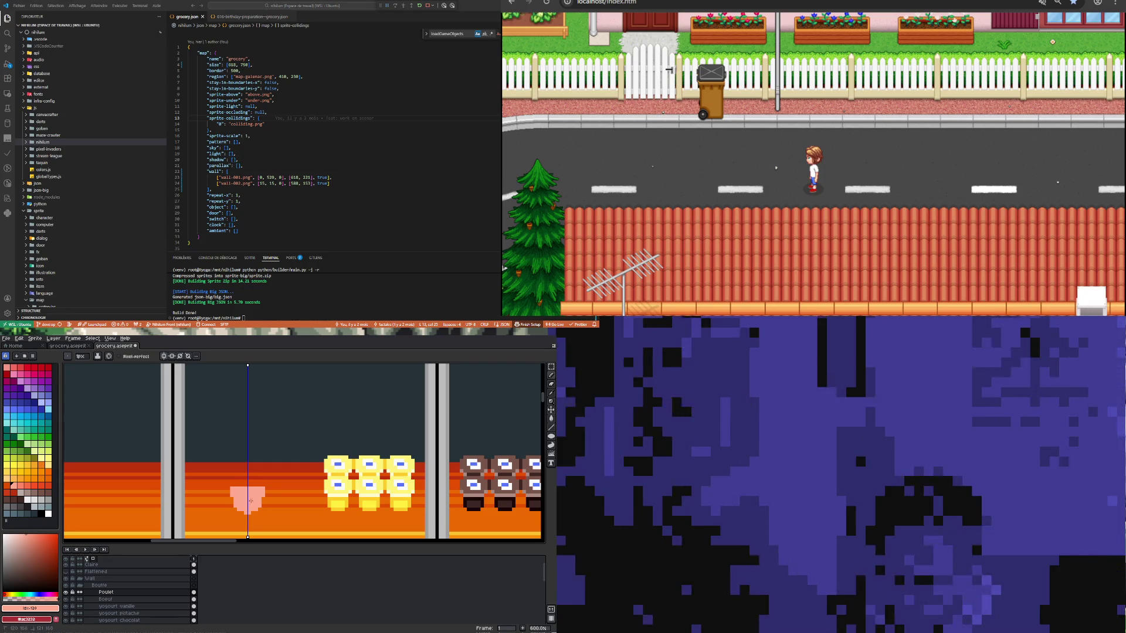
{"action": "key", "text": "ctrl+y"}
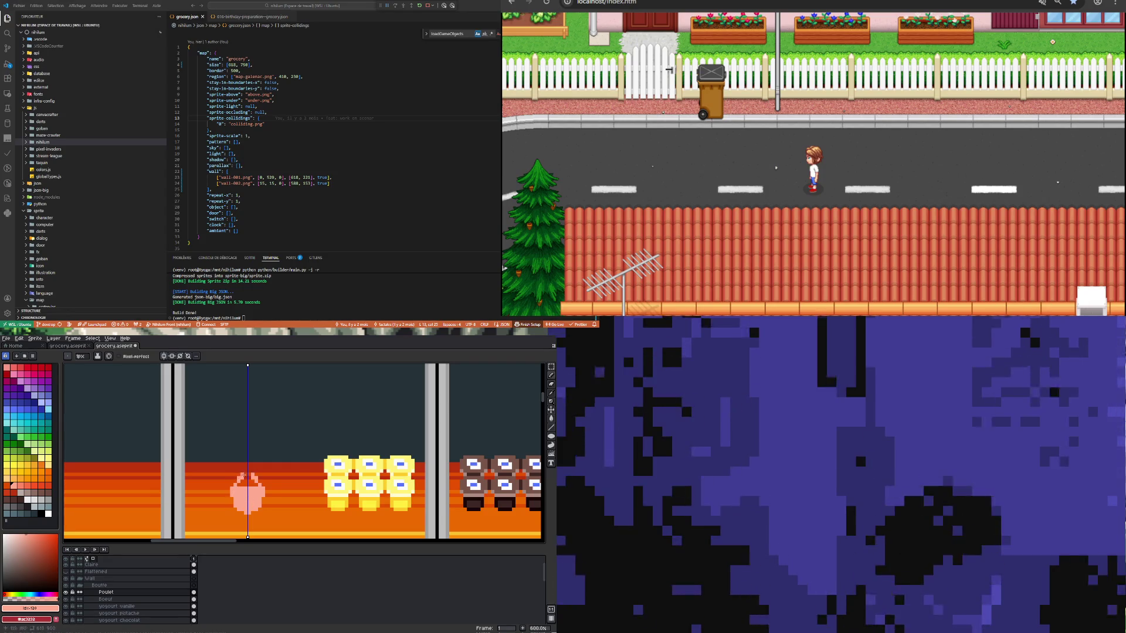
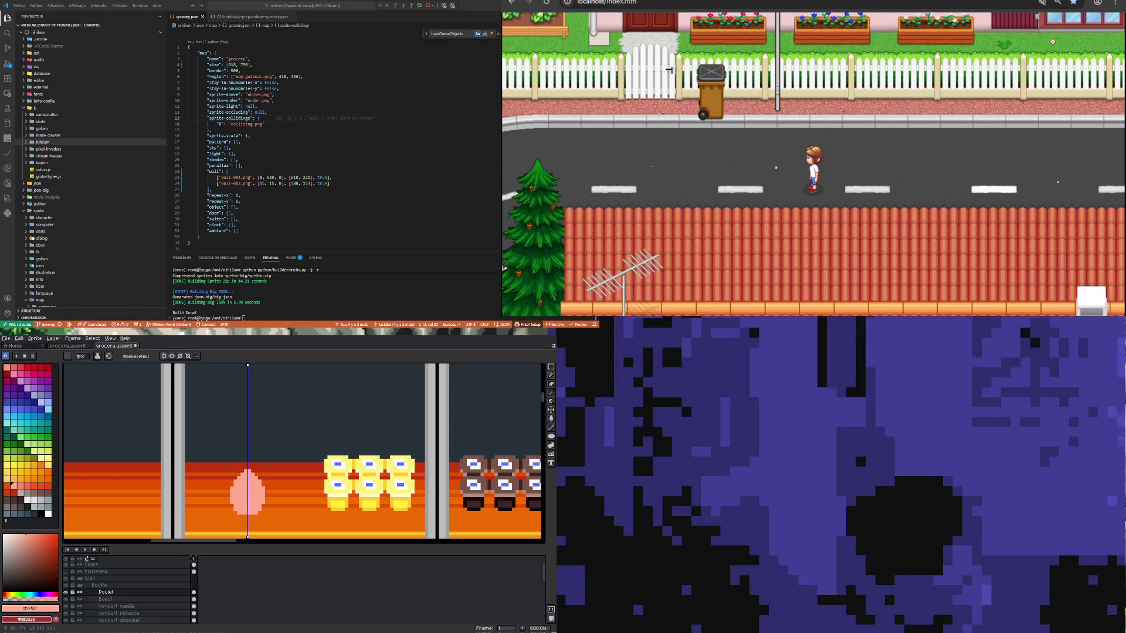
Step: Marquee-select the pink item on the lower shelf and nudge it one pixel right
{"action": "key", "text": "b"}
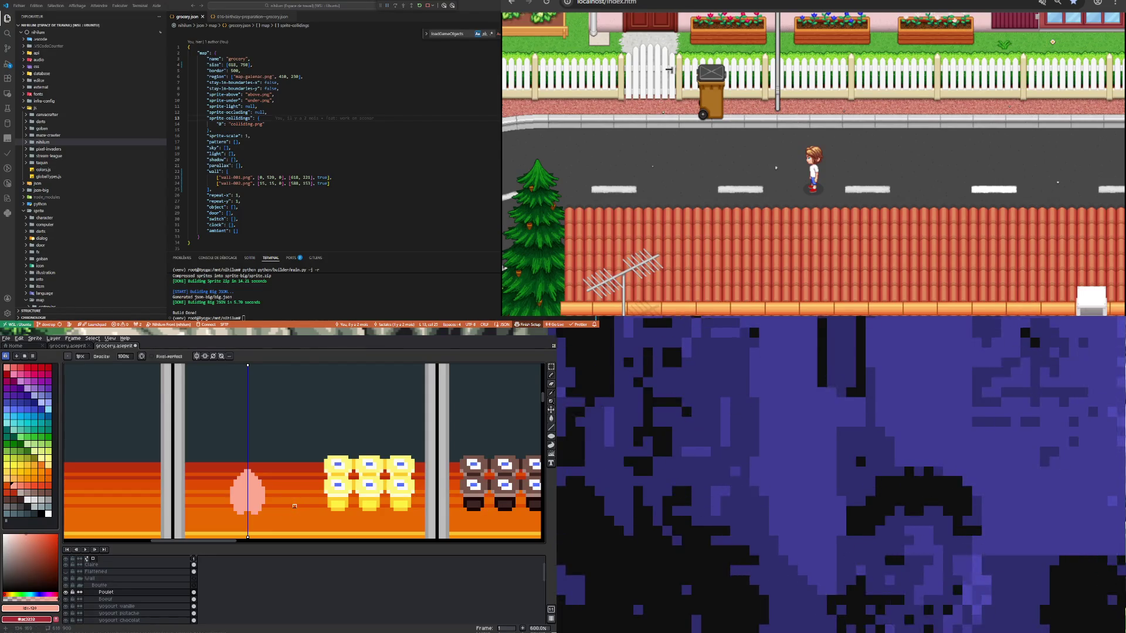
{"action": "scroll", "coordinate": [294, 520], "scroll_direction": "down", "scroll_amount": 2}
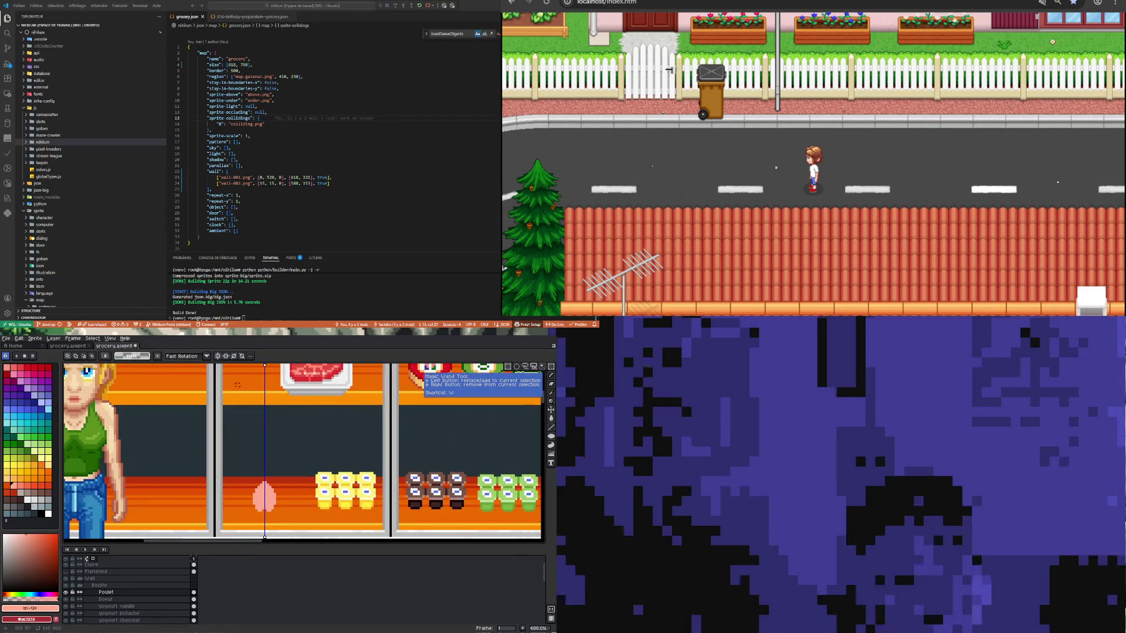
{"action": "left_click", "coordinate": [551, 375]}
{"action": "left_click_drag", "start_coordinate": [265, 473], "coordinate": [299, 520]}
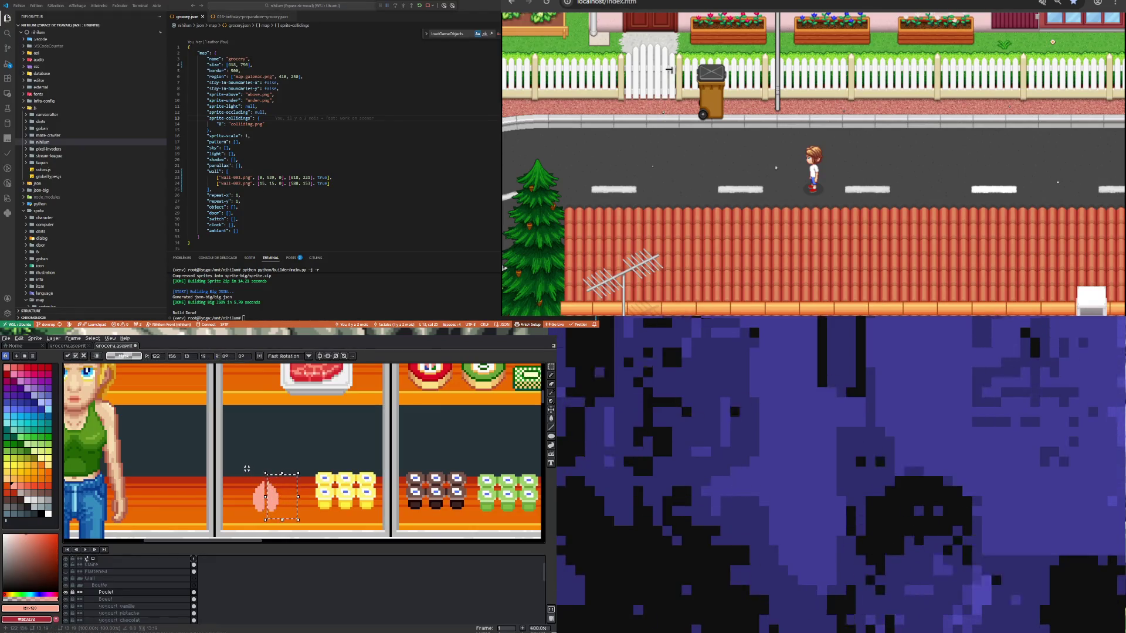
{"action": "key", "text": "Right"}
Step: Reshape the pink item along a vertical line and confirm the transform
{"action": "left_click", "coordinate": [247, 468]}
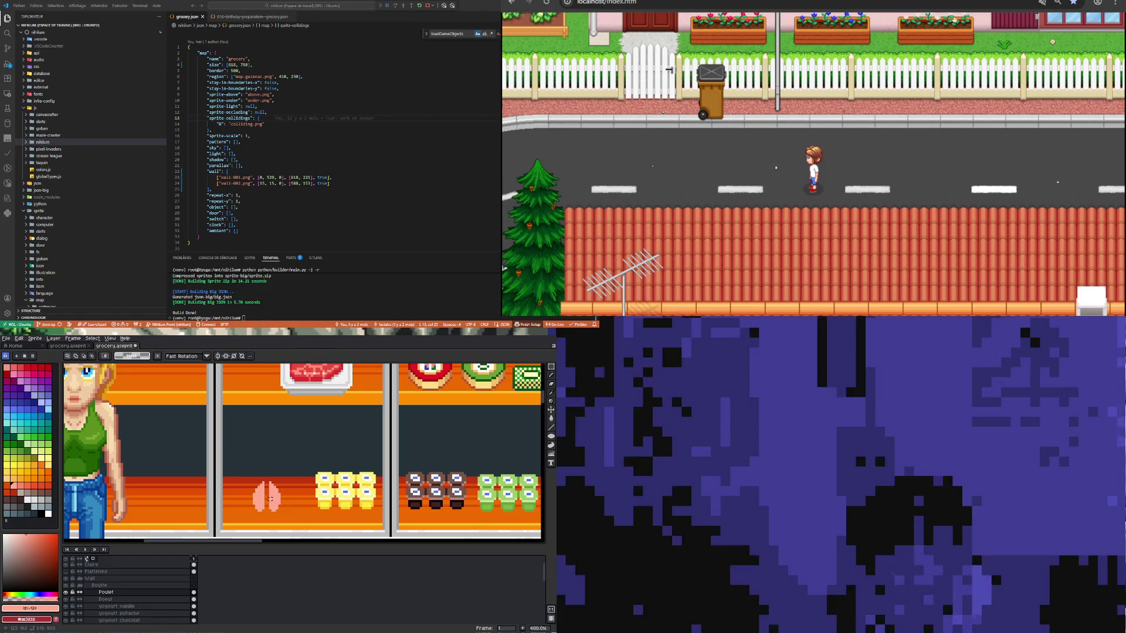
{"action": "scroll", "coordinate": [265, 512], "scroll_direction": "up", "scroll_amount": 2}
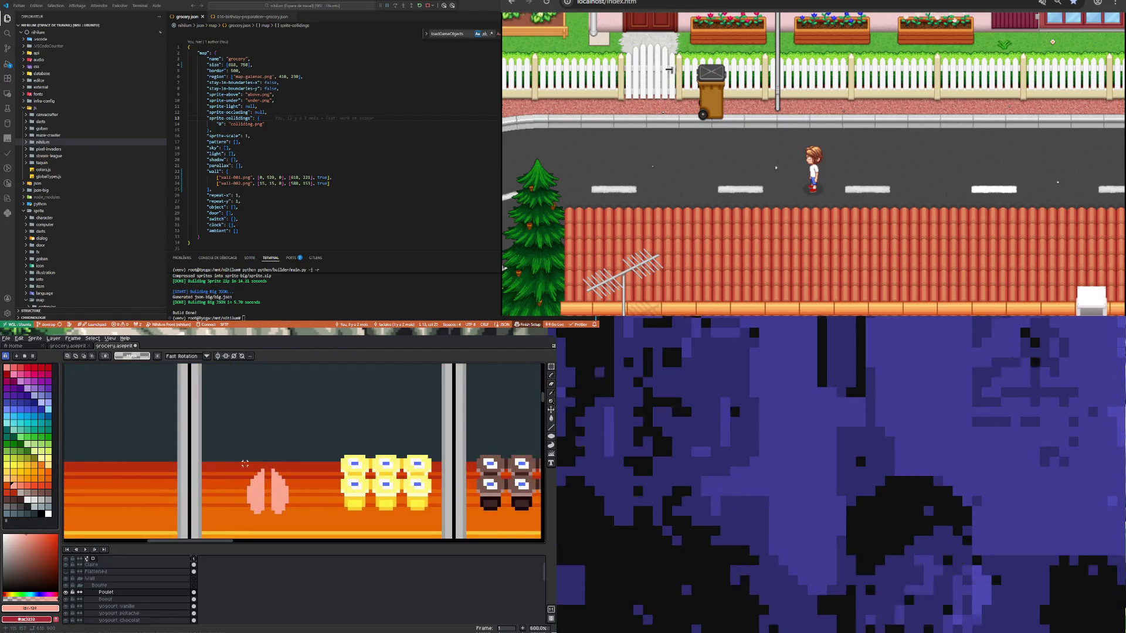
{"action": "left_click_drag", "start_coordinate": [262, 467], "coordinate": [263, 518]}
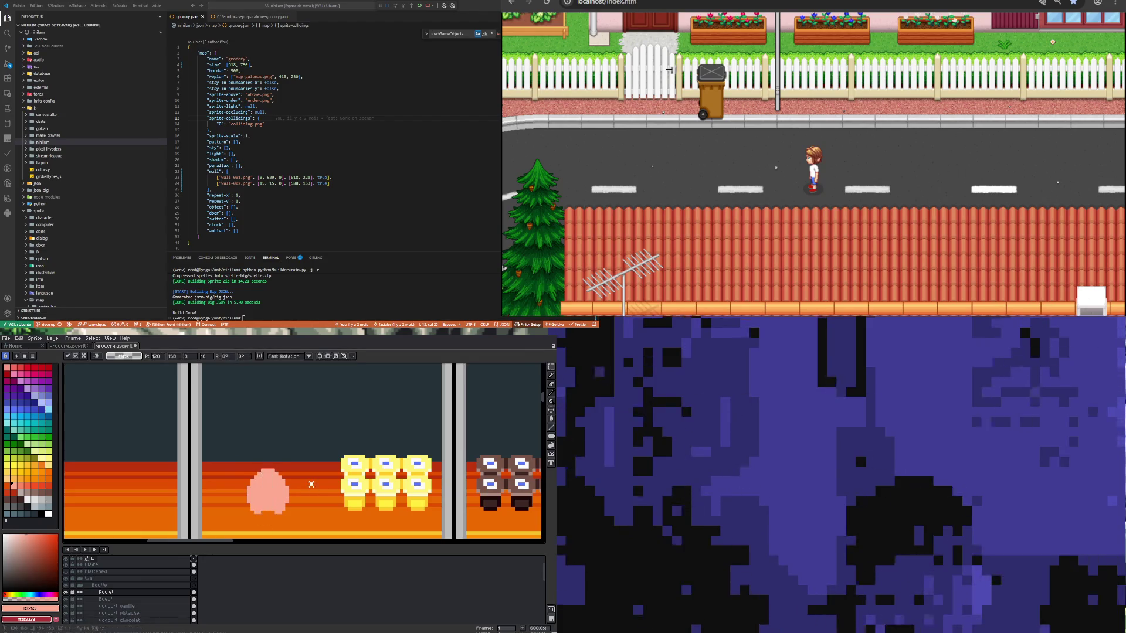
{"action": "key", "text": "Return"}
{"action": "key", "text": "b"}
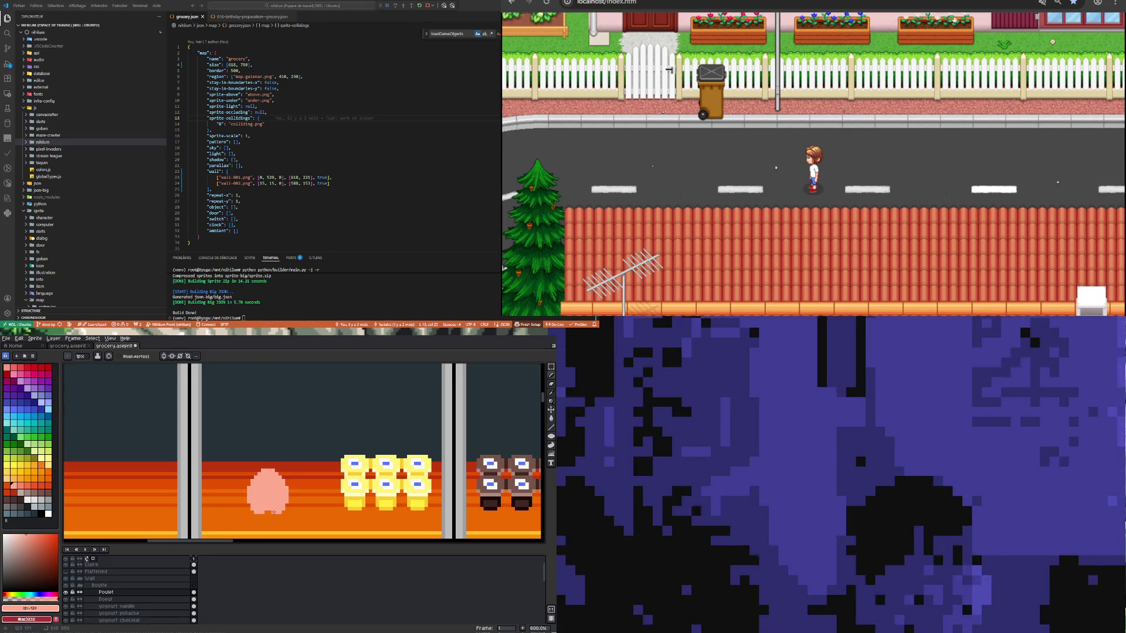
Step: Zoom in on the pink blob and paint a first lighter-pink stroke across it
{"action": "scroll", "coordinate": [264, 499], "scroll_direction": "down", "scroll_amount": 3}
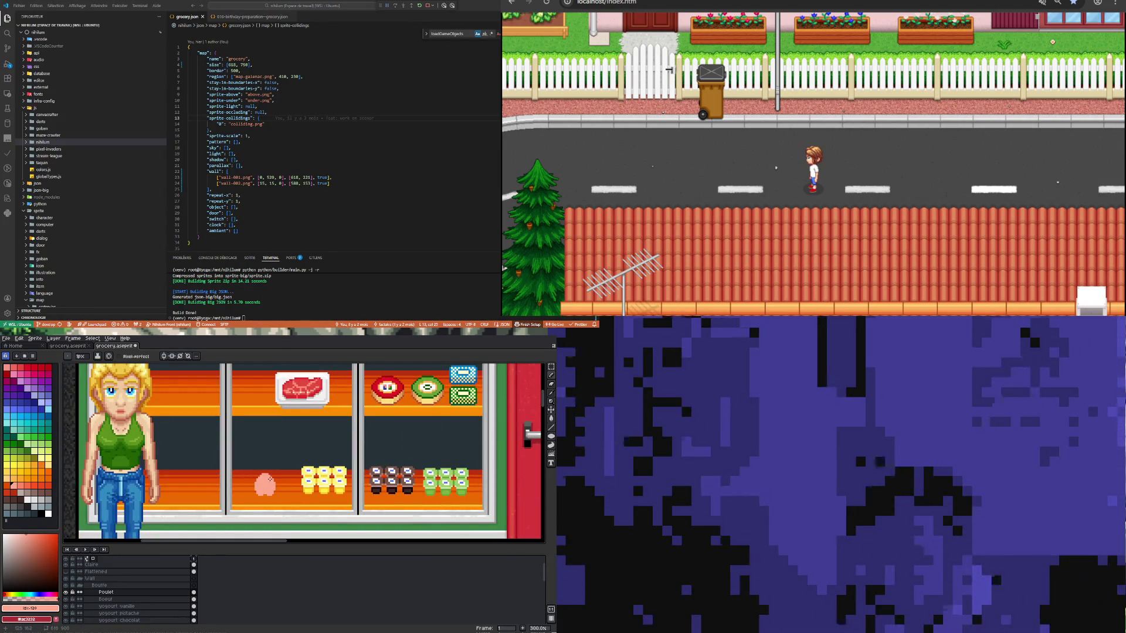
{"action": "scroll", "coordinate": [265, 482], "scroll_direction": "up", "scroll_amount": 2}
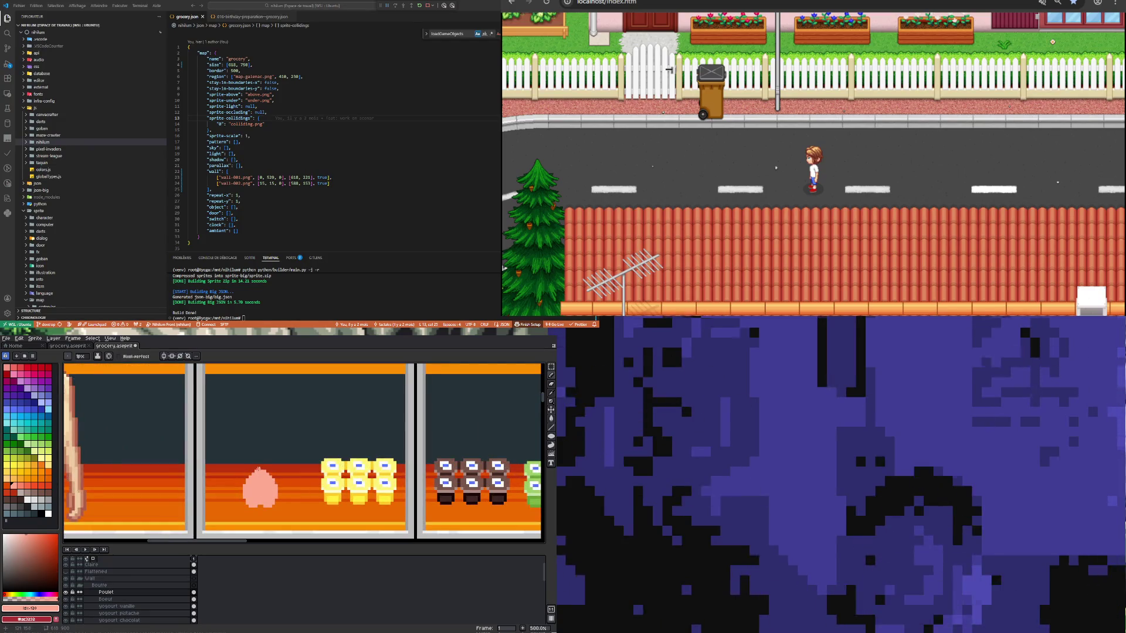
{"action": "scroll", "coordinate": [237, 499], "scroll_direction": "down", "scroll_amount": 2}
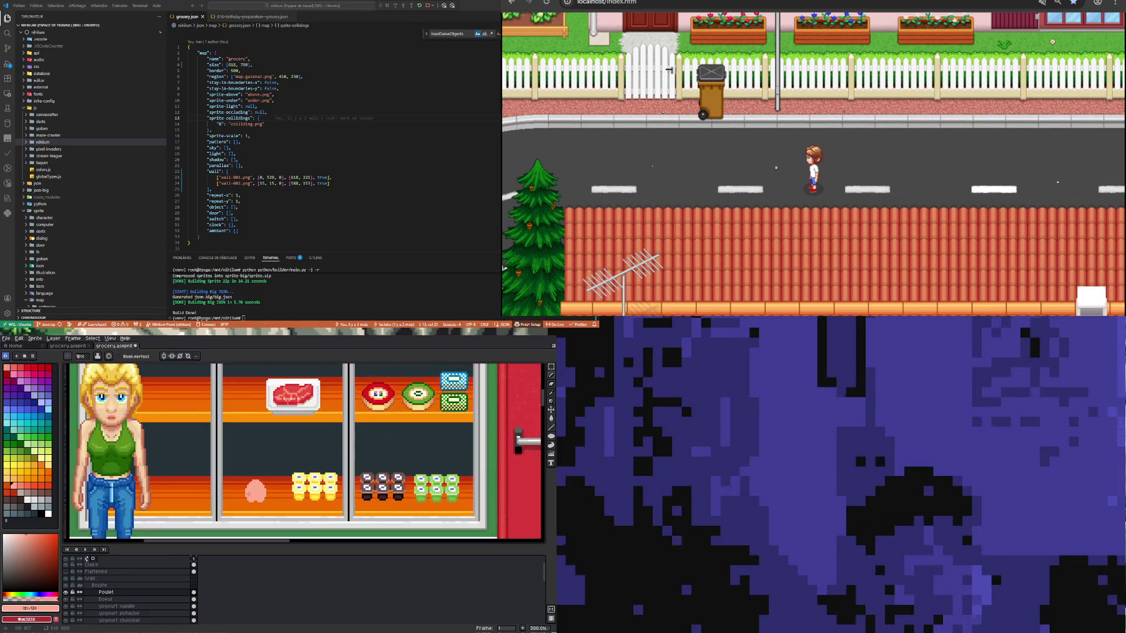
{"action": "scroll", "coordinate": [237, 499], "scroll_direction": "up", "scroll_amount": 3}
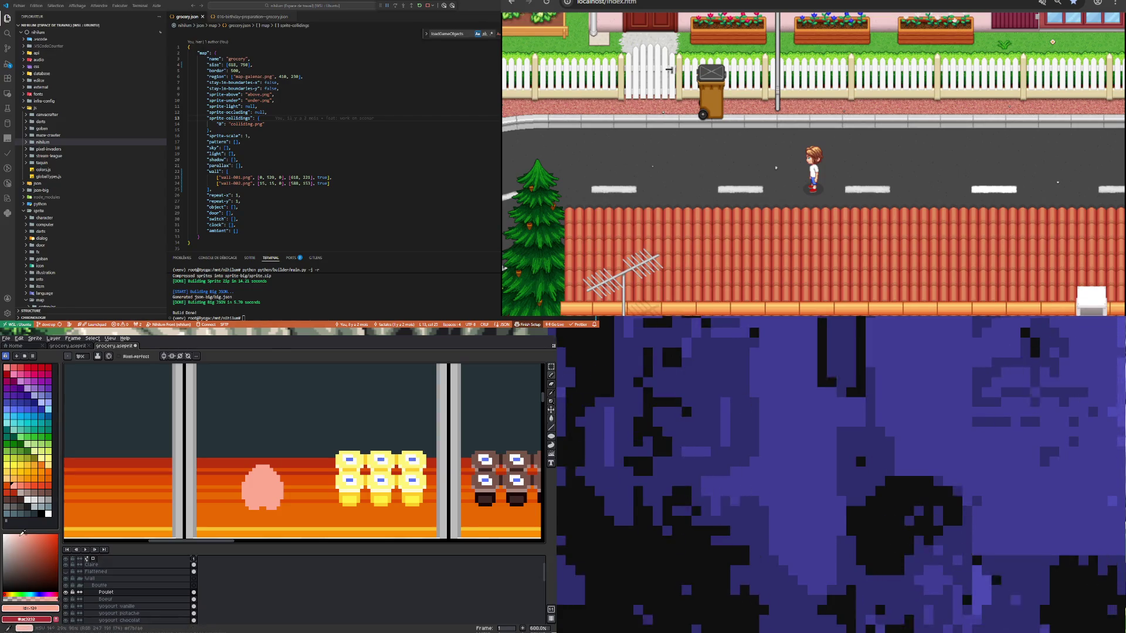
{"action": "scroll", "coordinate": [231, 506], "scroll_direction": "up", "scroll_amount": 4}
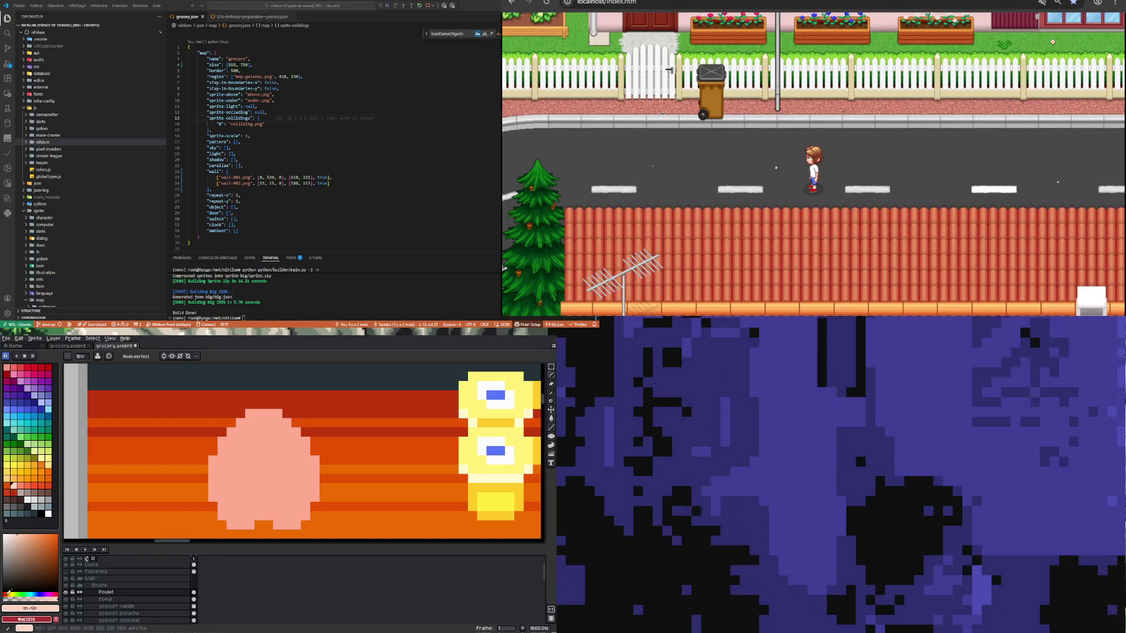
{"action": "mouse_move", "coordinate": [230, 484]}
{"action": "left_mouse_down"}
{"action": "mouse_move", "coordinate": [242, 509]}
{"action": "mouse_move", "coordinate": [250, 495]}
{"action": "left_mouse_up"}
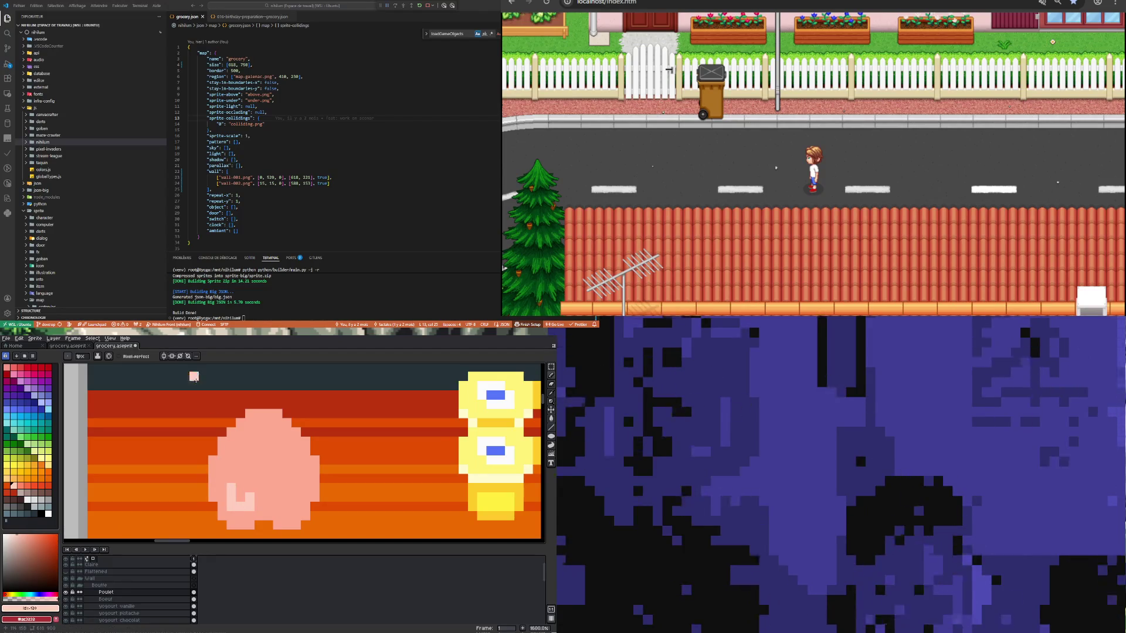
Step: Turn on vertical symmetry centred on the blob and paint mirrored light-pink blocks
{"action": "left_click", "coordinate": [164, 356]}
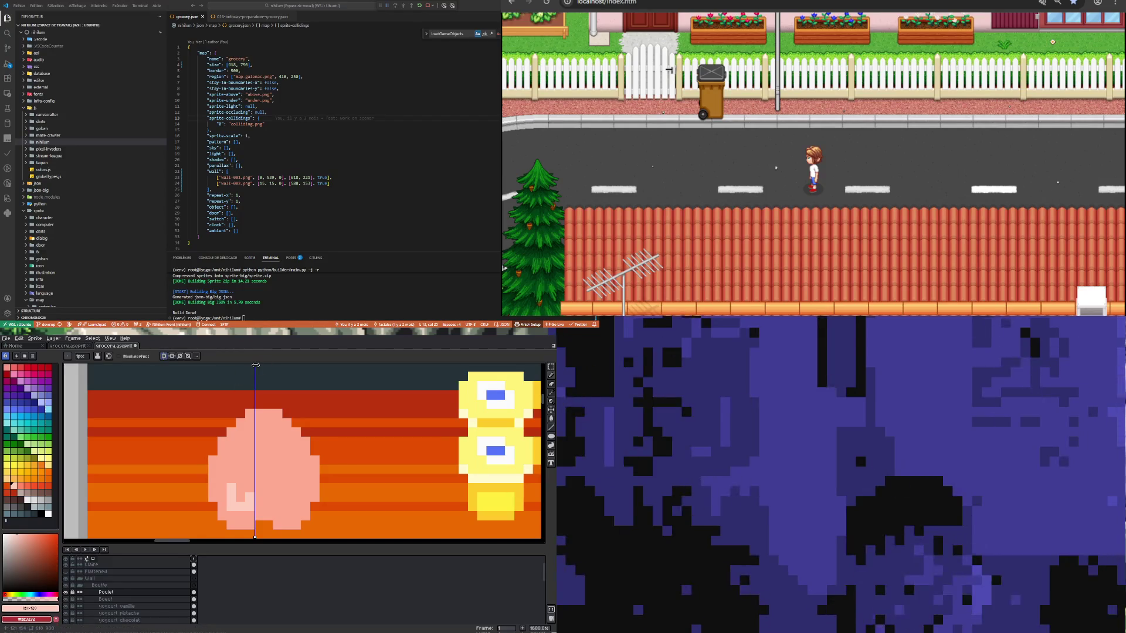
{"action": "left_click_drag", "start_coordinate": [255, 365], "coordinate": [265, 367]}
{"action": "left_click_drag", "start_coordinate": [232, 484], "coordinate": [251, 482]}
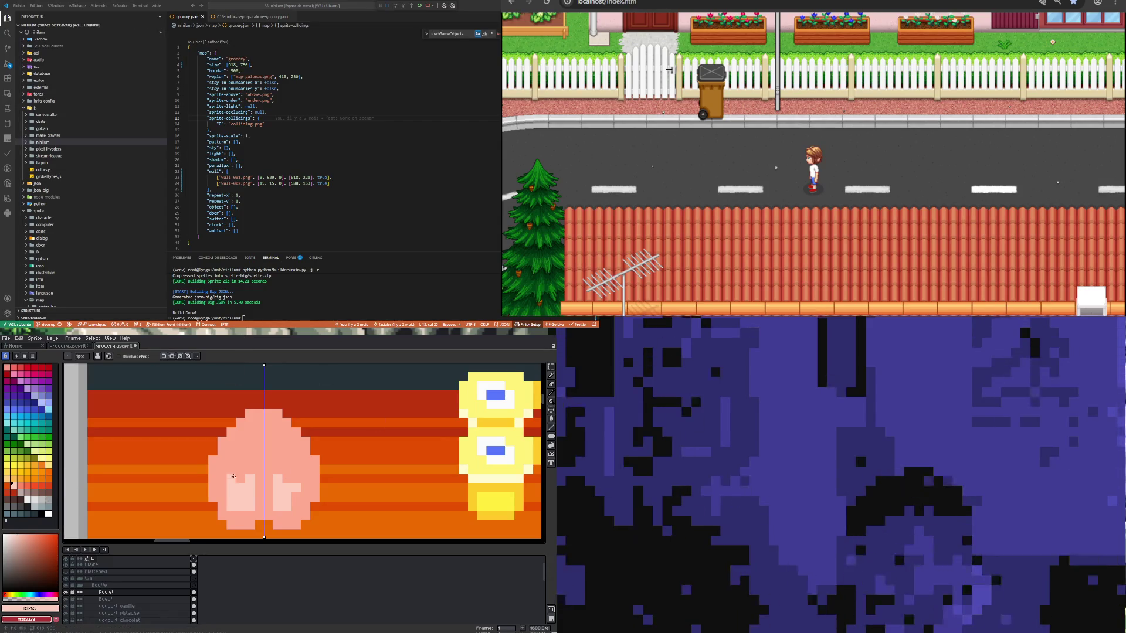
{"action": "scroll", "coordinate": [235, 490], "scroll_direction": "down", "scroll_amount": 5}
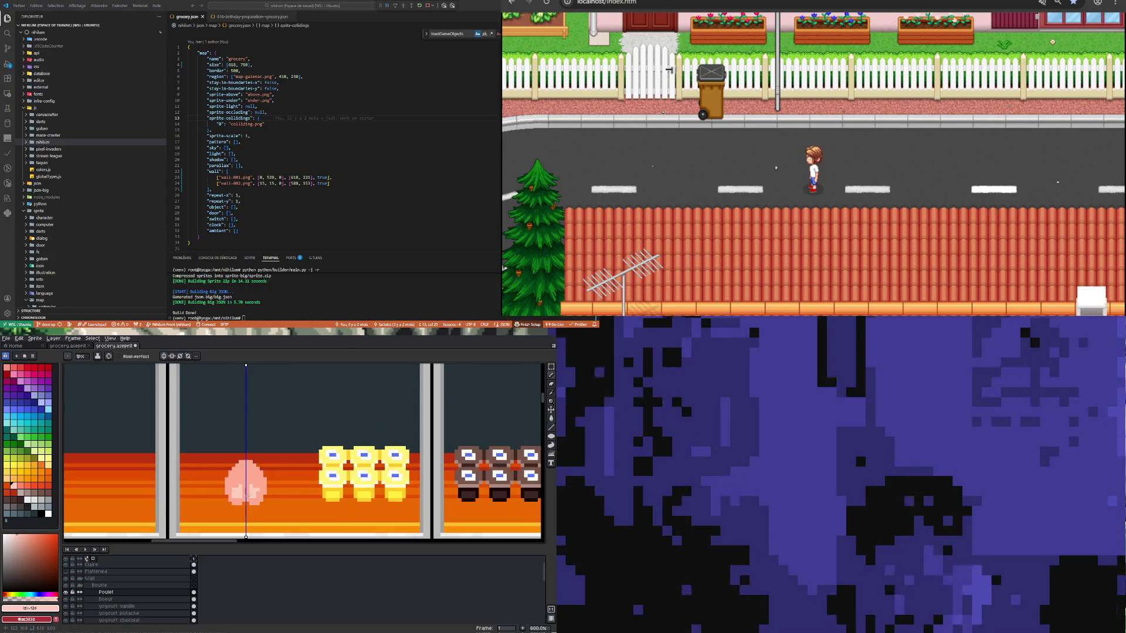
{"action": "scroll", "coordinate": [264, 493], "scroll_direction": "up", "scroll_amount": 5}
{"action": "scroll", "coordinate": [274, 485], "scroll_direction": "down", "scroll_amount": 3}
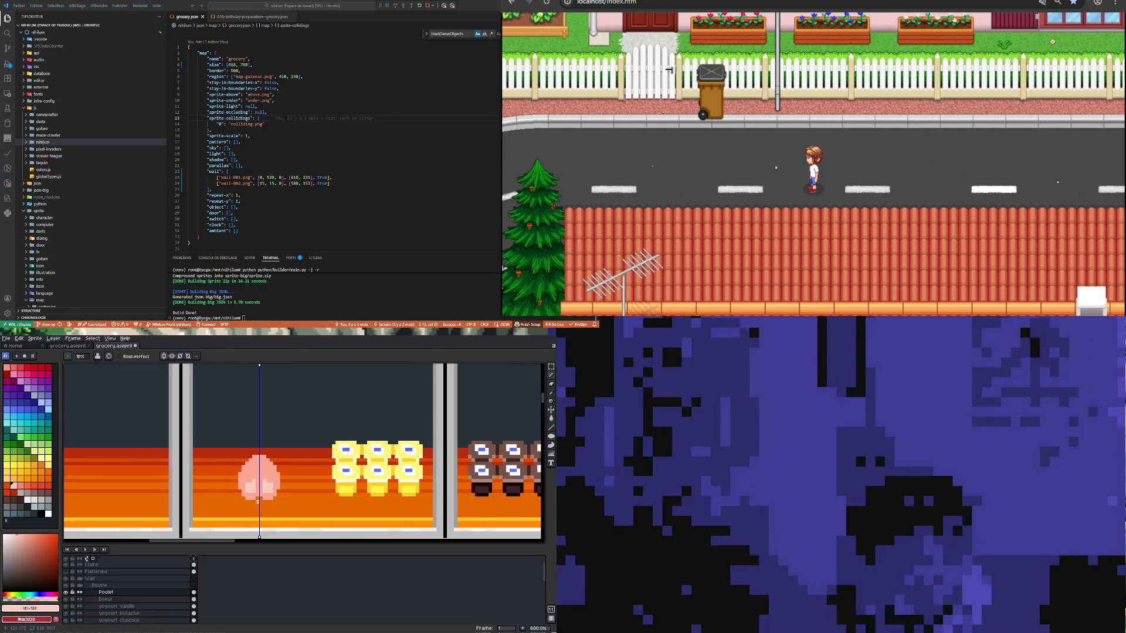
{"action": "scroll", "coordinate": [257, 502], "scroll_direction": "up", "scroll_amount": 3}
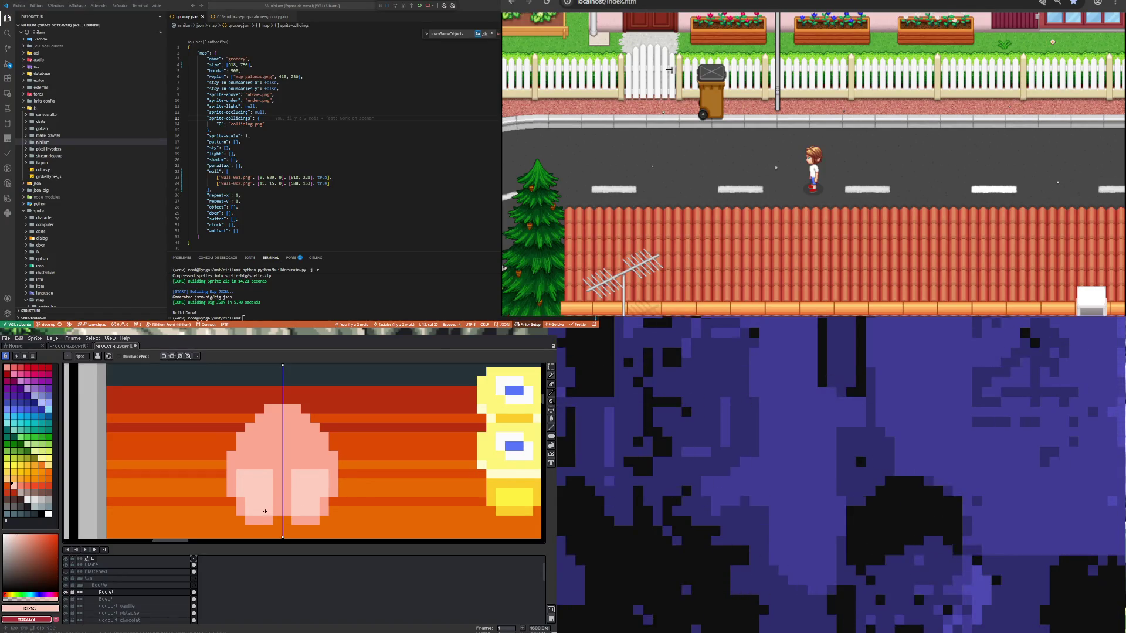
{"action": "scroll", "coordinate": [252, 491], "scroll_direction": "down", "scroll_amount": 3}
{"action": "scroll", "coordinate": [205, 503], "scroll_direction": "up", "scroll_amount": 3}
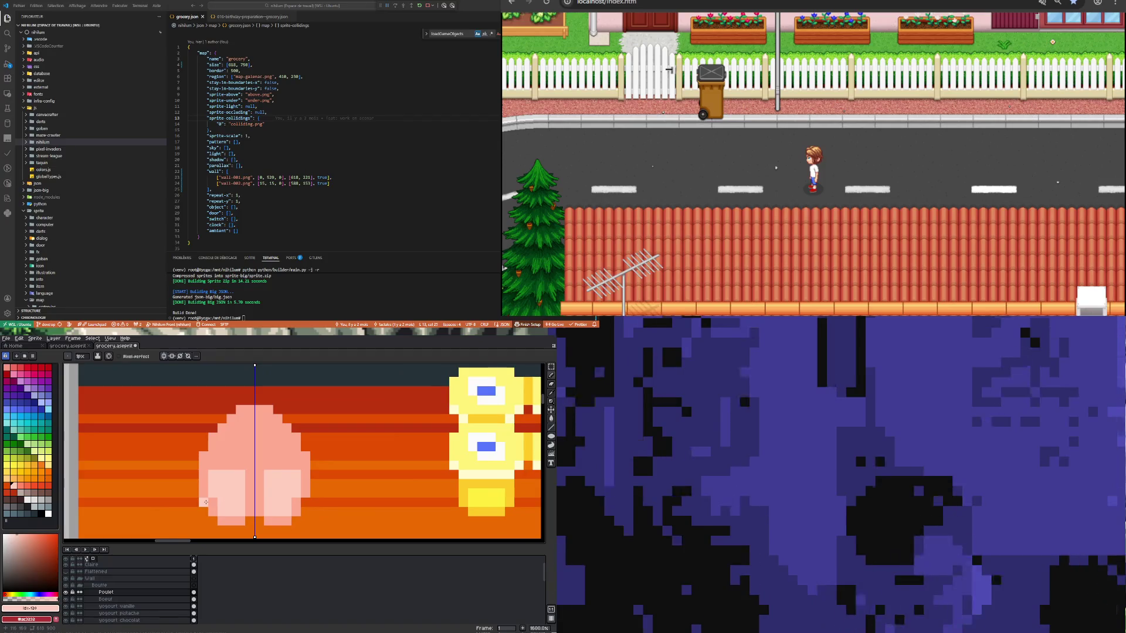
Step: Sample the blob's light and salmon pinks and choose a darker red drawing colour
{"action": "key", "text": "i"}
{"action": "left_click", "coordinate": [202, 500]}
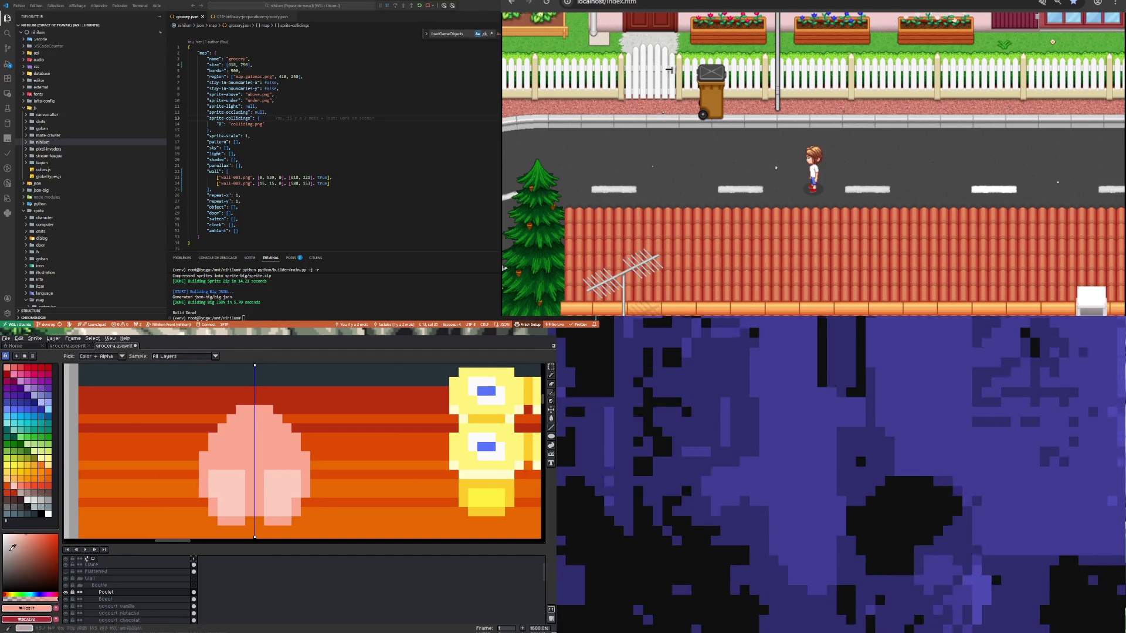
{"action": "left_click", "coordinate": [13, 367]}
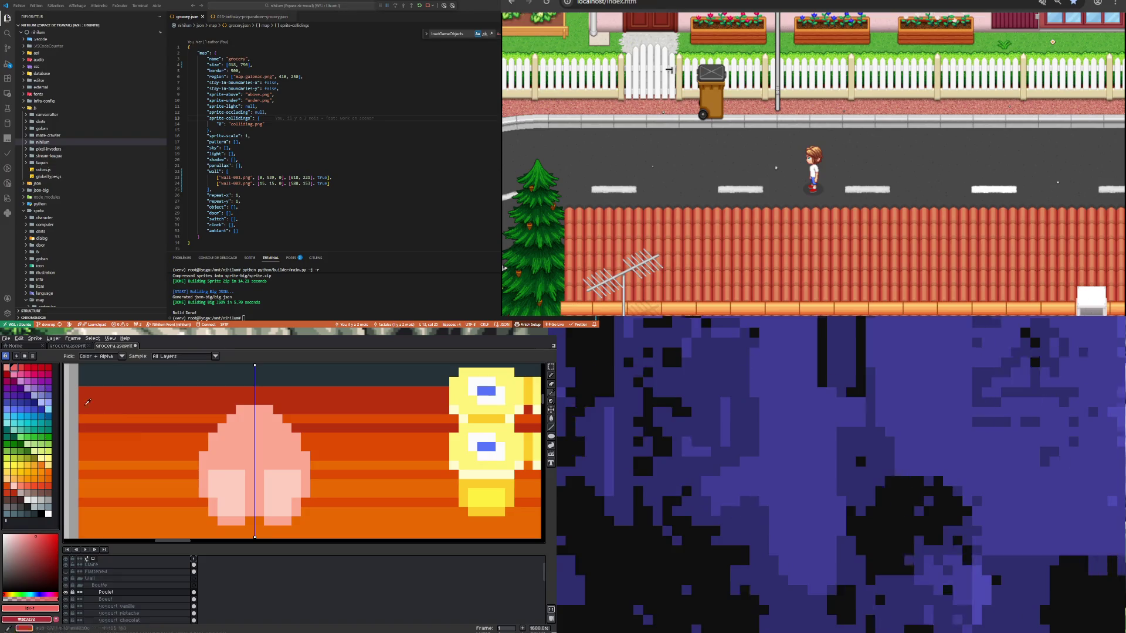
{"action": "key", "text": "b"}
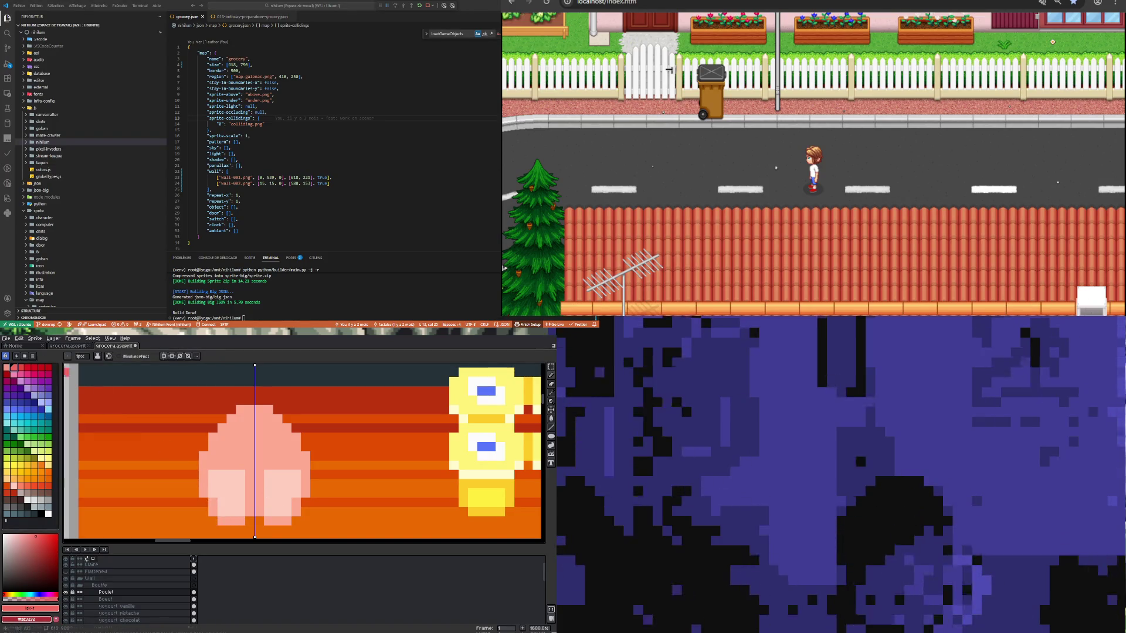
{"action": "right_click", "coordinate": [216, 504], "text": "alt"}
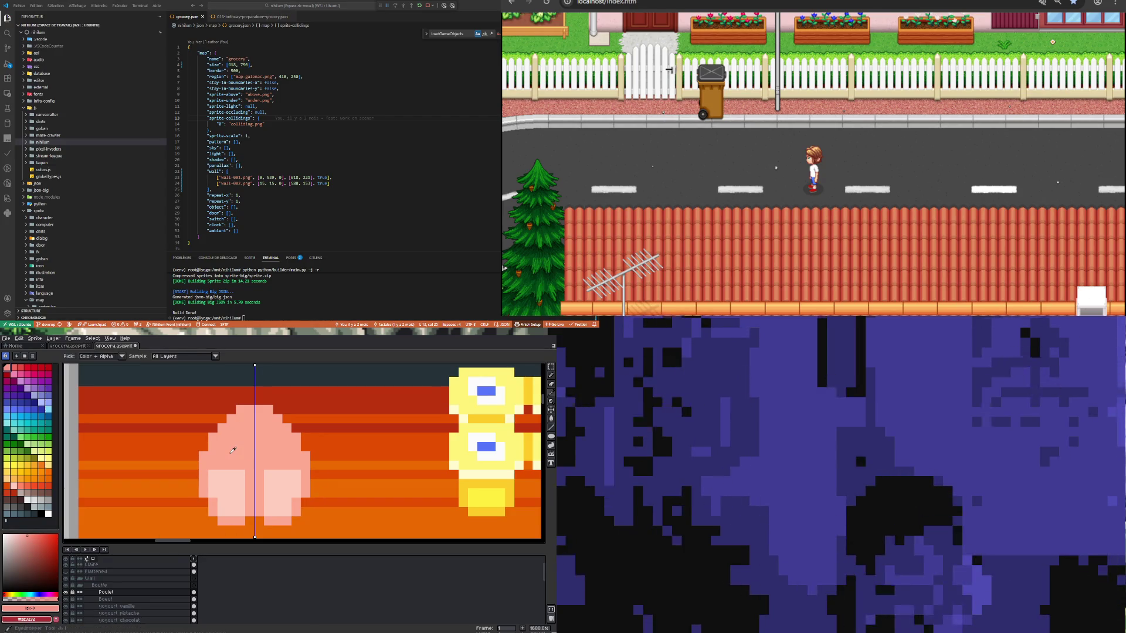
{"action": "left_click", "coordinate": [230, 450], "text": "alt"}
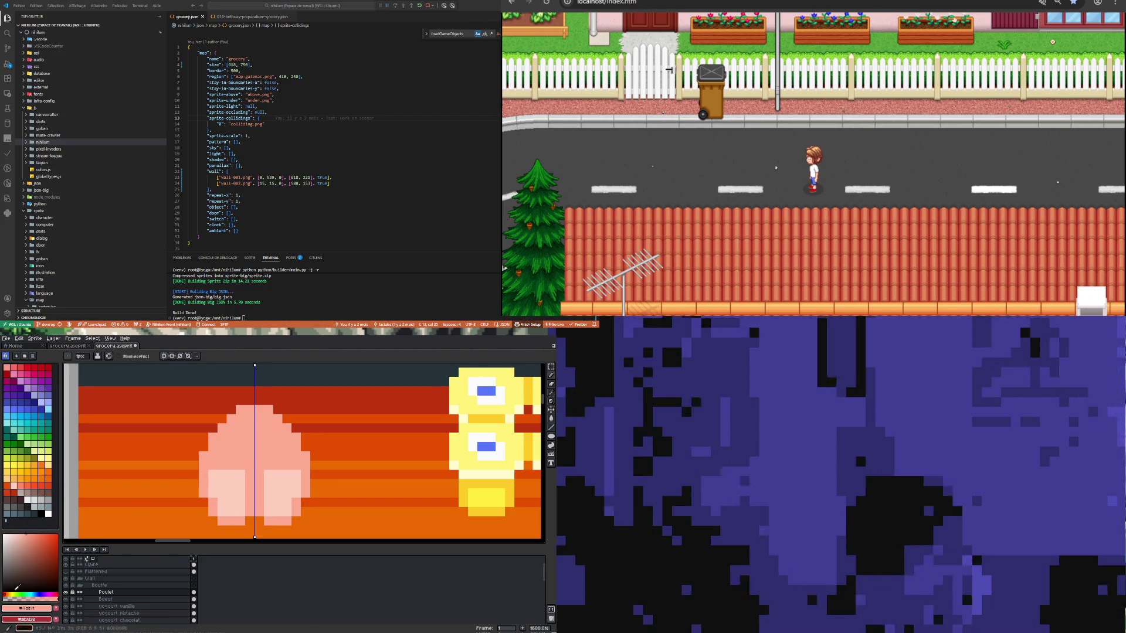
{"action": "left_click", "coordinate": [4, 593]}
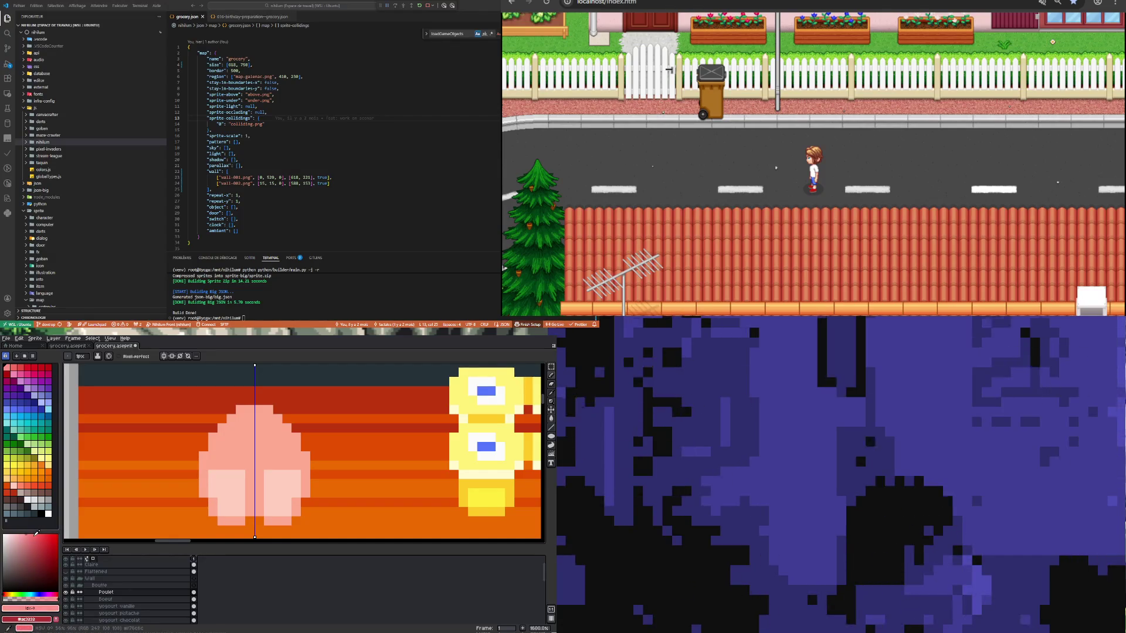
{"action": "left_click", "coordinate": [33, 534]}
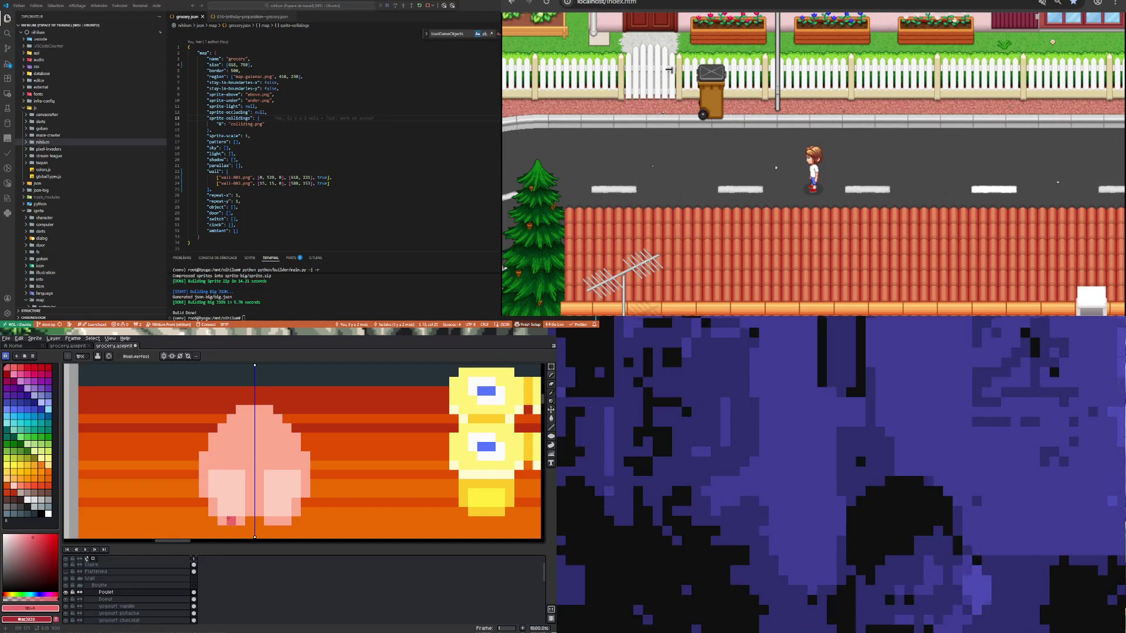
{"action": "left_click", "coordinate": [233, 450], "text": "alt"}
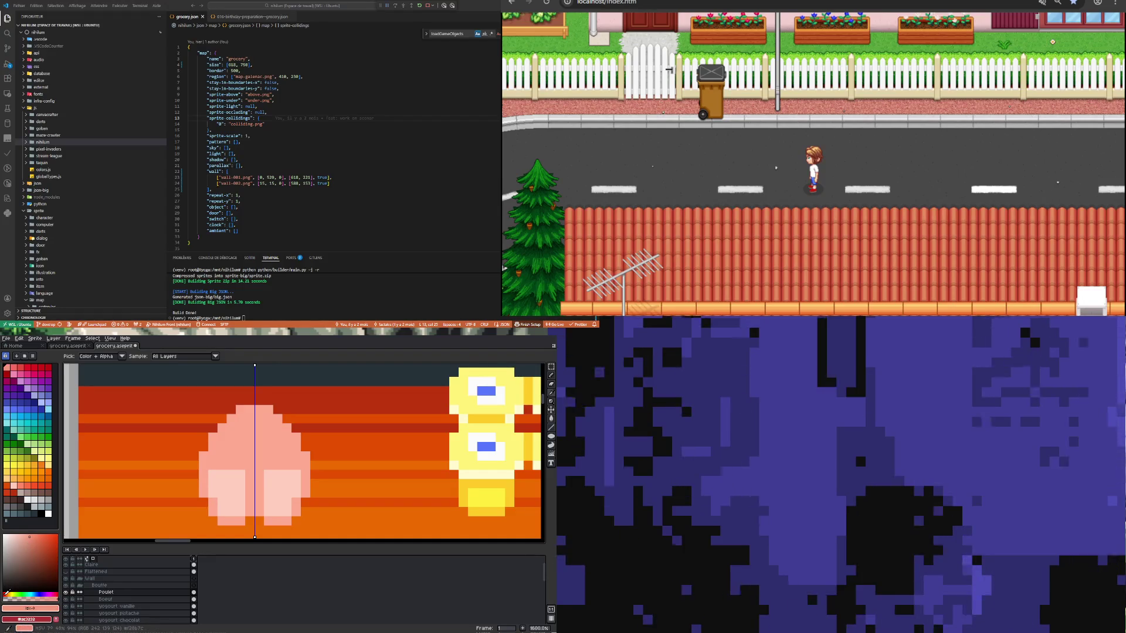
{"action": "key", "text": "b"}
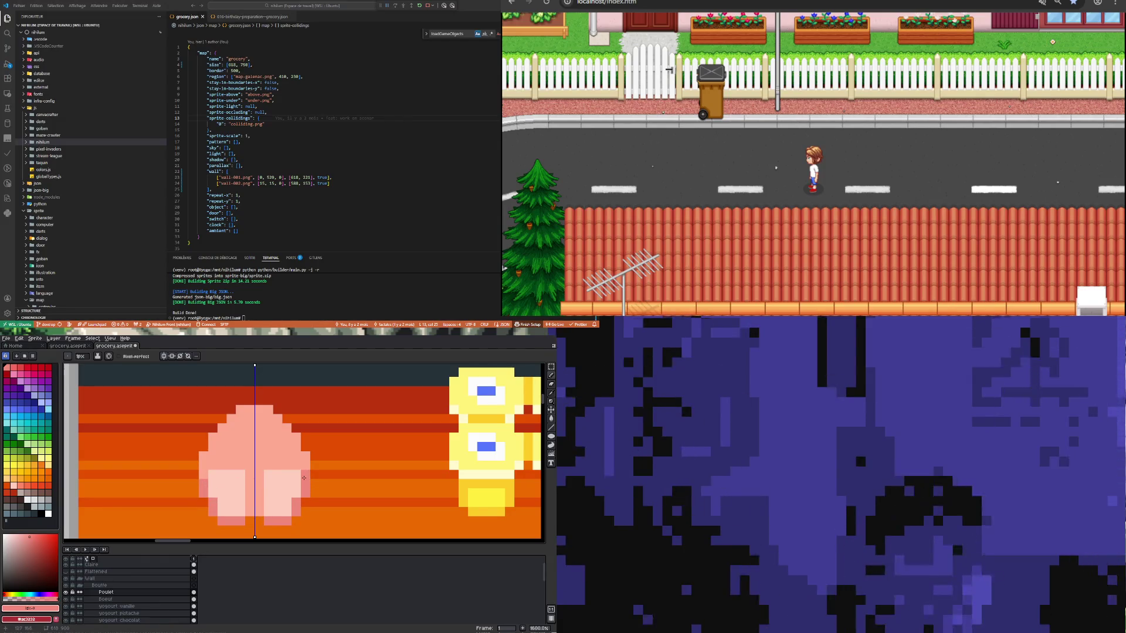
Step: Zoom around the blob, sampling its pink, light pink and mid pink colours
{"action": "scroll", "coordinate": [281, 481], "scroll_direction": "down", "scroll_amount": 3}
{"action": "scroll", "coordinate": [271, 491], "scroll_direction": "up", "scroll_amount": 3}
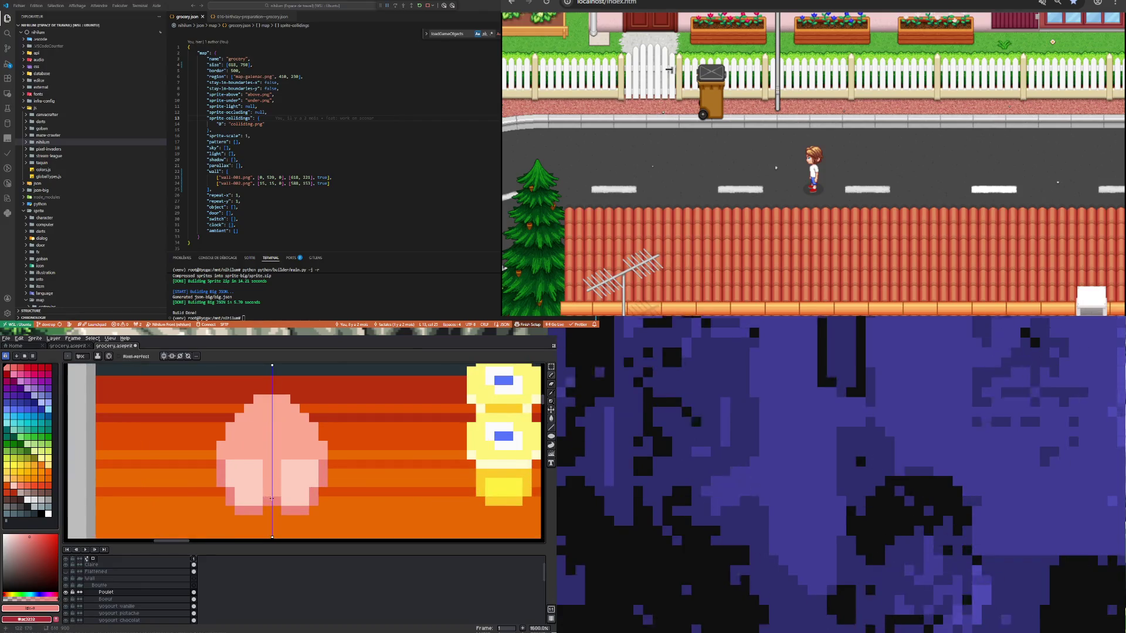
{"action": "scroll", "coordinate": [272, 499], "scroll_direction": "down", "scroll_amount": 3}
{"action": "scroll", "coordinate": [255, 511], "scroll_direction": "up", "scroll_amount": 3}
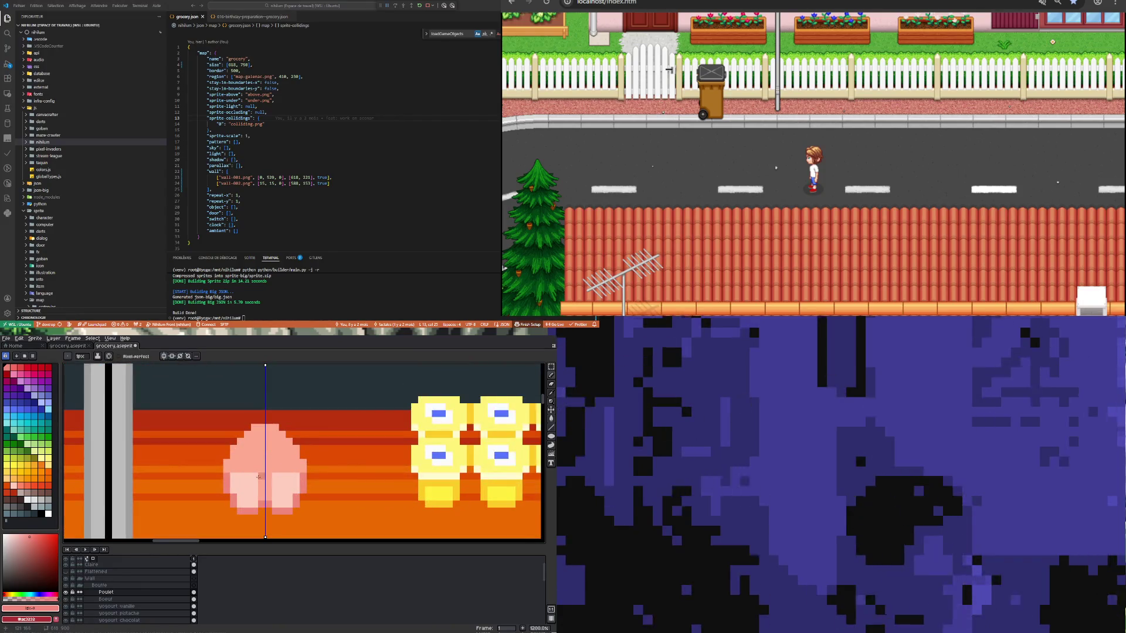
{"action": "left_click", "coordinate": [250, 509], "text": "alt"}
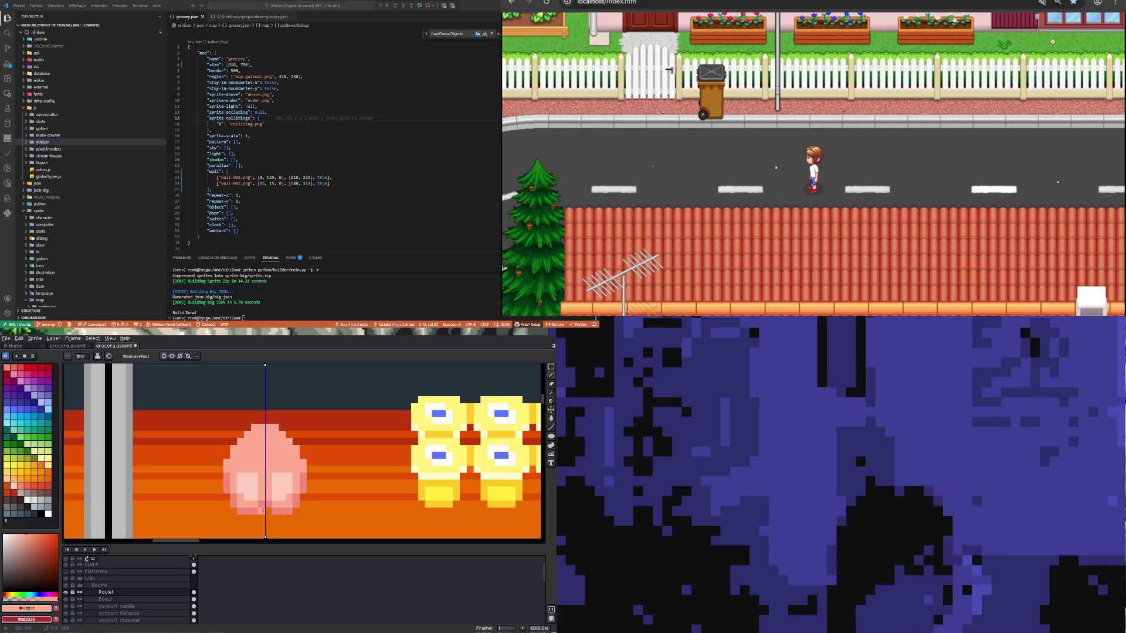
{"action": "scroll", "coordinate": [249, 486], "scroll_direction": "down", "scroll_amount": 4}
{"action": "scroll", "coordinate": [249, 486], "scroll_direction": "up", "scroll_amount": 5}
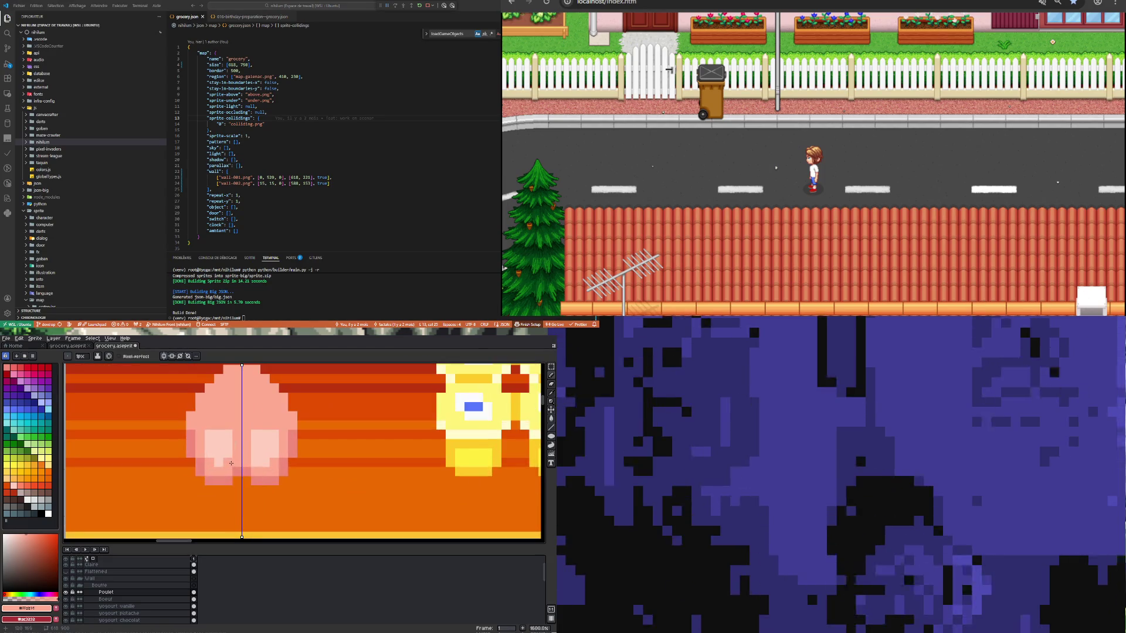
{"action": "scroll", "coordinate": [246, 481], "scroll_direction": "down", "scroll_amount": 4}
{"action": "scroll", "coordinate": [245, 481], "scroll_direction": "up", "scroll_amount": 6}
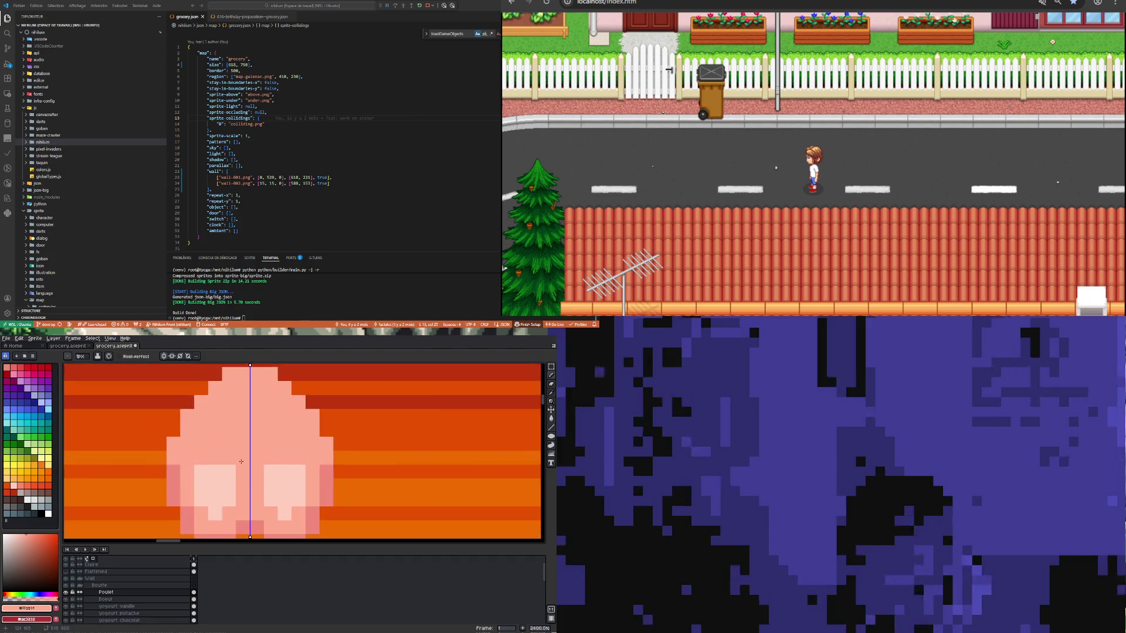
{"action": "scroll", "coordinate": [185, 478], "scroll_direction": "down", "scroll_amount": 5}
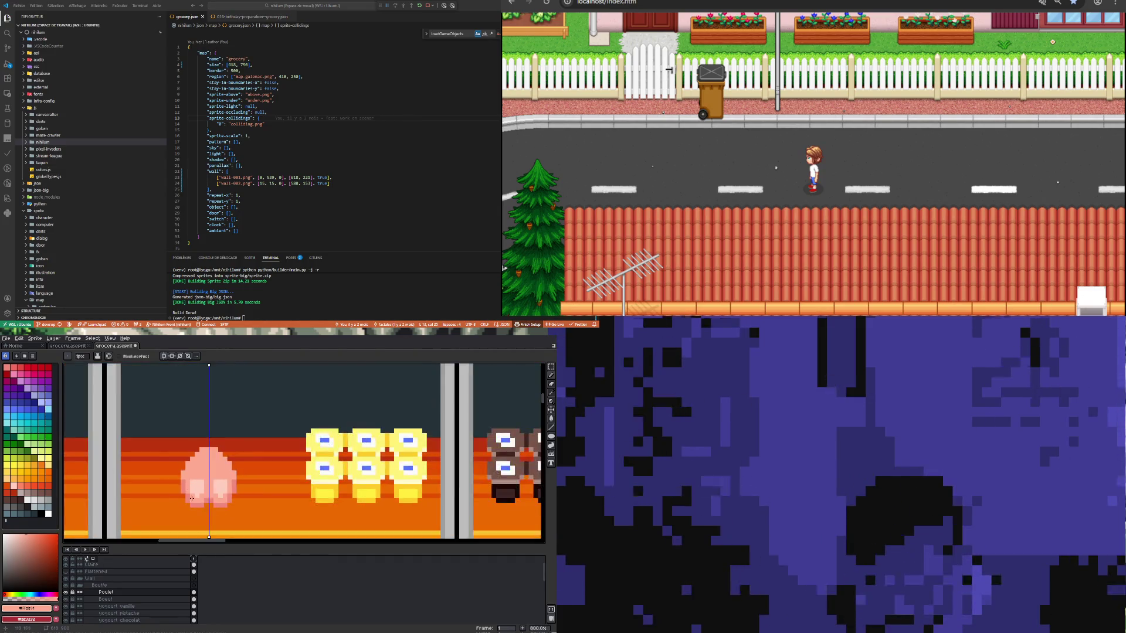
{"action": "scroll", "coordinate": [205, 463], "scroll_direction": "up", "scroll_amount": 5}
{"action": "left_click", "coordinate": [218, 445], "text": "alt"}
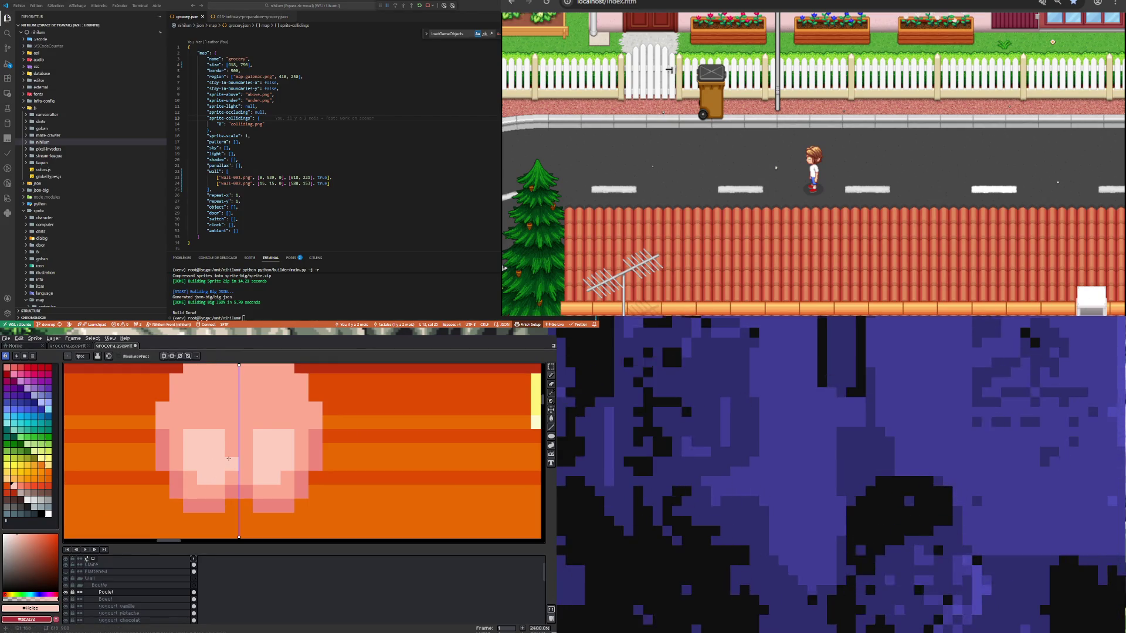
{"action": "scroll", "coordinate": [217, 469], "scroll_direction": "down", "scroll_amount": 6}
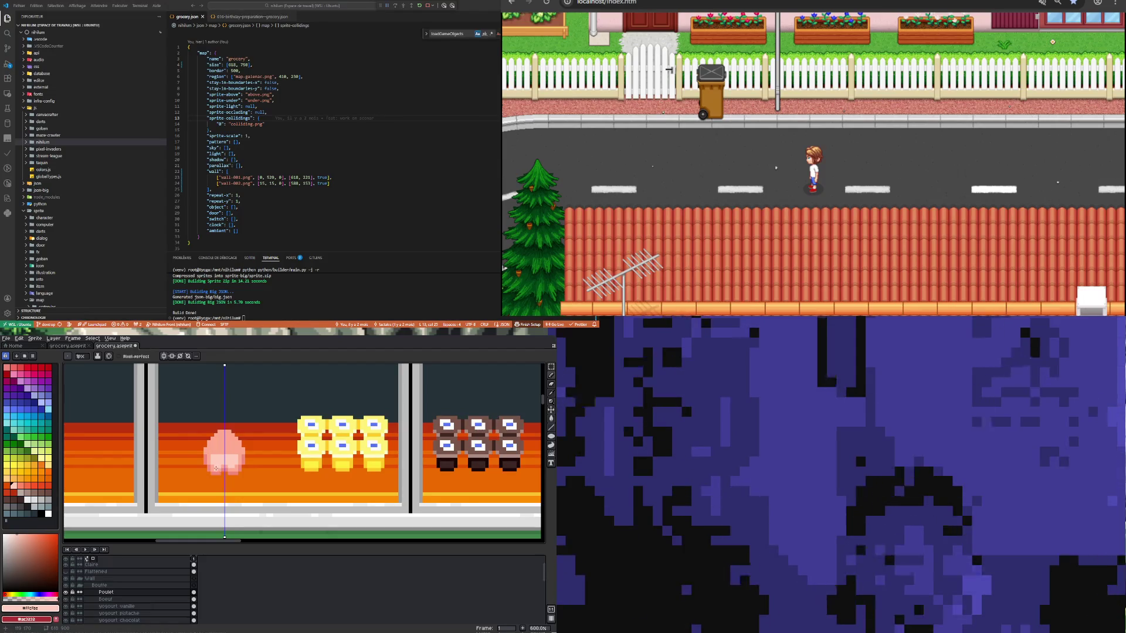
{"action": "scroll", "coordinate": [218, 469], "scroll_direction": "up", "scroll_amount": 5}
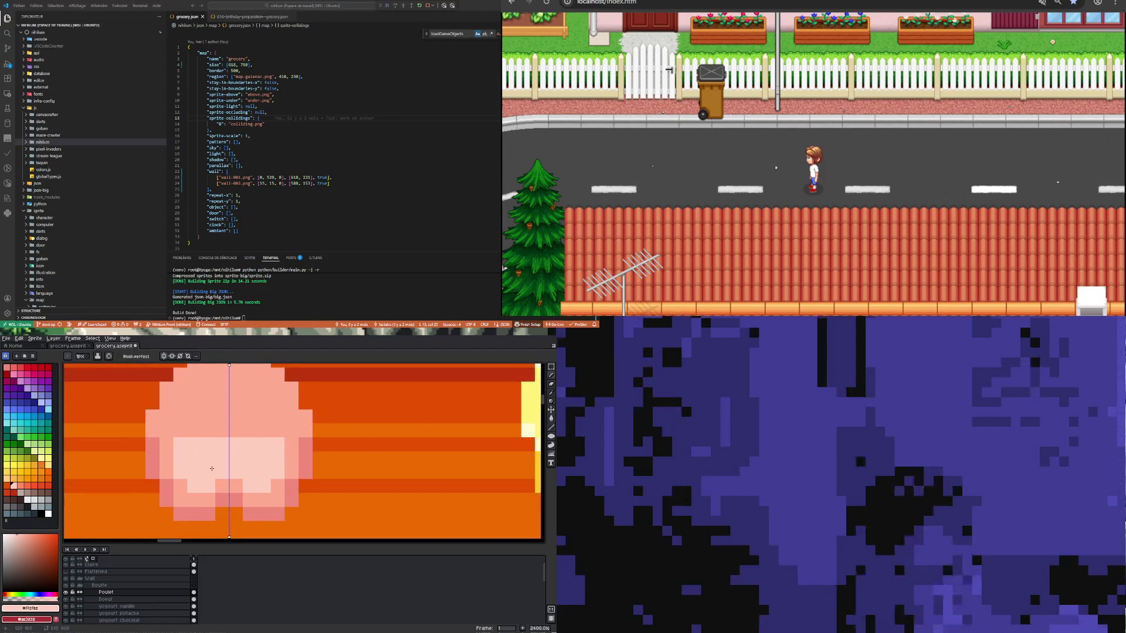
{"action": "scroll", "coordinate": [218, 483], "scroll_direction": "down", "scroll_amount": 3}
{"action": "scroll", "coordinate": [218, 483], "scroll_direction": "up", "scroll_amount": 3}
{"action": "left_click", "coordinate": [245, 434], "text": "alt"}
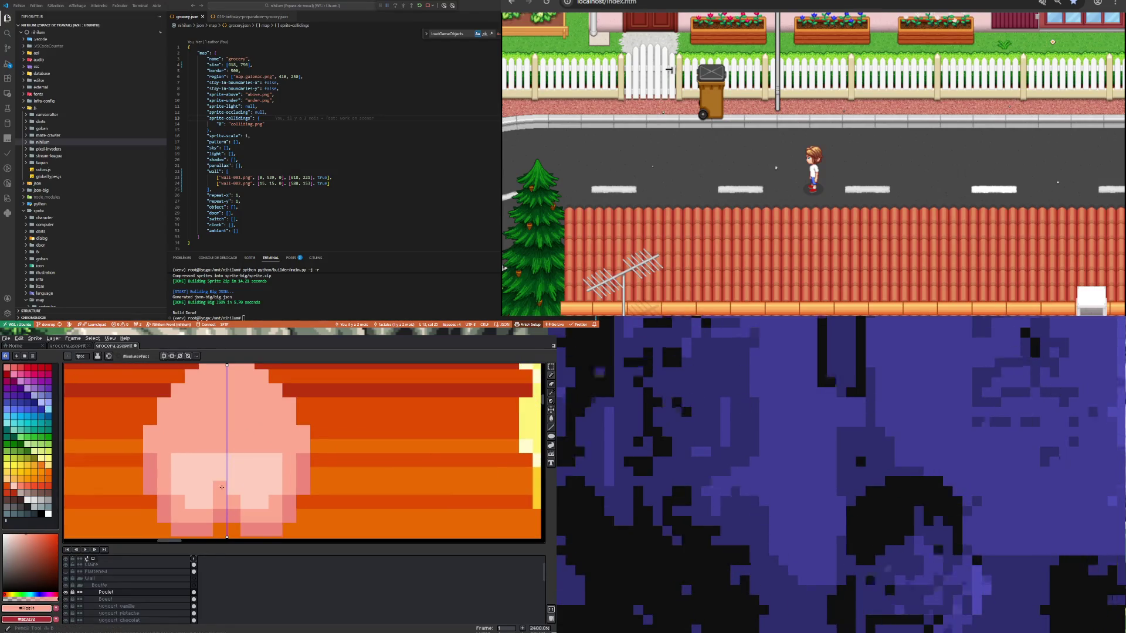
{"action": "scroll", "coordinate": [224, 470], "scroll_direction": "down", "scroll_amount": 5}
{"action": "scroll", "coordinate": [224, 470], "scroll_direction": "up", "scroll_amount": 3}
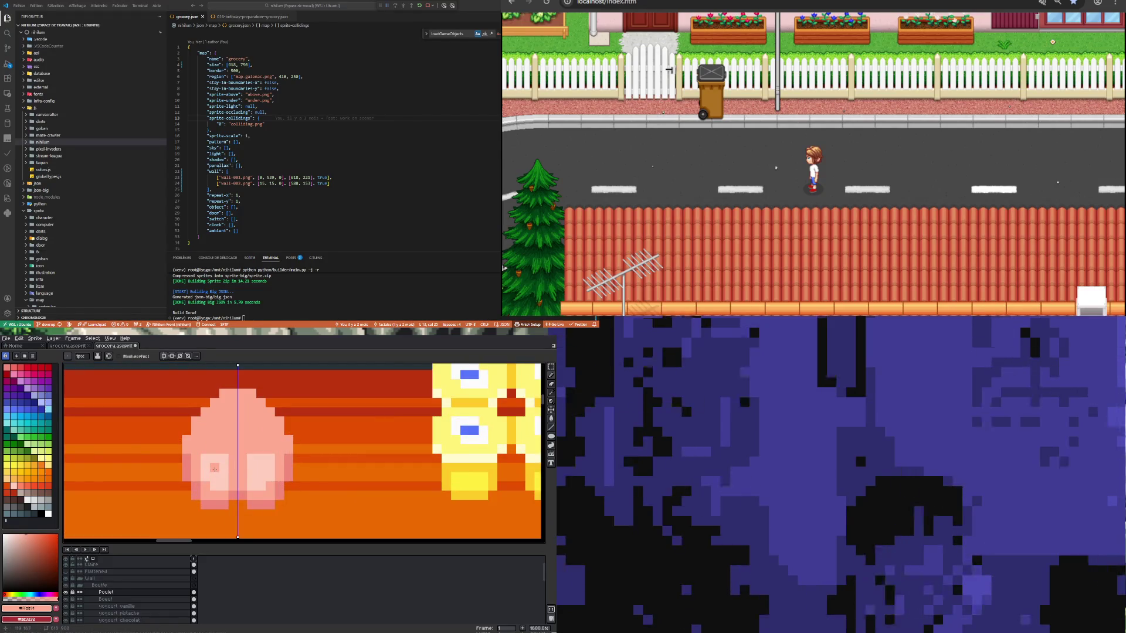
Step: Extend the light-pink highlight upward and add more highlight pixels
{"action": "left_click", "coordinate": [222, 459], "text": "alt"}
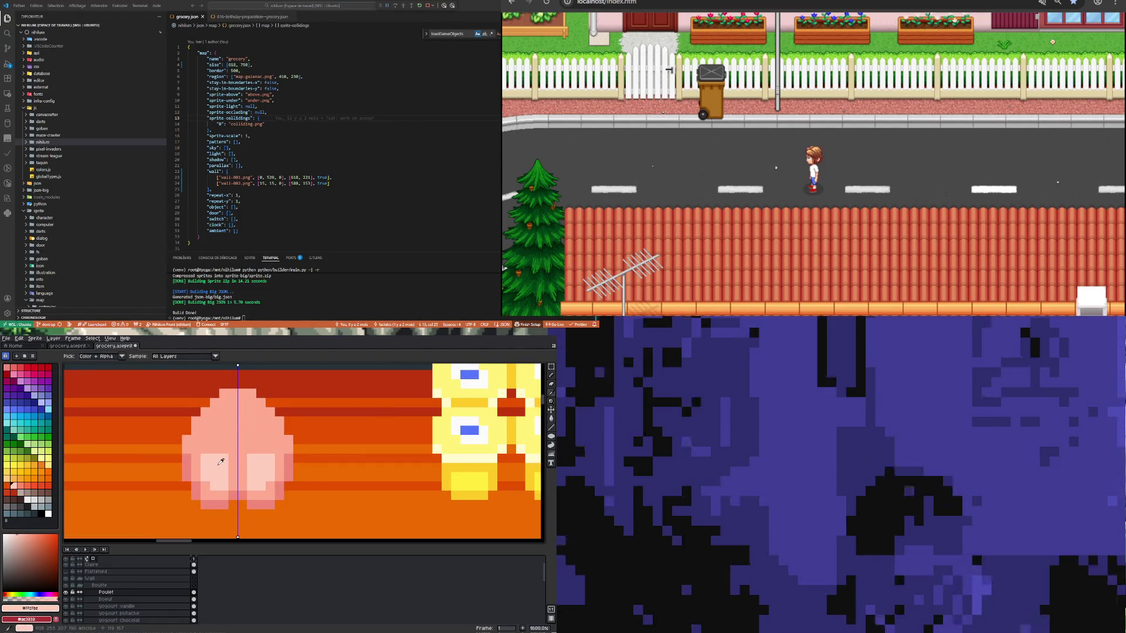
{"action": "left_click", "coordinate": [213, 445]}
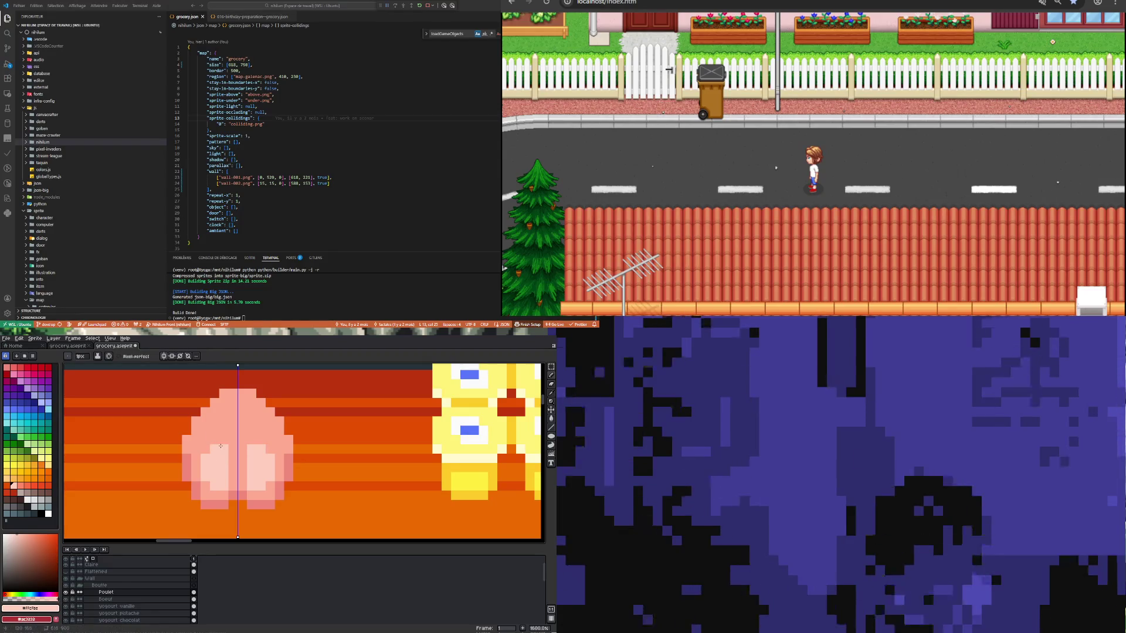
{"action": "left_click", "coordinate": [200, 514]}
{"action": "scroll", "coordinate": [213, 451], "scroll_direction": "down", "scroll_amount": 3}
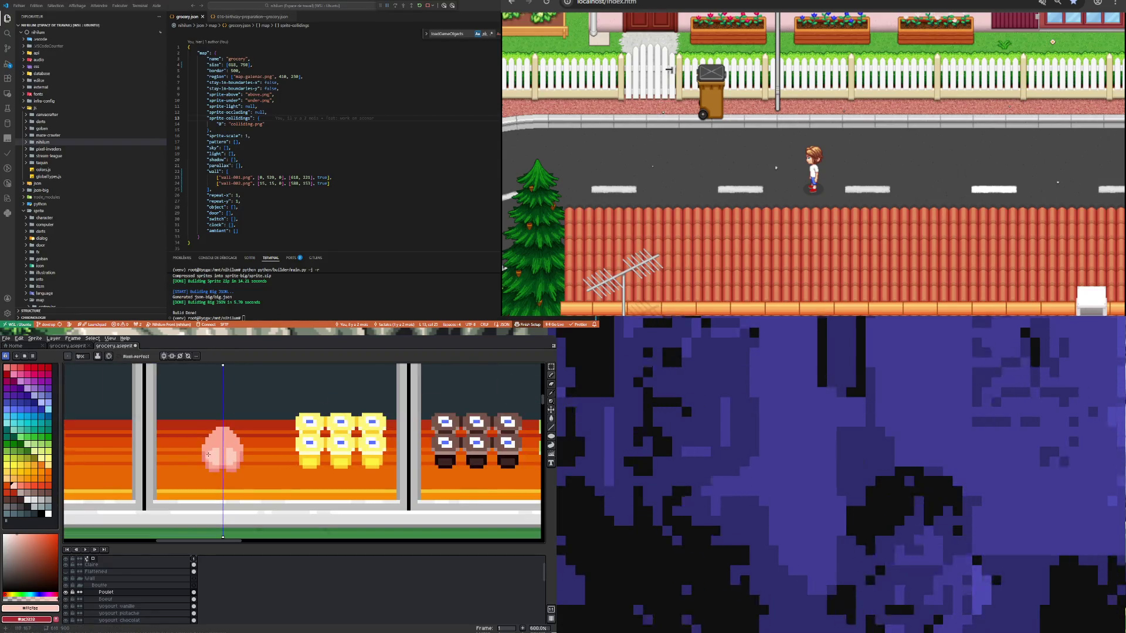
{"action": "scroll", "coordinate": [208, 455], "scroll_direction": "up", "scroll_amount": 3}
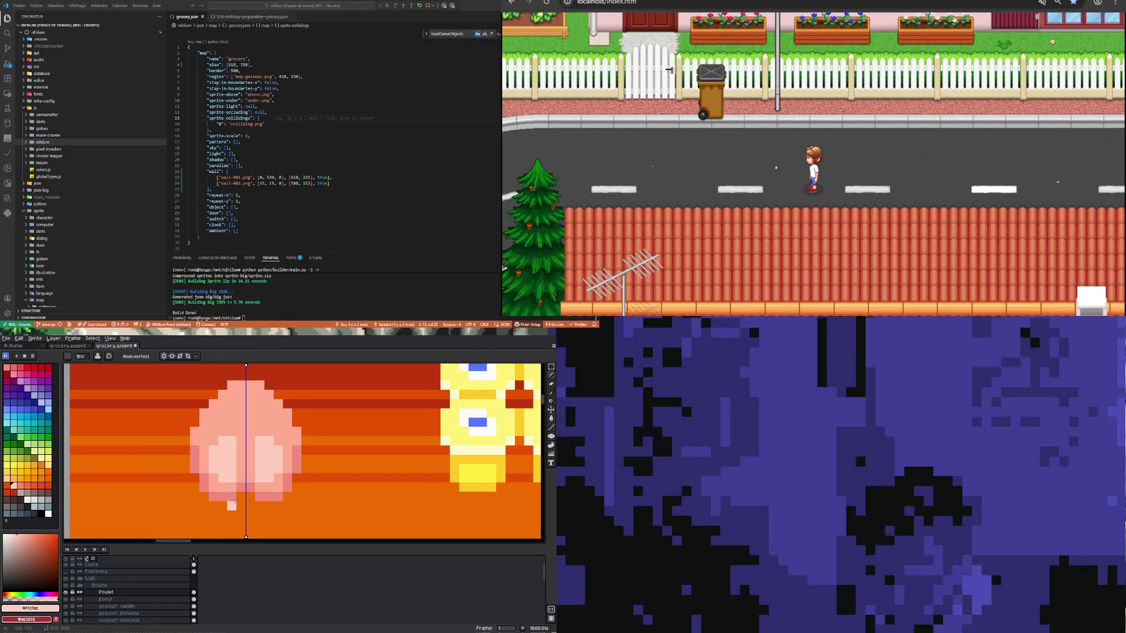
{"action": "scroll", "coordinate": [235, 503], "scroll_direction": "down", "scroll_amount": 3}
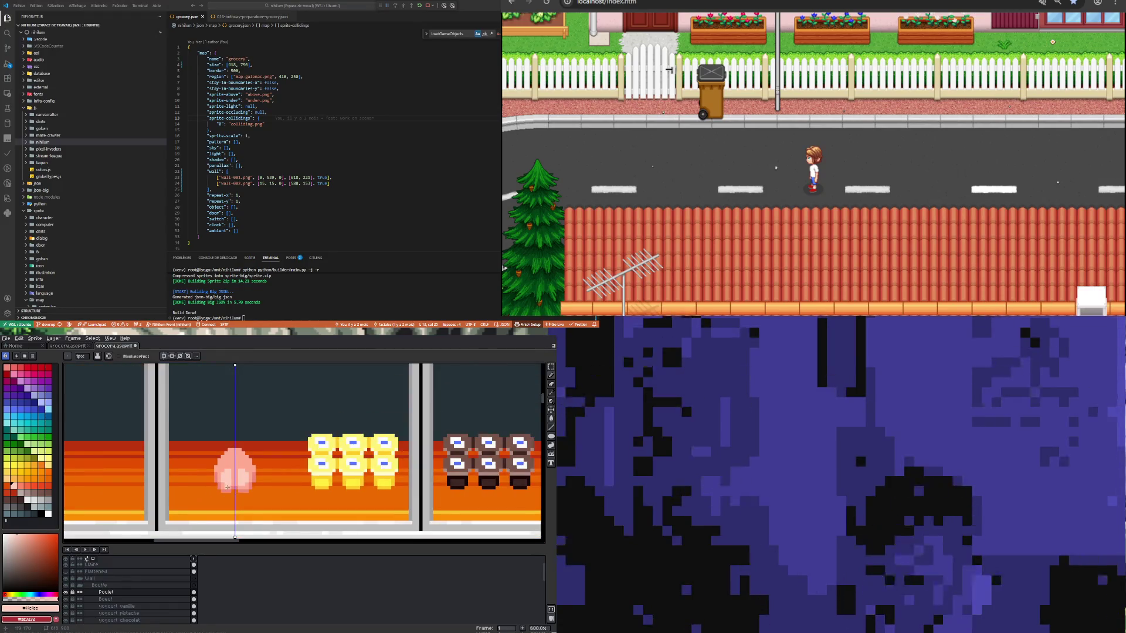
{"action": "scroll", "coordinate": [226, 487], "scroll_direction": "down", "scroll_amount": 1}
{"action": "scroll", "coordinate": [227, 487], "scroll_direction": "up", "scroll_amount": 1}
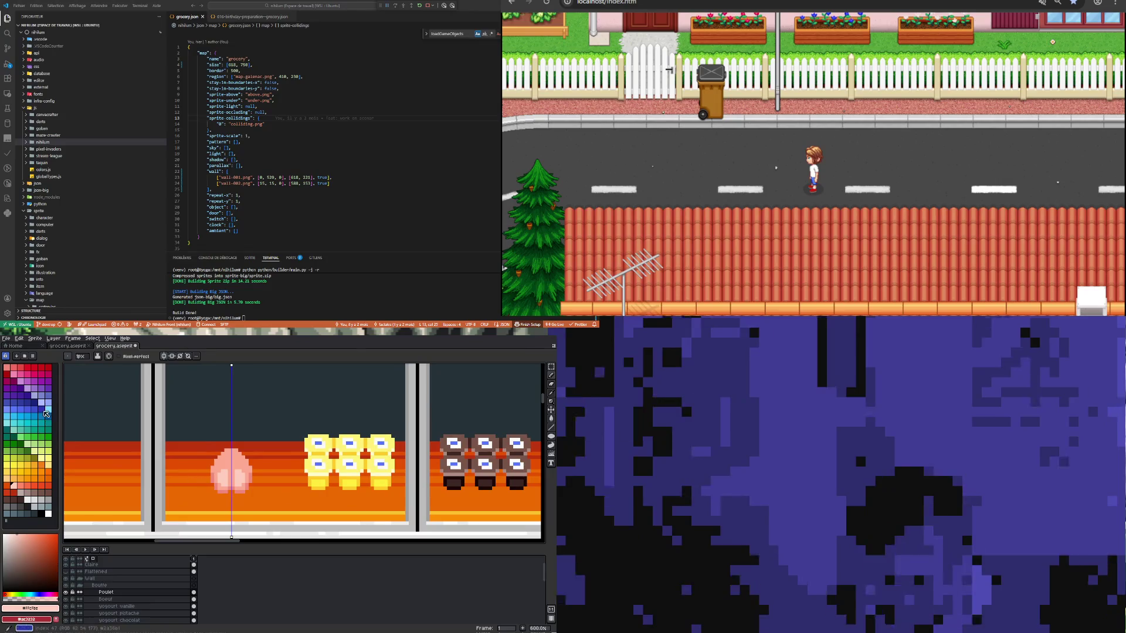
Step: Select the sprite's right half and flip it horizontally so both halves match
{"action": "left_click", "coordinate": [550, 368]}
{"action": "left_click_drag", "start_coordinate": [276, 496], "coordinate": [187, 443]}
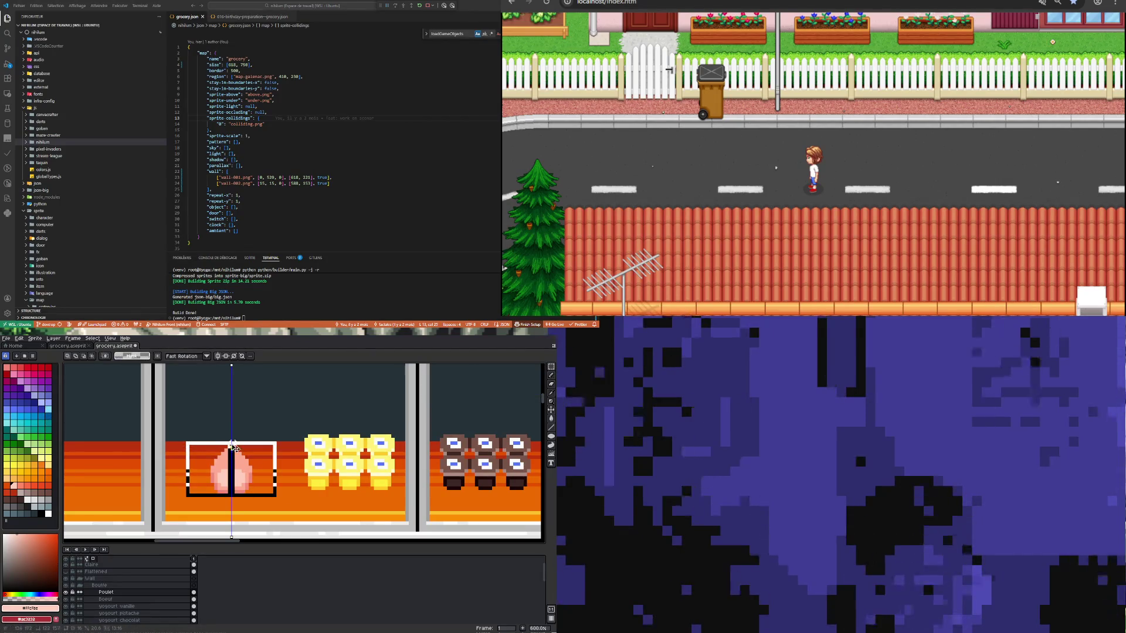
{"action": "left_click", "coordinate": [233, 446]}
{"action": "left_click_drag", "start_coordinate": [269, 500], "coordinate": [236, 450]}
{"action": "key", "text": "shift+h"}
{"action": "key", "text": "ctrl+d"}
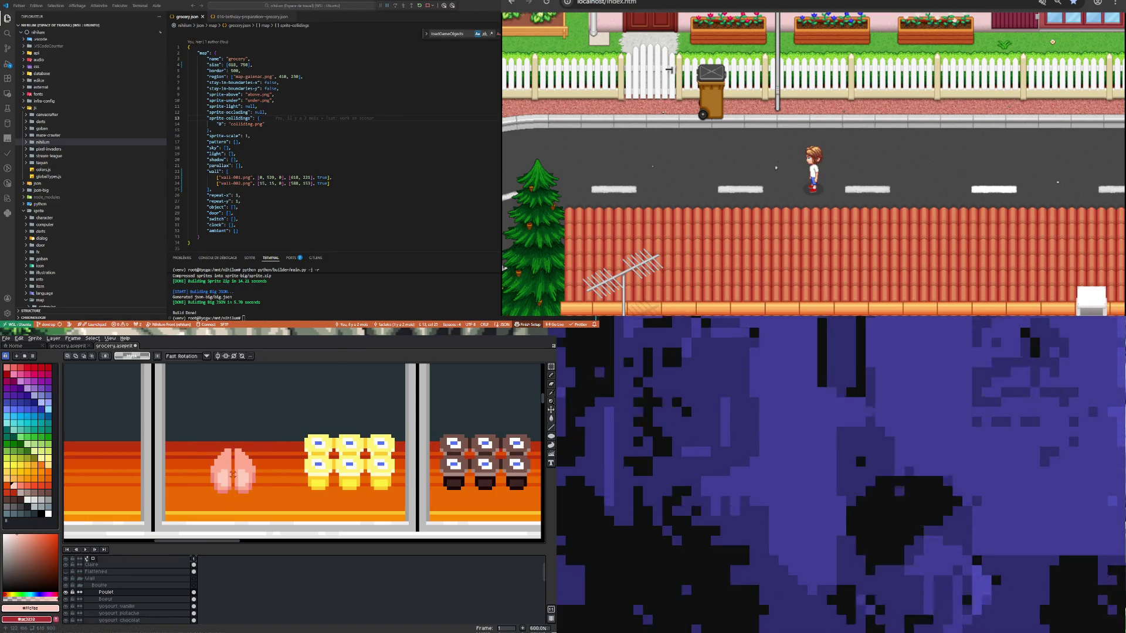
Step: Sample the darker pink, then a lighter pink from the sprite for the centre stripe
{"action": "scroll", "coordinate": [232, 473], "scroll_direction": "up", "scroll_amount": 1}
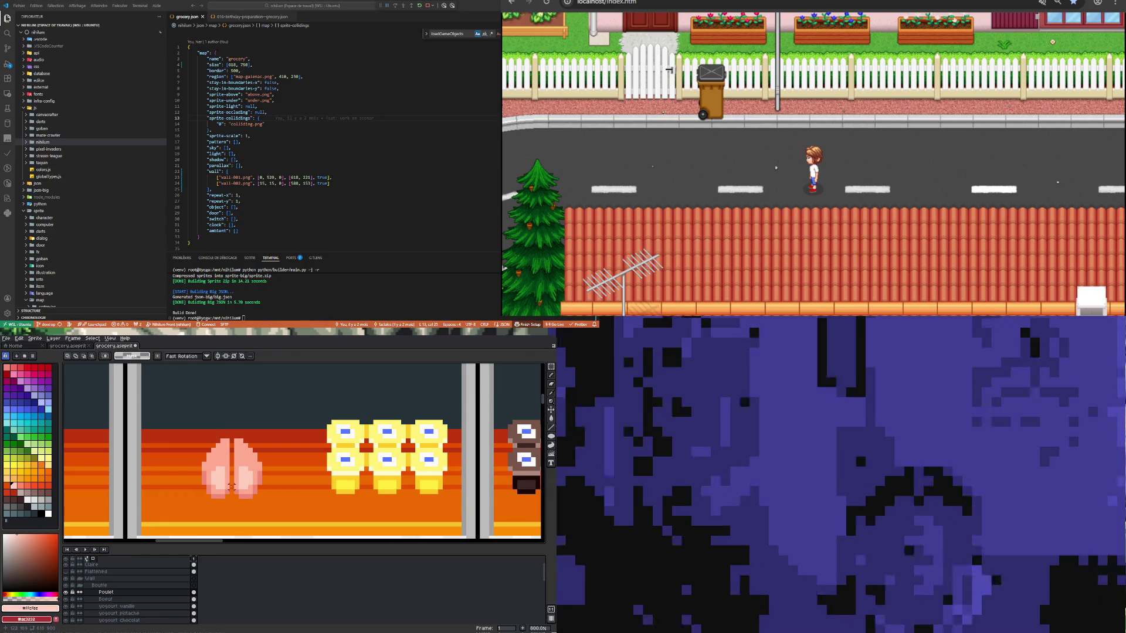
{"action": "scroll", "coordinate": [222, 505], "scroll_direction": "up", "scroll_amount": 2}
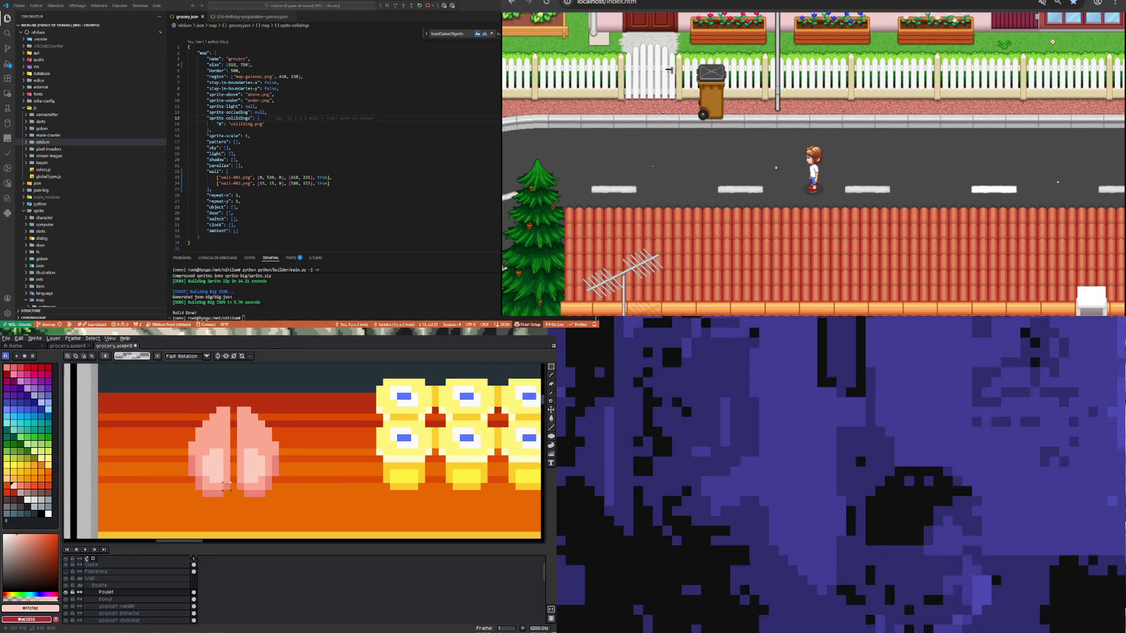
{"action": "key", "text": "i"}
{"action": "left_click", "coordinate": [228, 484]}
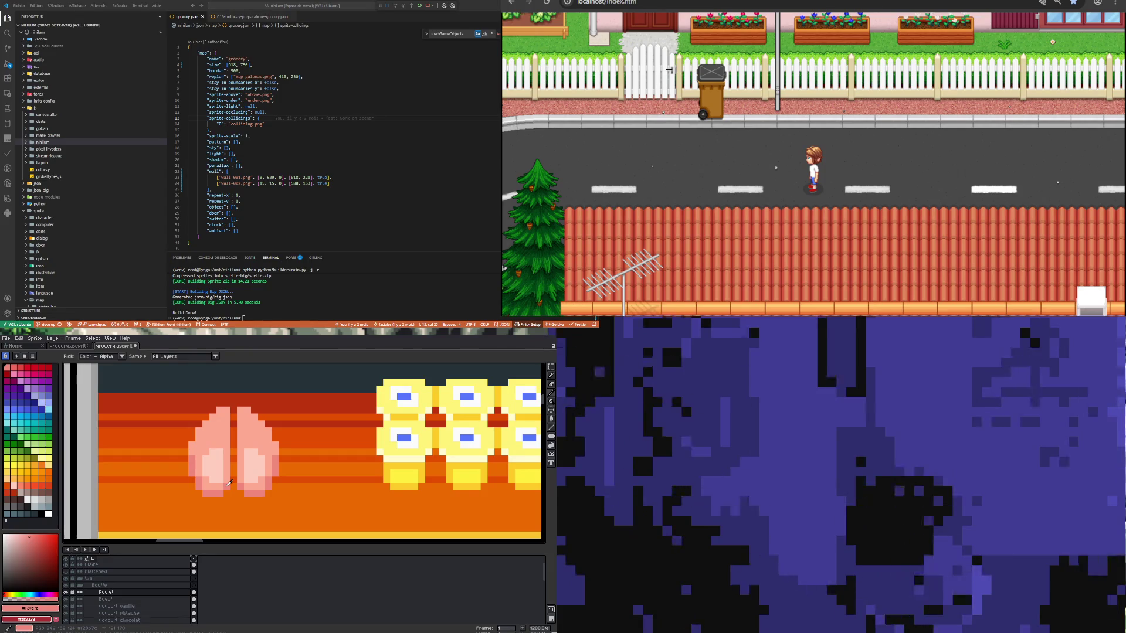
{"action": "key", "text": "b"}
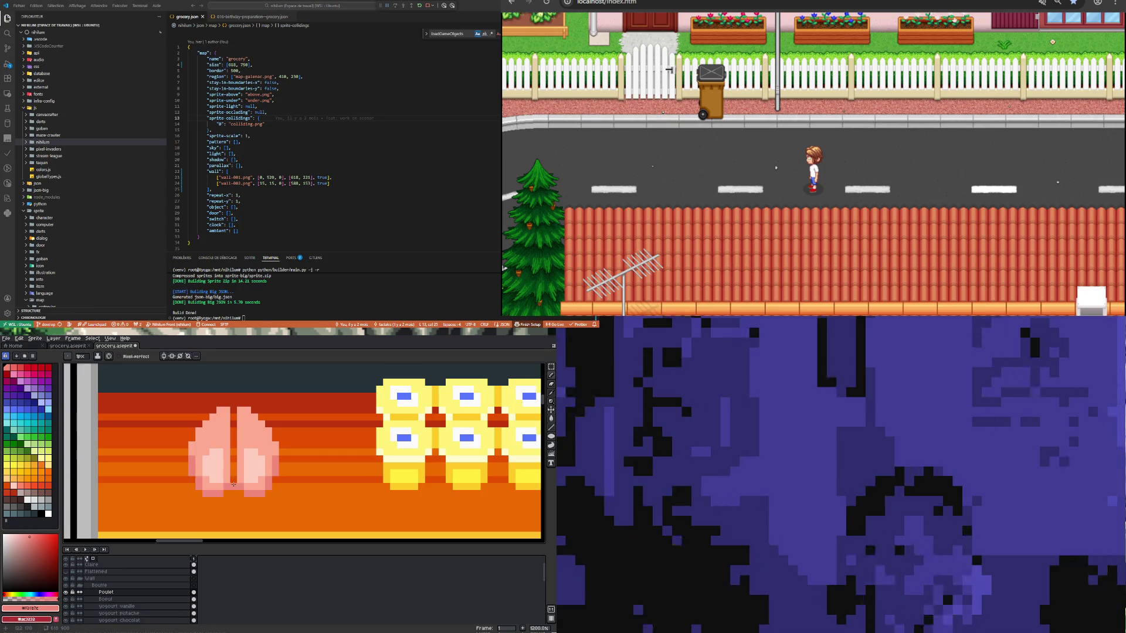
{"action": "key", "text": "i"}
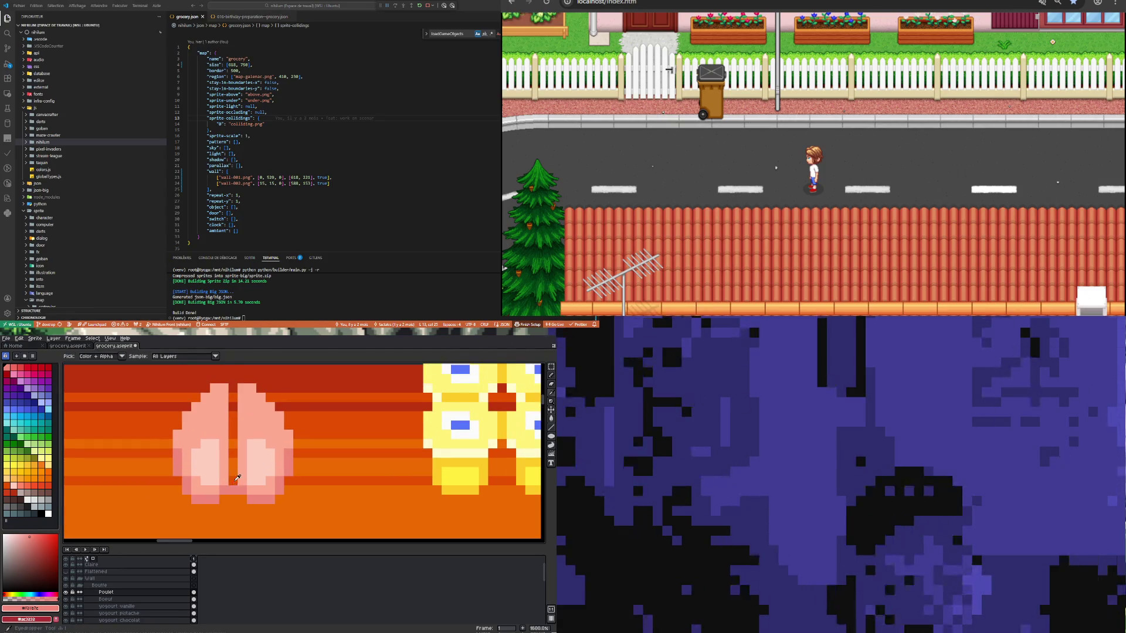
{"action": "key", "text": "b"}
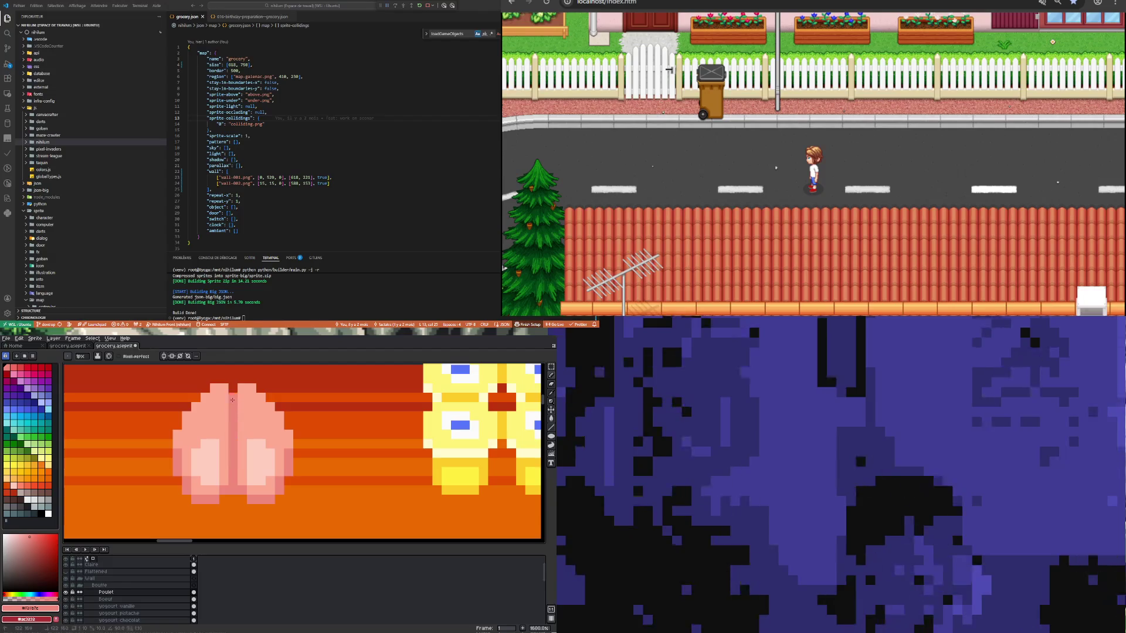
{"action": "scroll", "coordinate": [234, 390], "scroll_direction": "down", "scroll_amount": 3}
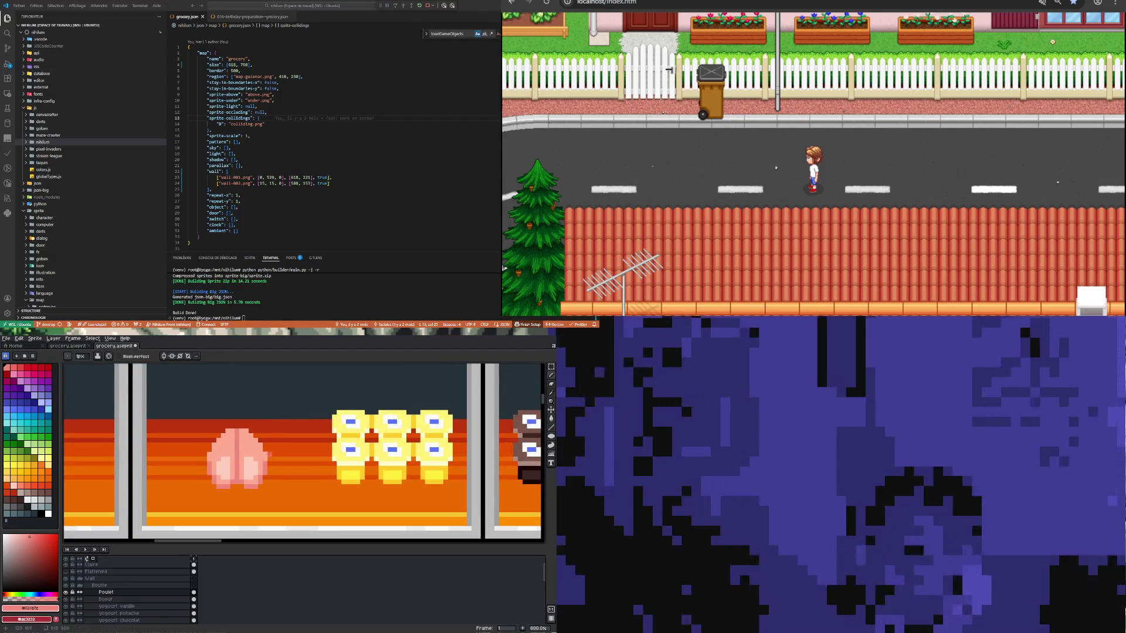
{"action": "scroll", "coordinate": [253, 463], "scroll_direction": "down", "scroll_amount": 1}
{"action": "scroll", "coordinate": [251, 461], "scroll_direction": "down", "scroll_amount": 1}
{"action": "scroll", "coordinate": [246, 461], "scroll_direction": "up", "scroll_amount": 5}
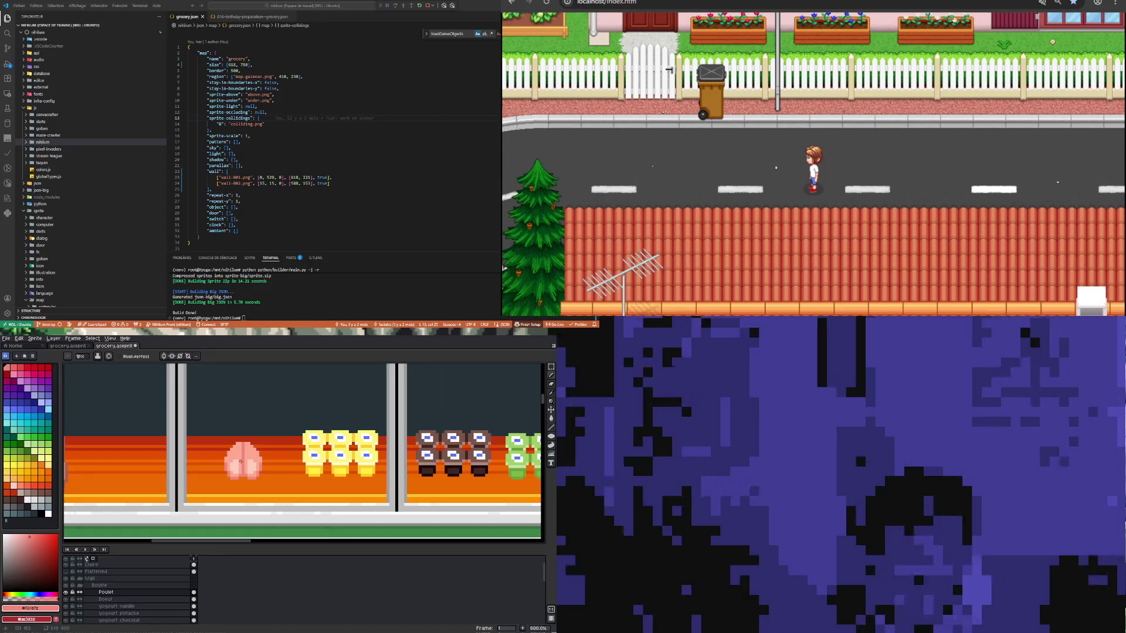
{"action": "left_click", "coordinate": [237, 411], "text": "alt"}
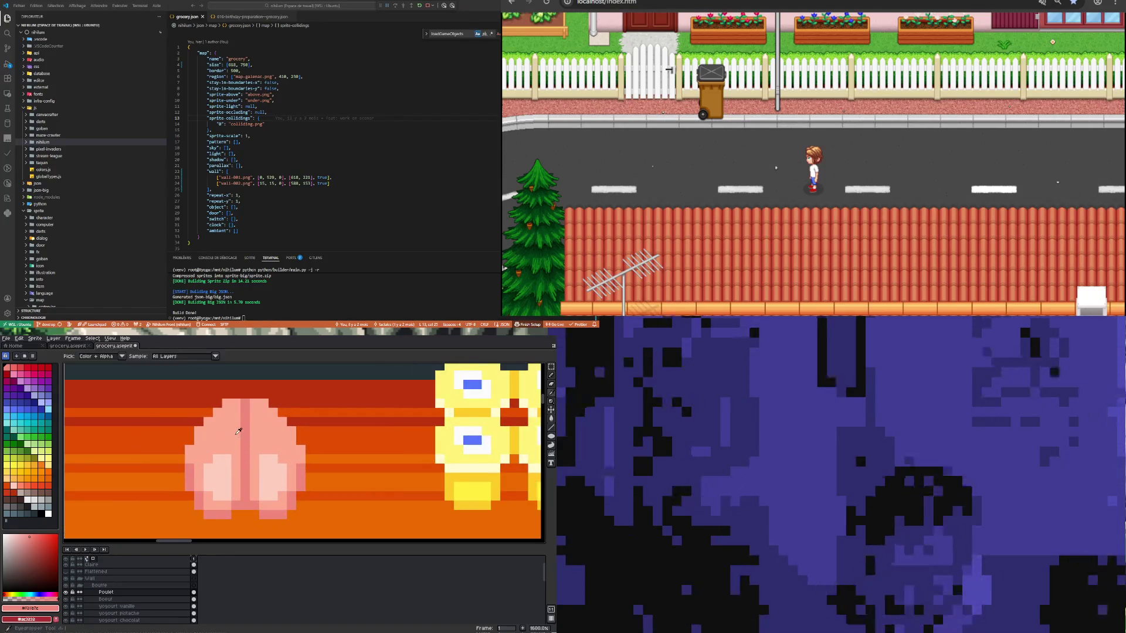
Step: Repaint the top of the chicken's centre stripe
{"action": "mouse_move", "coordinate": [245, 426]}
{"action": "left_mouse_down"}
{"action": "mouse_move", "coordinate": [241, 415]}
{"action": "mouse_move", "coordinate": [243, 477]}
{"action": "left_mouse_up"}
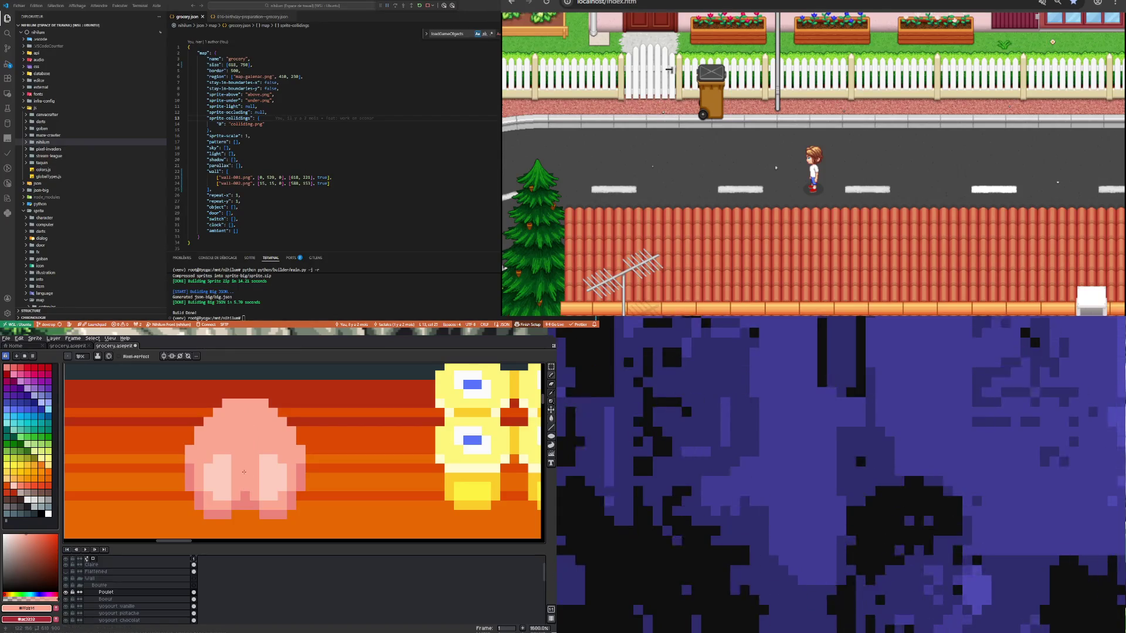
{"action": "scroll", "coordinate": [244, 477], "scroll_direction": "down", "scroll_amount": 3}
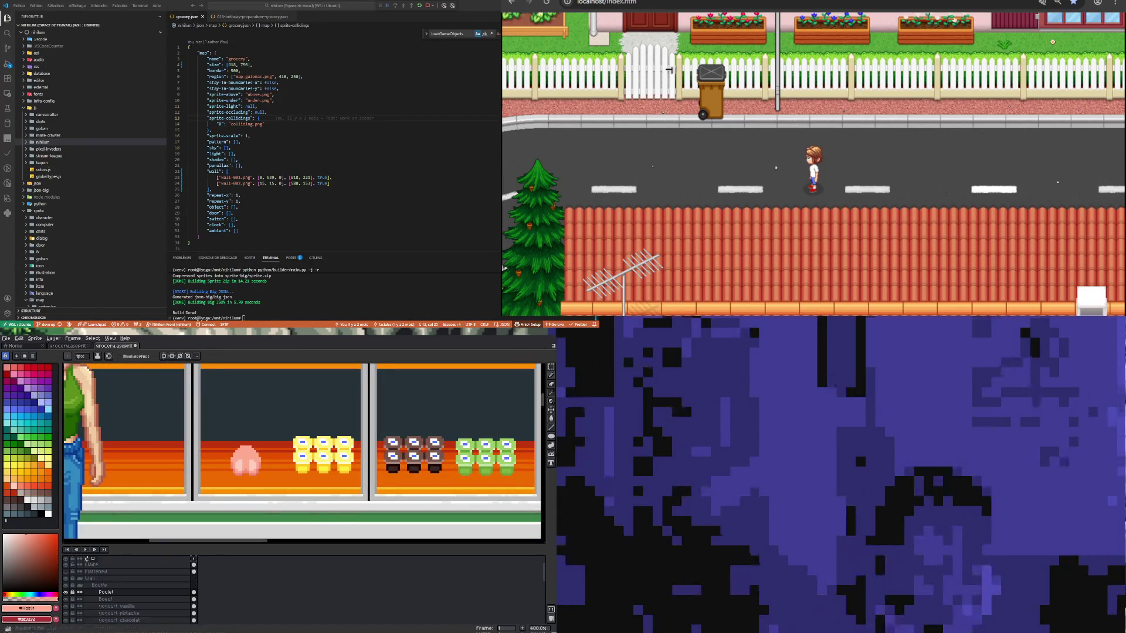
{"action": "scroll", "coordinate": [244, 459], "scroll_direction": "up", "scroll_amount": 2}
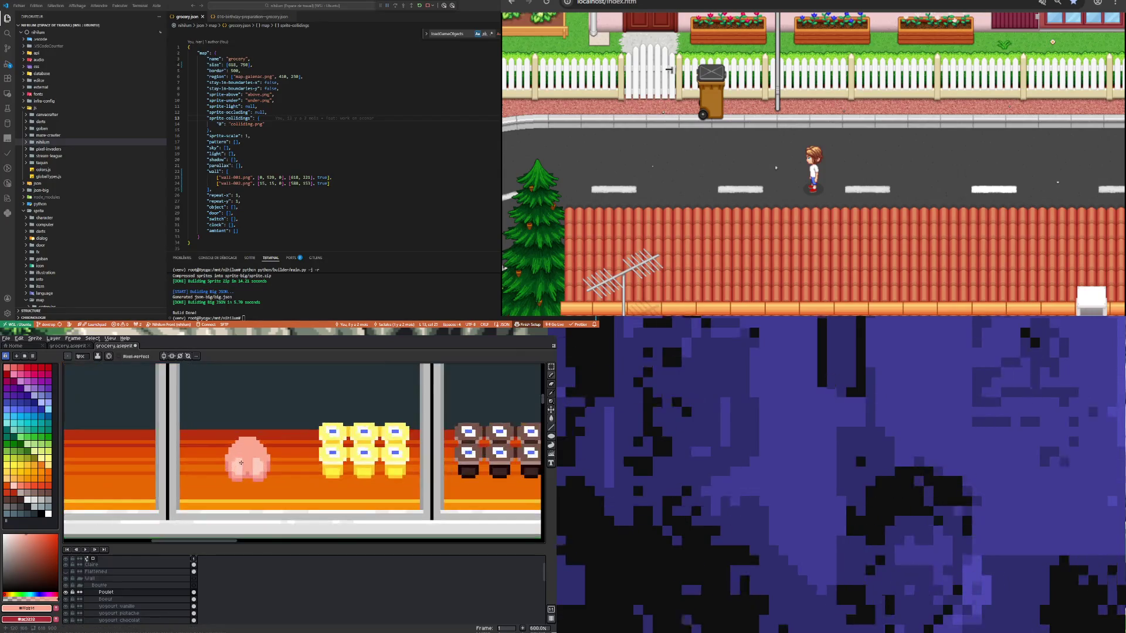
{"action": "scroll", "coordinate": [244, 458], "scroll_direction": "up", "scroll_amount": 2}
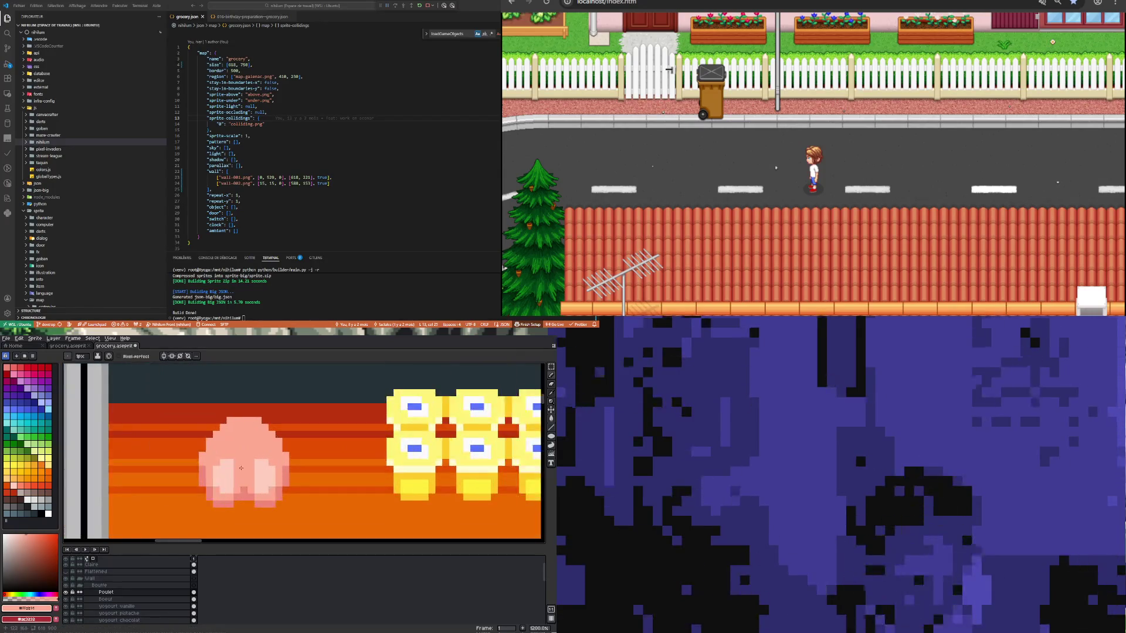
{"action": "scroll", "coordinate": [228, 472], "scroll_direction": "down", "scroll_amount": 4}
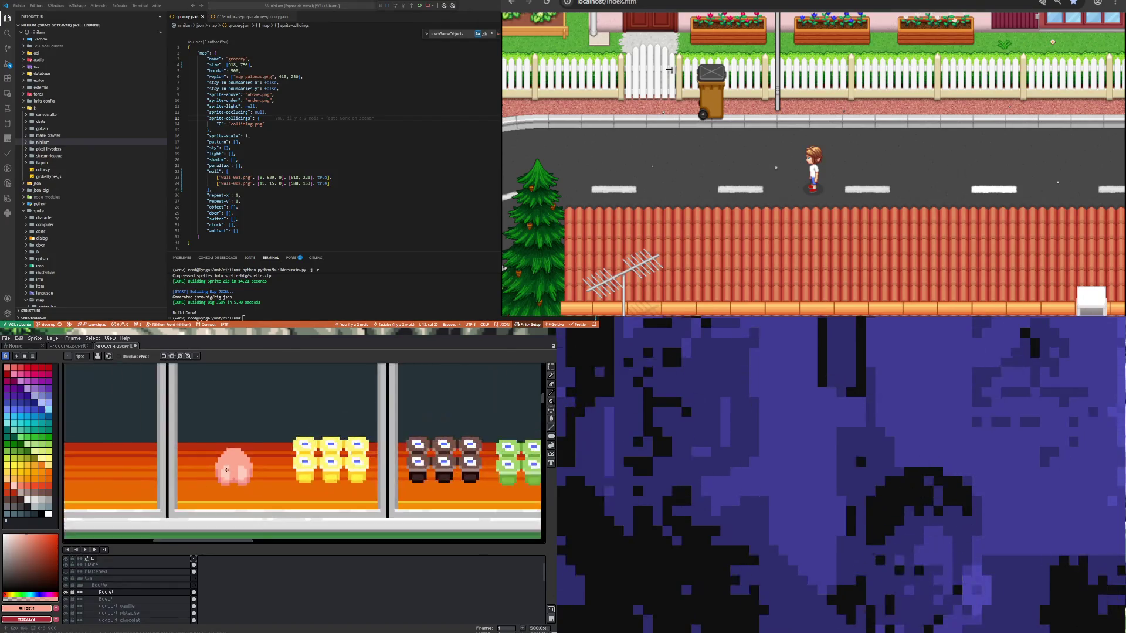
Step: Sample the chicken's pink as the drawing colour and re-enable vertical symmetry
{"action": "scroll", "coordinate": [224, 463], "scroll_direction": "up", "scroll_amount": 1}
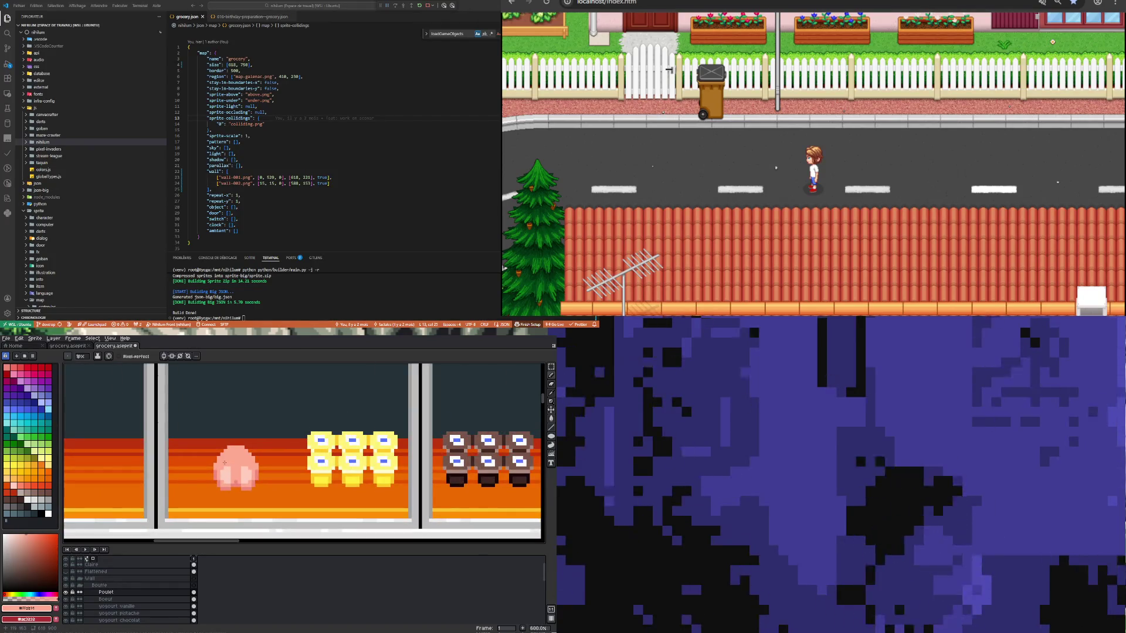
{"action": "scroll", "coordinate": [227, 469], "scroll_direction": "up", "scroll_amount": 1}
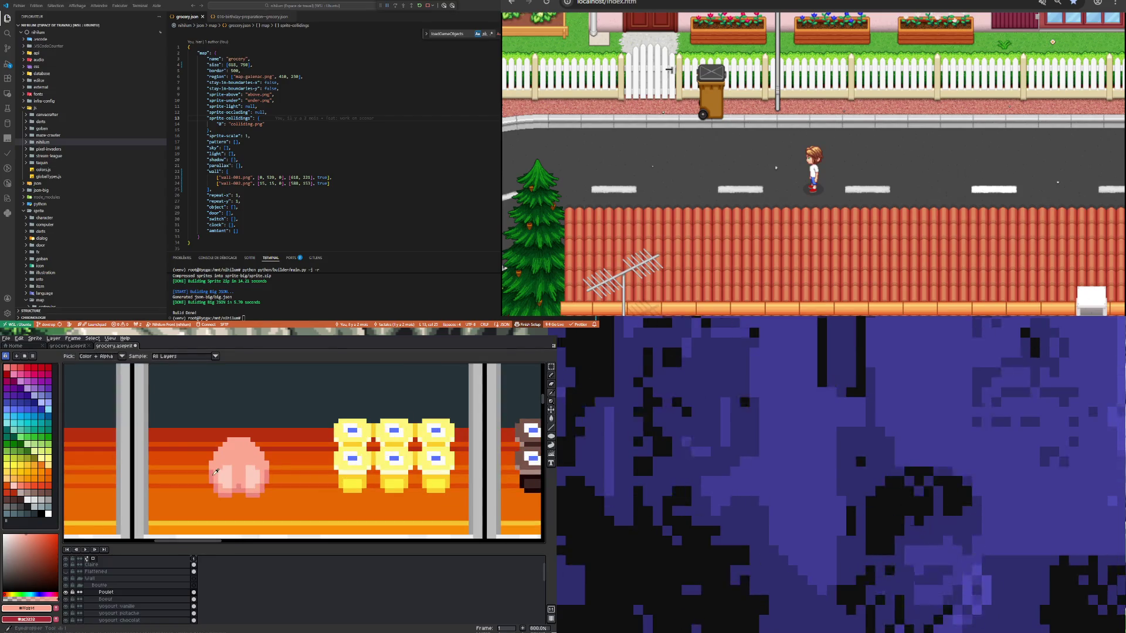
{"action": "left_click", "coordinate": [225, 463], "text": "alt"}
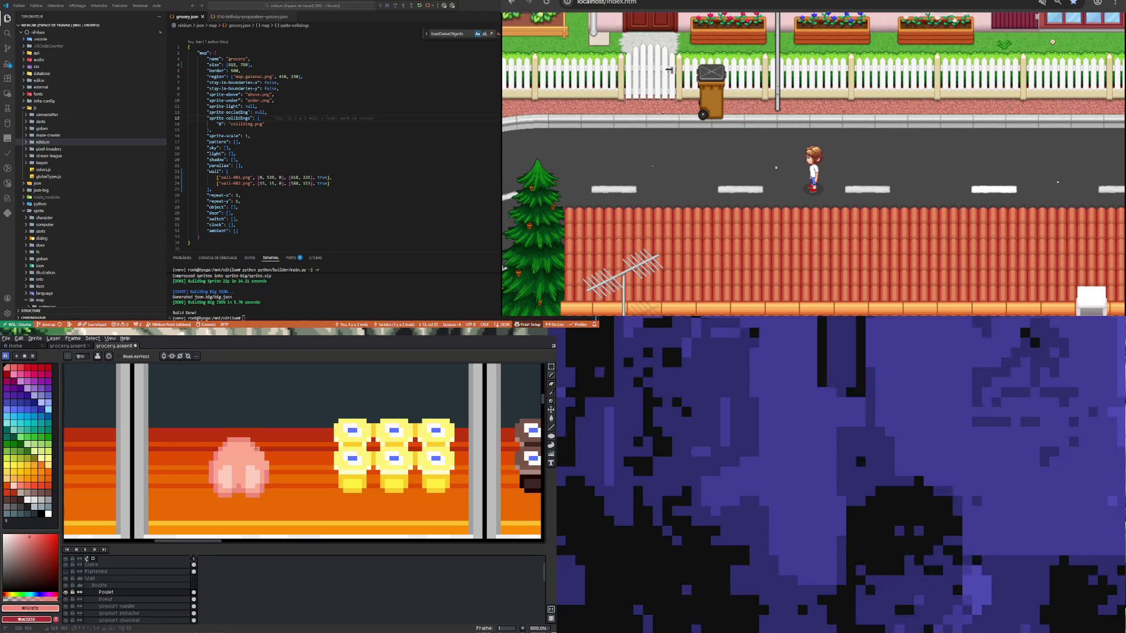
{"action": "left_click", "coordinate": [166, 356]}
Step: Centre the symmetry axis on the chicken and choose a darker pink drawing colour
{"action": "left_click_drag", "start_coordinate": [236, 365], "coordinate": [238, 365]}
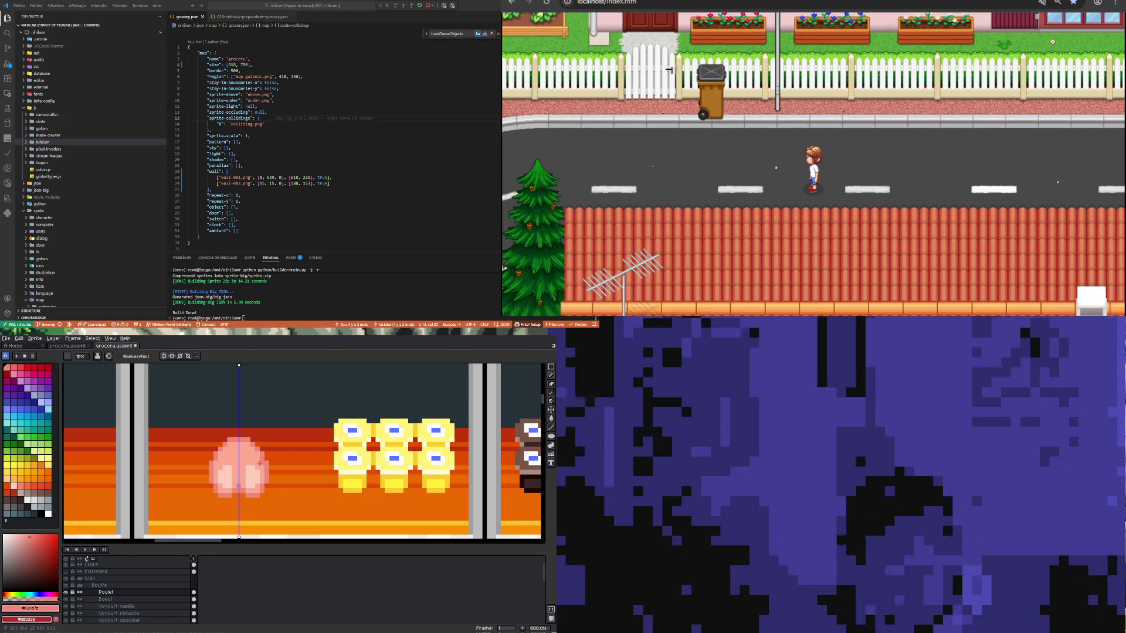
{"action": "scroll", "coordinate": [233, 474], "scroll_direction": "down", "scroll_amount": 1}
{"action": "scroll", "coordinate": [233, 474], "scroll_direction": "up", "scroll_amount": 2}
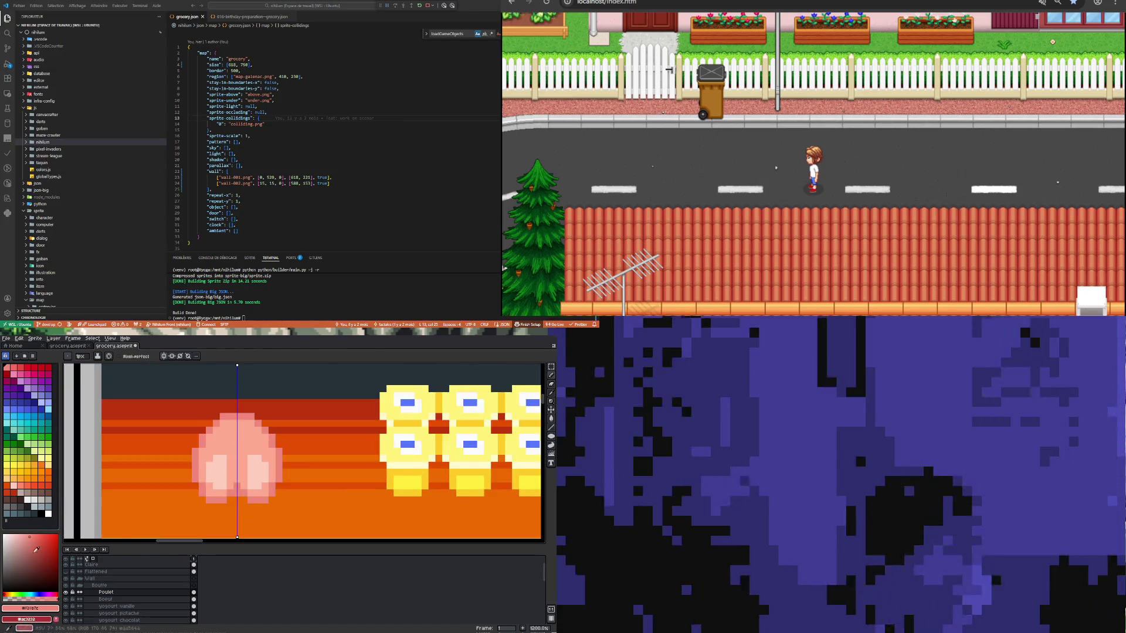
{"action": "left_click", "coordinate": [3, 594]}
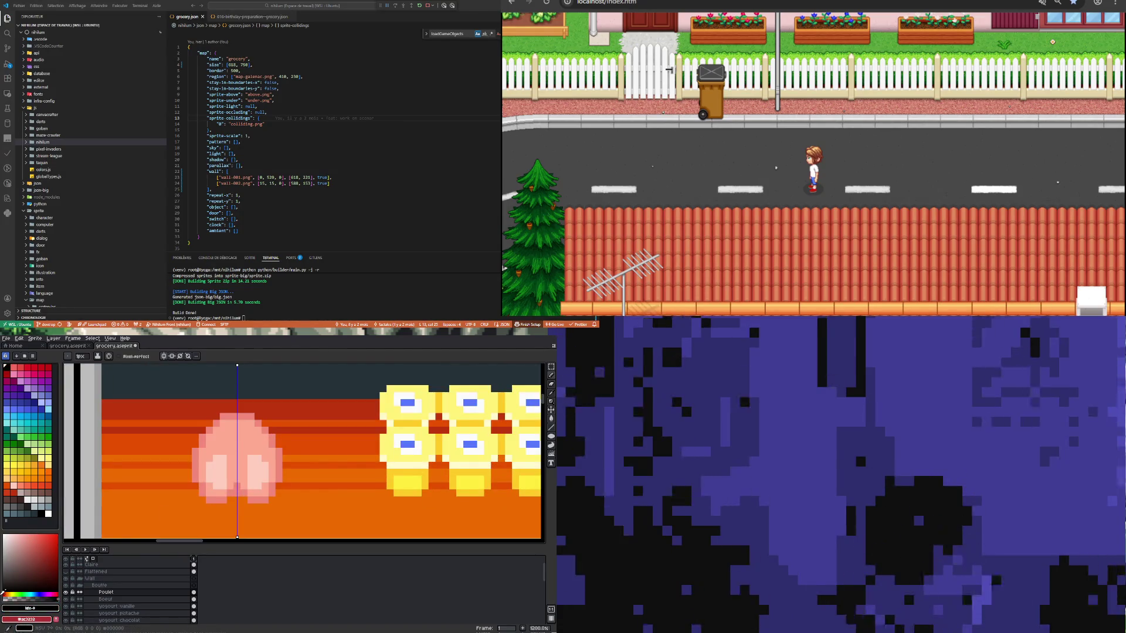
{"action": "left_click", "coordinate": [42, 548]}
{"action": "key", "text": "i"}
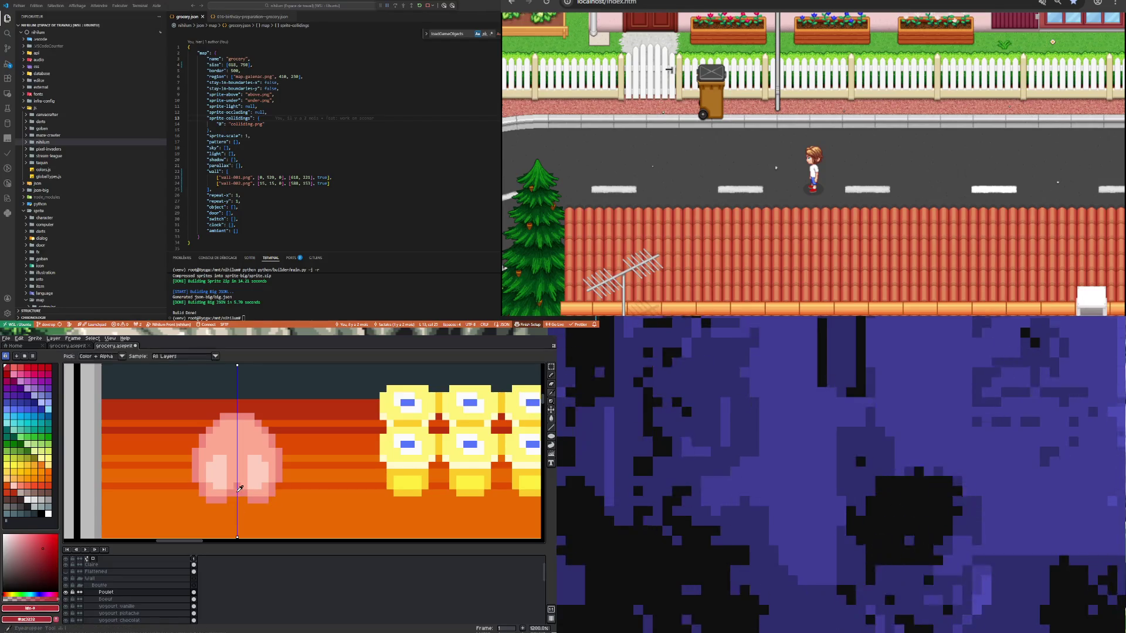
{"action": "left_click", "coordinate": [237, 488]}
{"action": "left_click", "coordinate": [3, 594]}
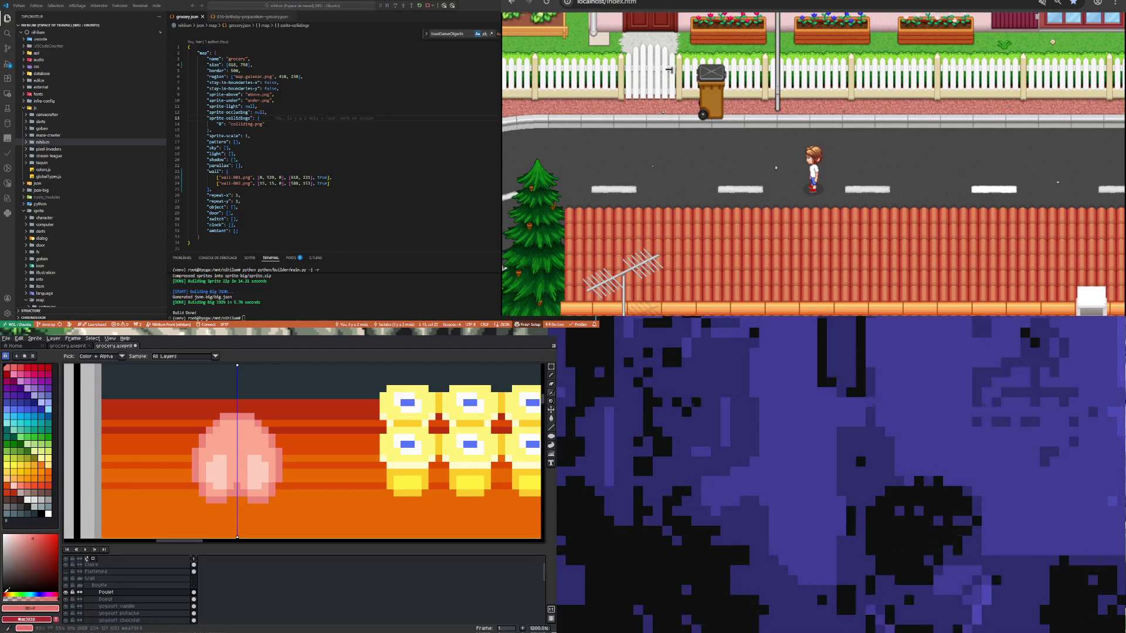
{"action": "key", "text": "b"}
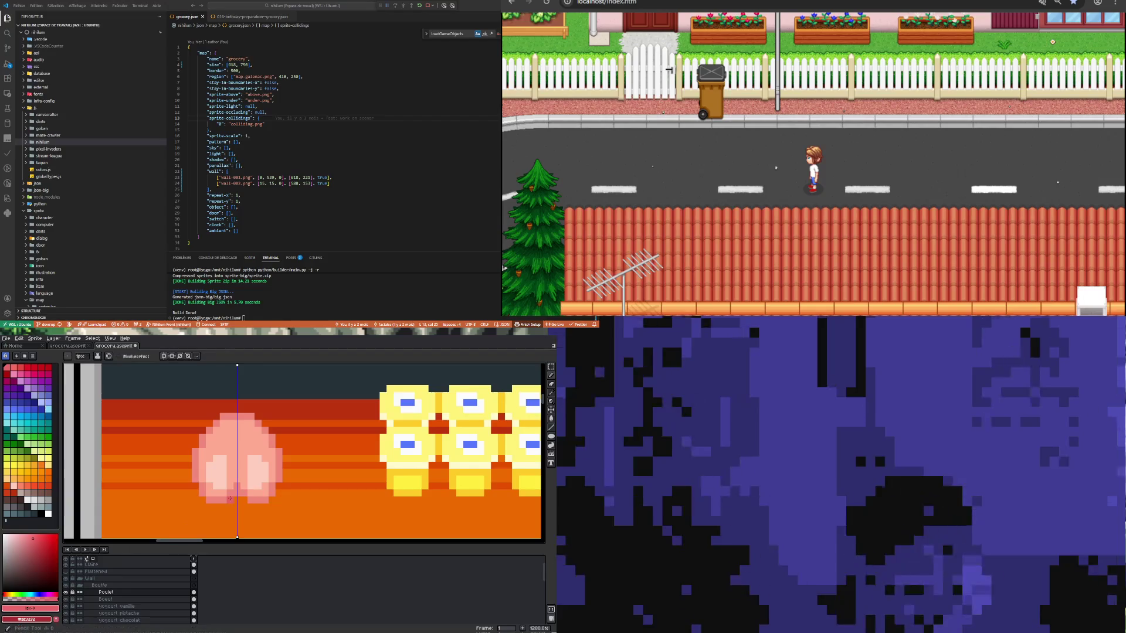
Step: Draw mirrored dark-pink pixels extending the bottoms of both lobes
{"action": "scroll", "coordinate": [237, 525], "scroll_direction": "down", "scroll_amount": 2}
{"action": "scroll", "coordinate": [238, 518], "scroll_direction": "up", "scroll_amount": 2}
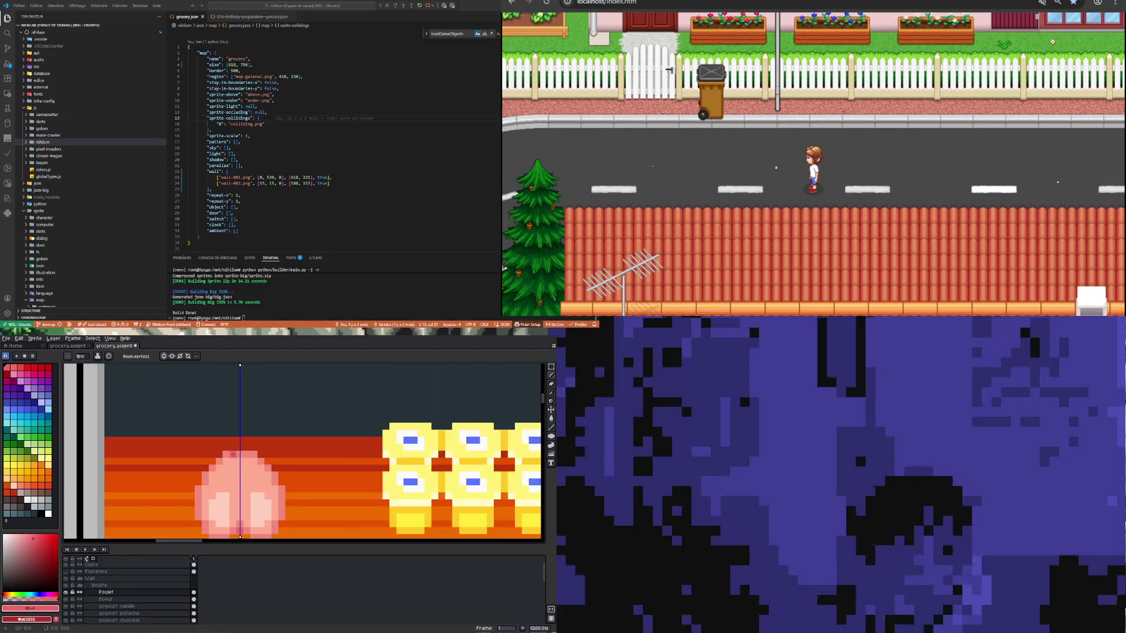
{"action": "scroll", "coordinate": [241, 507], "scroll_direction": "down", "scroll_amount": 2}
{"action": "scroll", "coordinate": [243, 505], "scroll_direction": "up", "scroll_amount": 2}
{"action": "left_click_drag", "start_coordinate": [208, 505], "coordinate": [248, 506]}
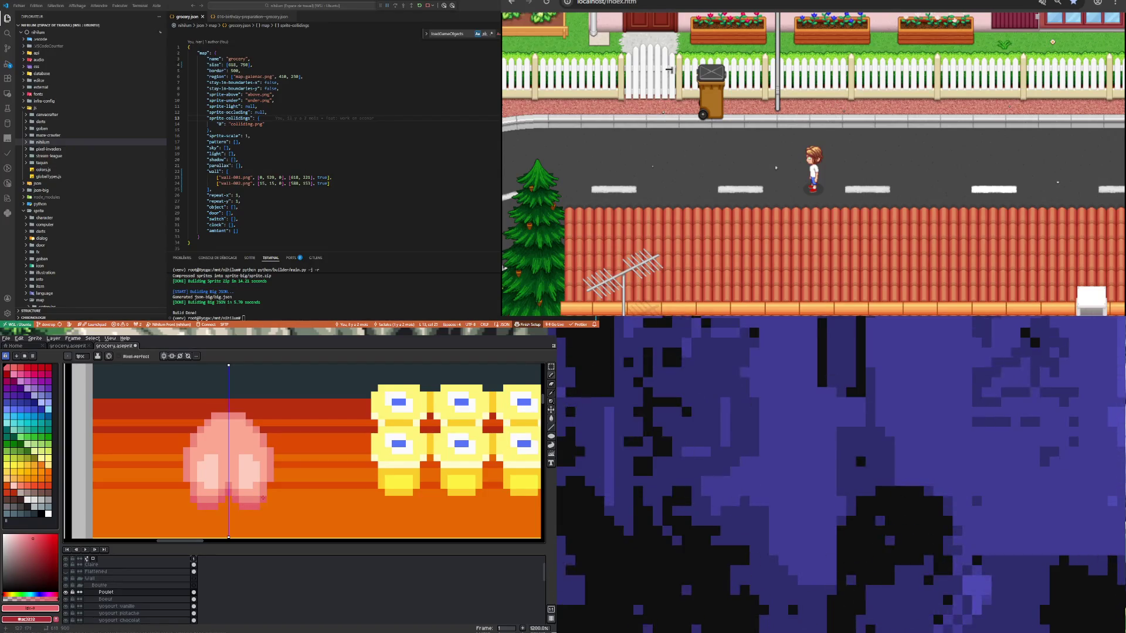
{"action": "scroll", "coordinate": [258, 480], "scroll_direction": "down", "scroll_amount": 4}
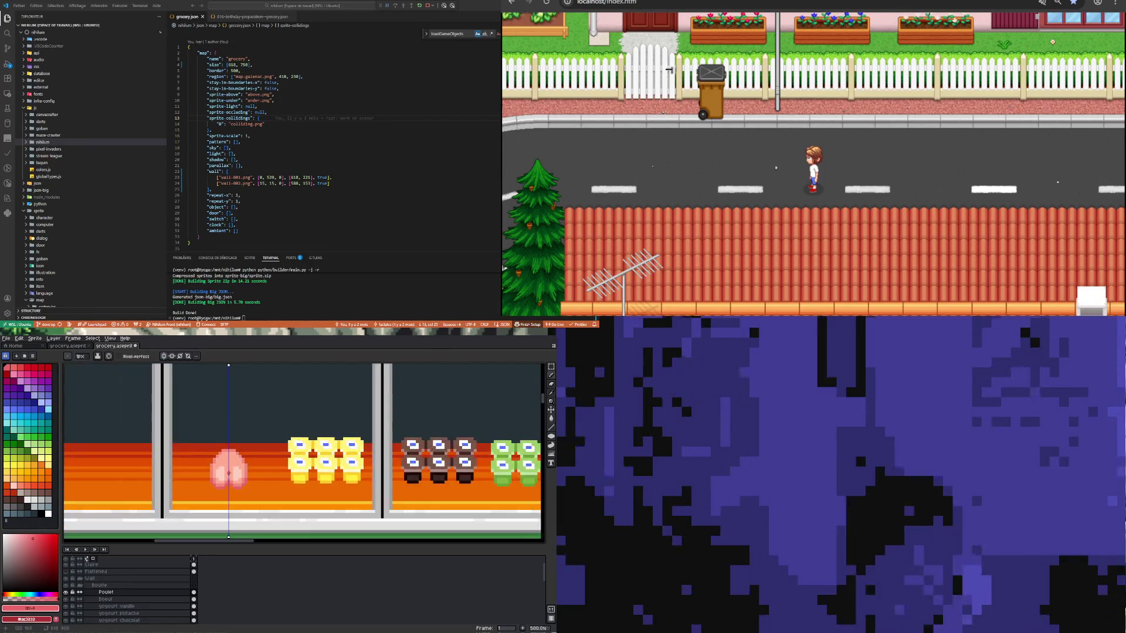
Step: Zoom in and eyedrop the chicken's light-pink highlight, then return to the Pencil
{"action": "scroll", "coordinate": [228, 470], "scroll_direction": "up", "scroll_amount": 2}
{"action": "scroll", "coordinate": [228, 470], "scroll_direction": "up", "scroll_amount": 1}
{"action": "scroll", "coordinate": [223, 469], "scroll_direction": "down", "scroll_amount": 3}
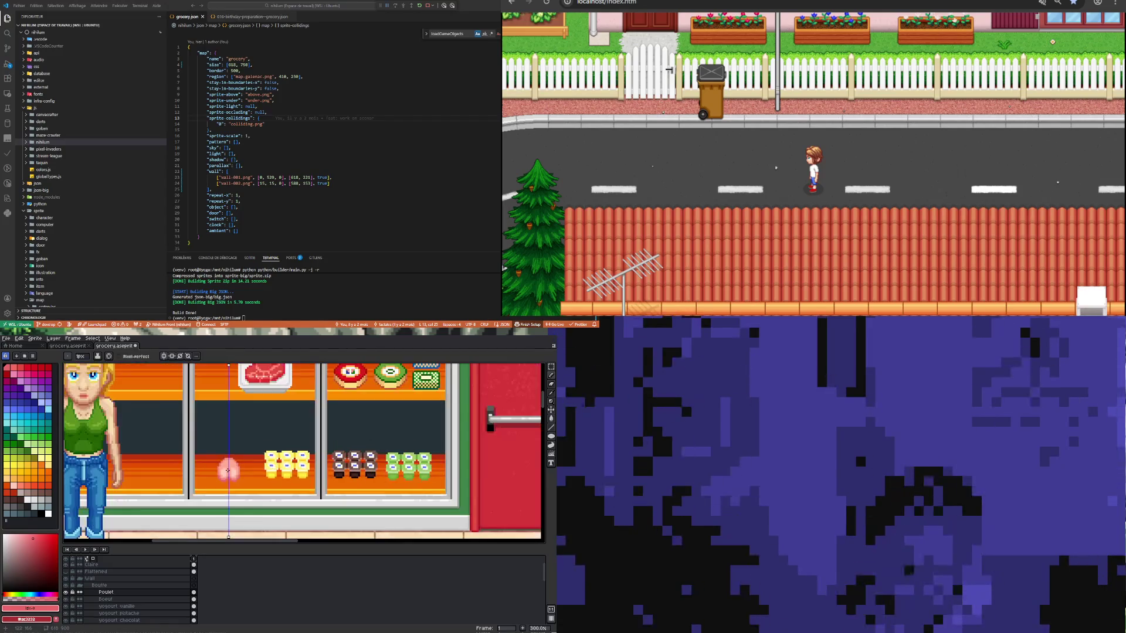
{"action": "scroll", "coordinate": [217, 467], "scroll_direction": "up", "scroll_amount": 2}
{"action": "scroll", "coordinate": [229, 475], "scroll_direction": "up", "scroll_amount": 4}
{"action": "scroll", "coordinate": [233, 479], "scroll_direction": "down", "scroll_amount": 4}
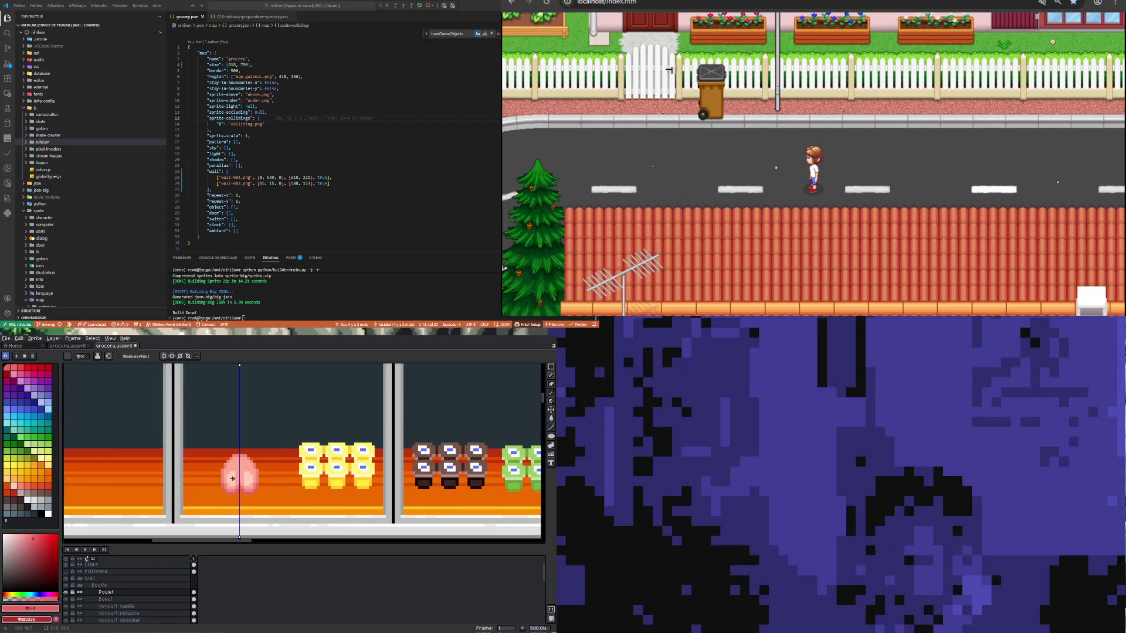
{"action": "scroll", "coordinate": [229, 478], "scroll_direction": "up", "scroll_amount": 4}
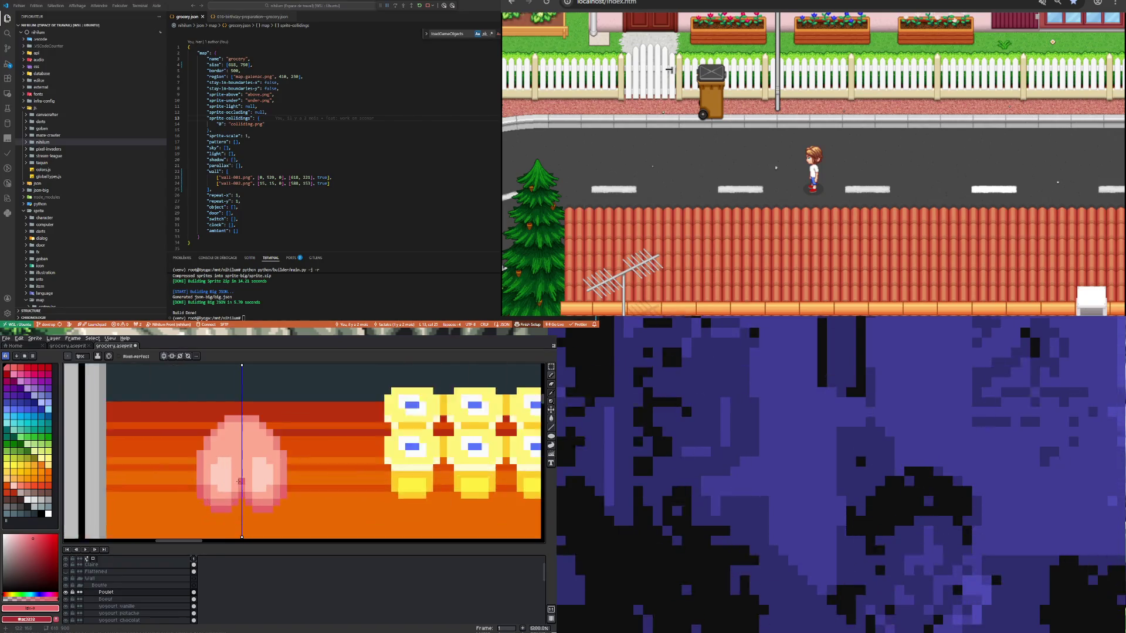
{"action": "key", "text": "i"}
{"action": "left_click", "coordinate": [228, 480]}
{"action": "key", "text": "b"}
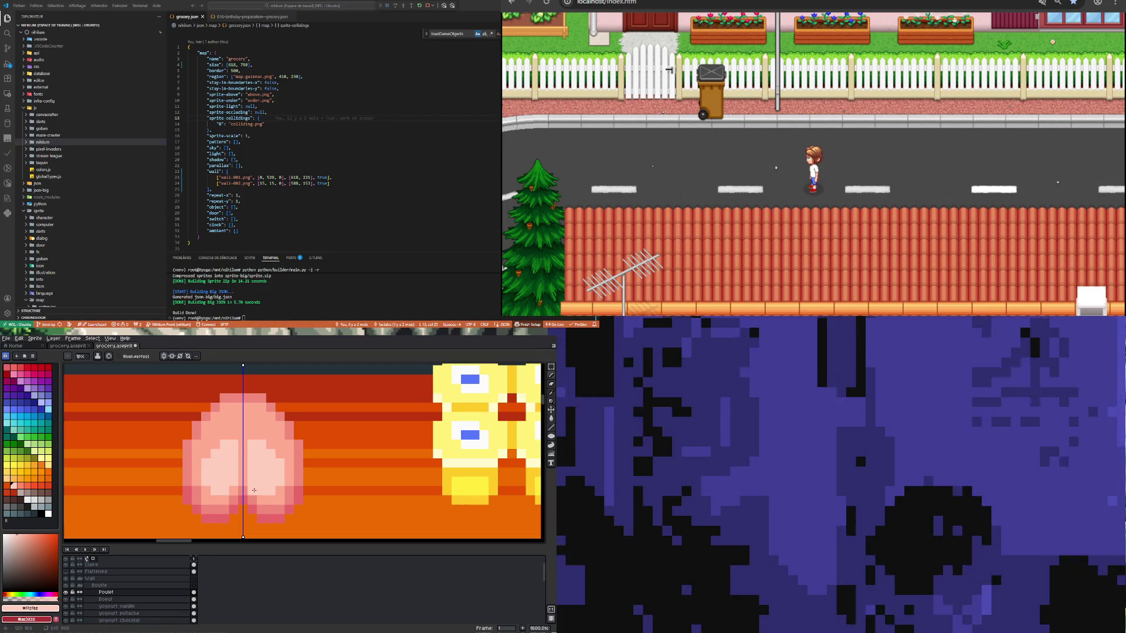
{"action": "scroll", "coordinate": [256, 497], "scroll_direction": "down", "scroll_amount": 4}
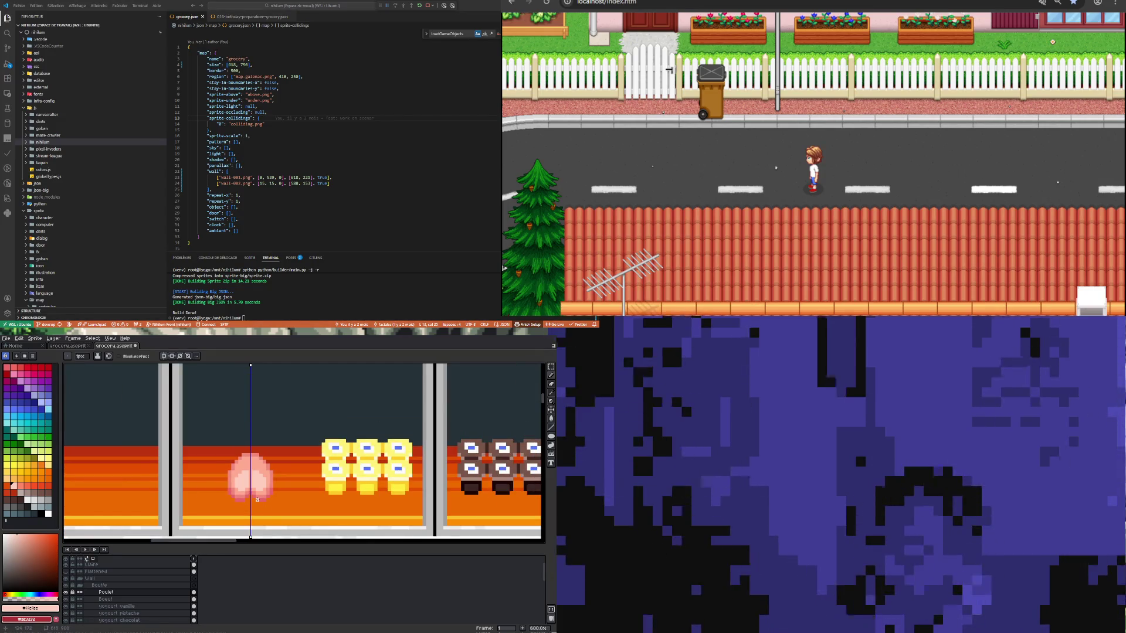
{"action": "scroll", "coordinate": [254, 461], "scroll_direction": "up", "scroll_amount": 3}
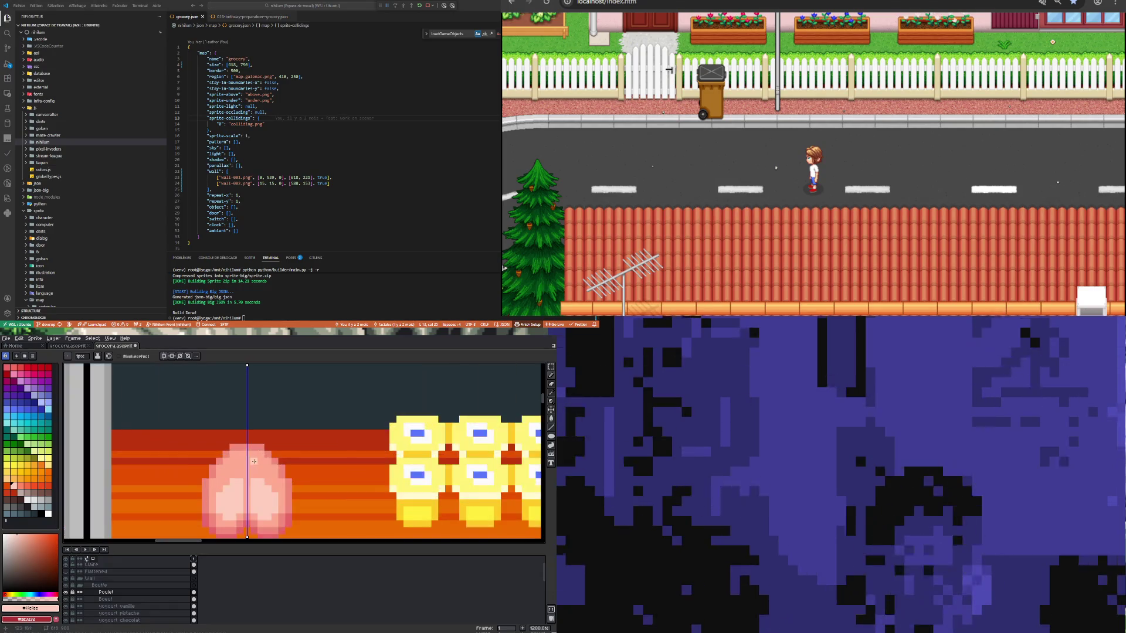
{"action": "key", "text": "alt"}
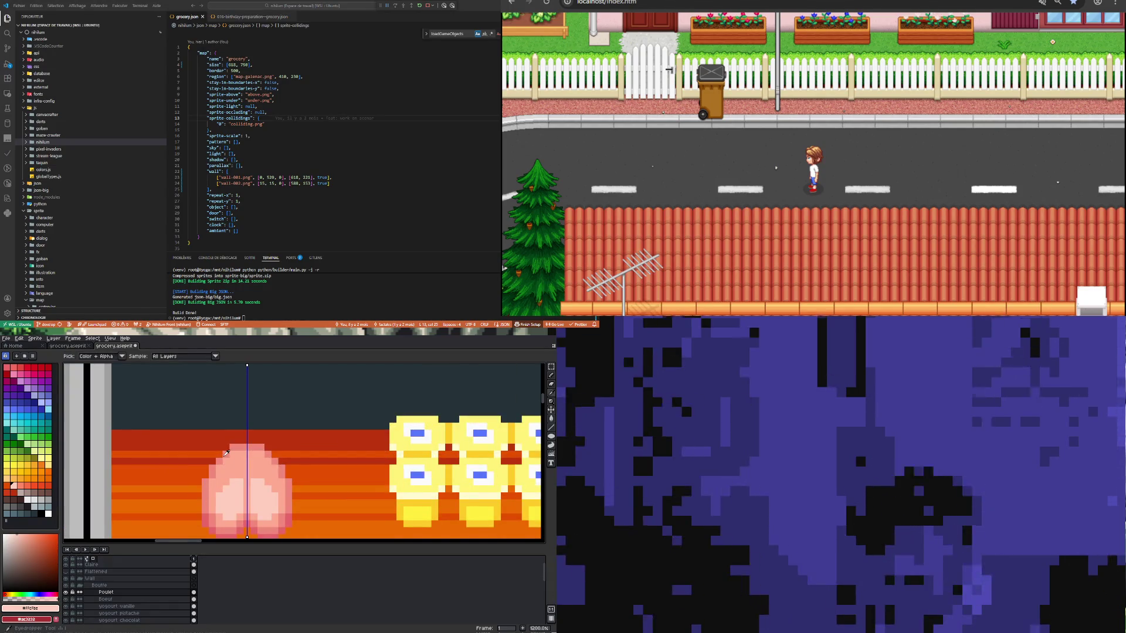
Step: Sample the chicken's dark red-pink edge colour, then make white the drawing colour
{"action": "left_click", "coordinate": [209, 514]}
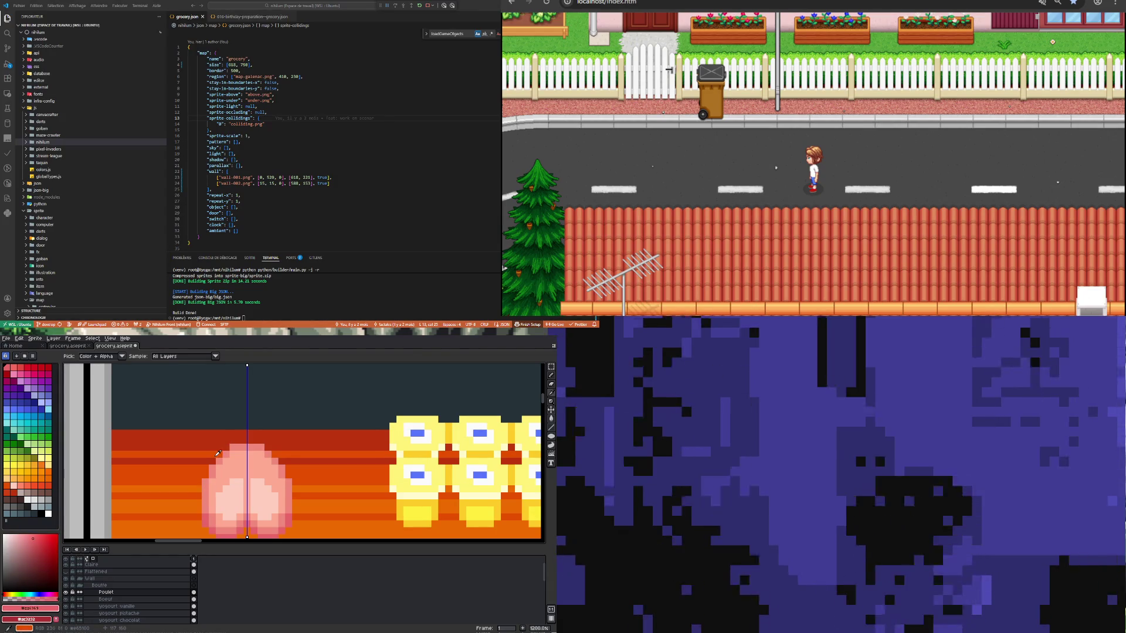
{"action": "key", "text": "b"}
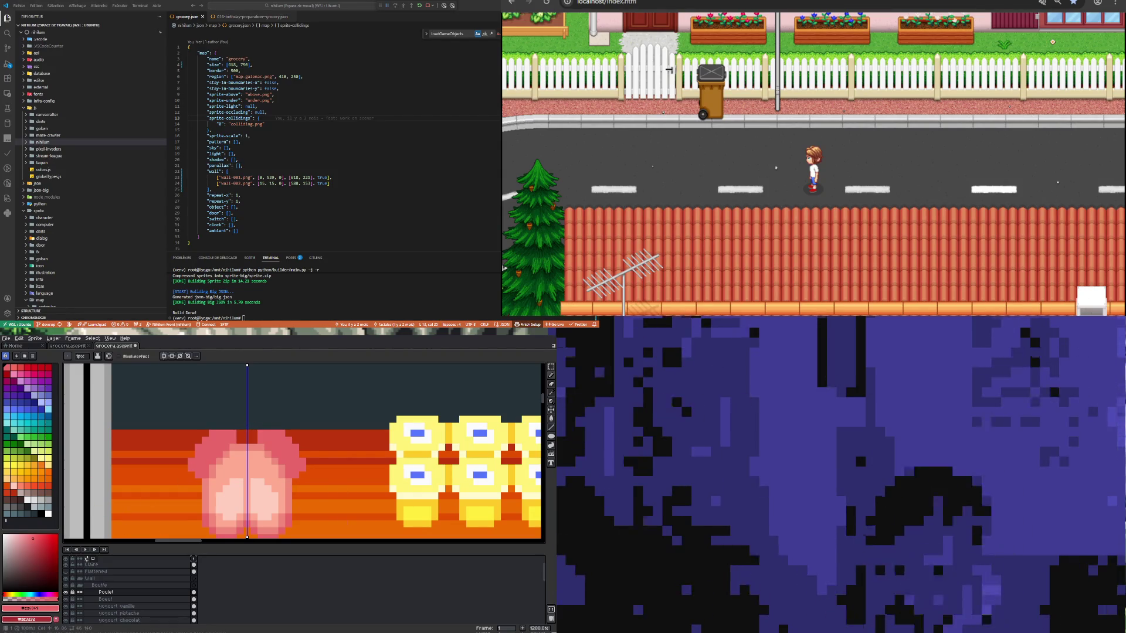
{"action": "scroll", "coordinate": [310, 473], "scroll_direction": "down", "scroll_amount": 3}
{"action": "scroll", "coordinate": [252, 480], "scroll_direction": "up", "scroll_amount": 6}
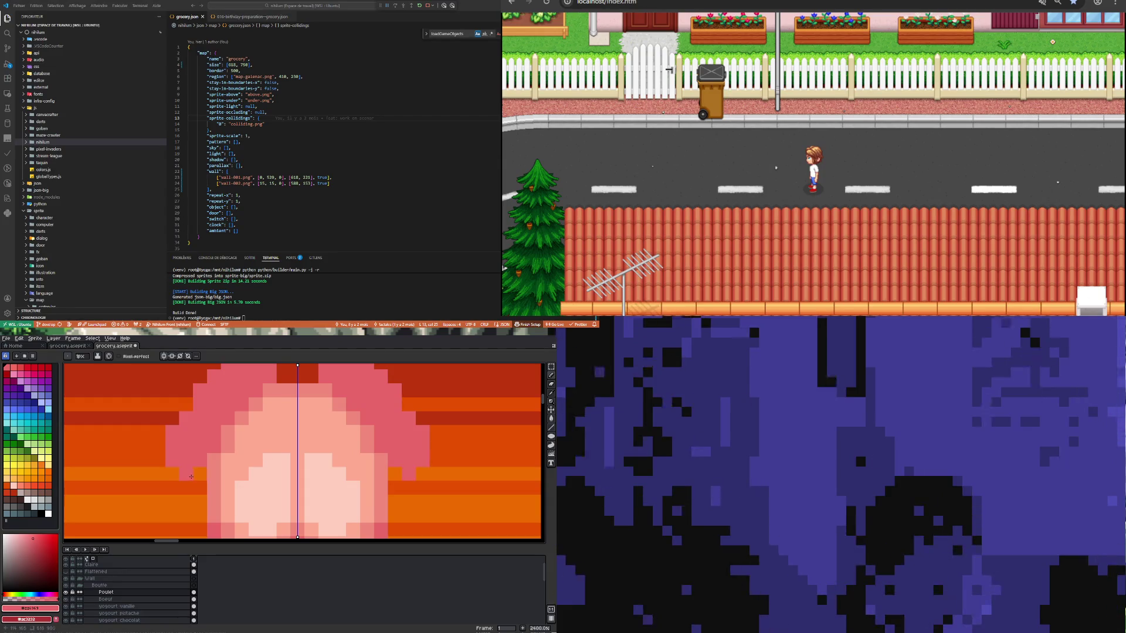
{"action": "scroll", "coordinate": [196, 458], "scroll_direction": "down", "scroll_amount": 5}
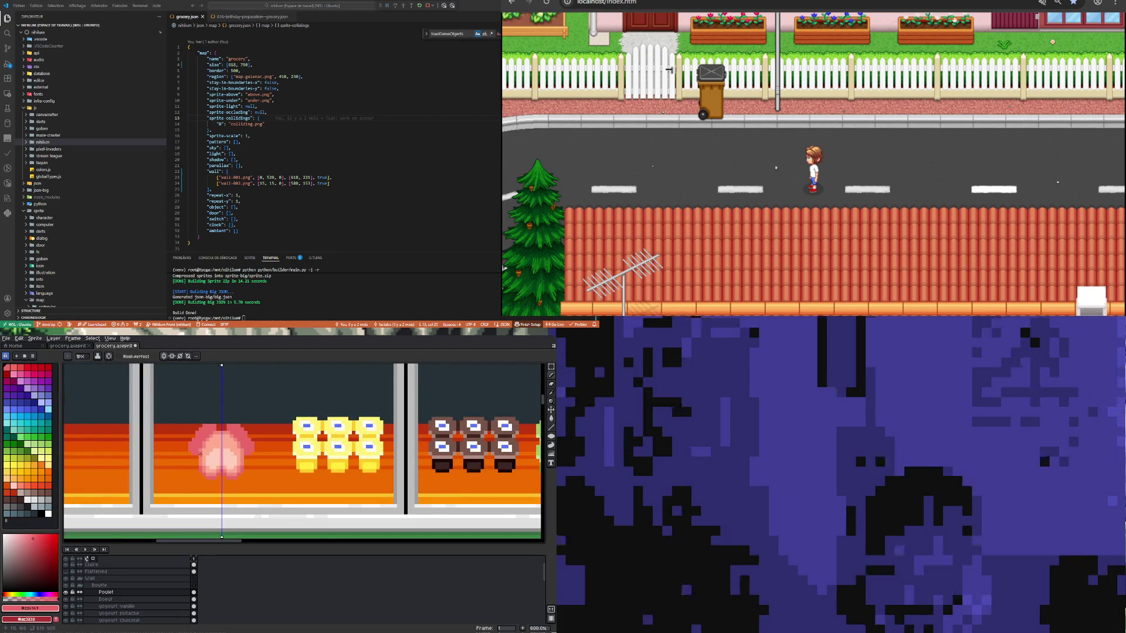
{"action": "scroll", "coordinate": [200, 453], "scroll_direction": "up", "scroll_amount": 3}
{"action": "left_click", "coordinate": [49, 514]}
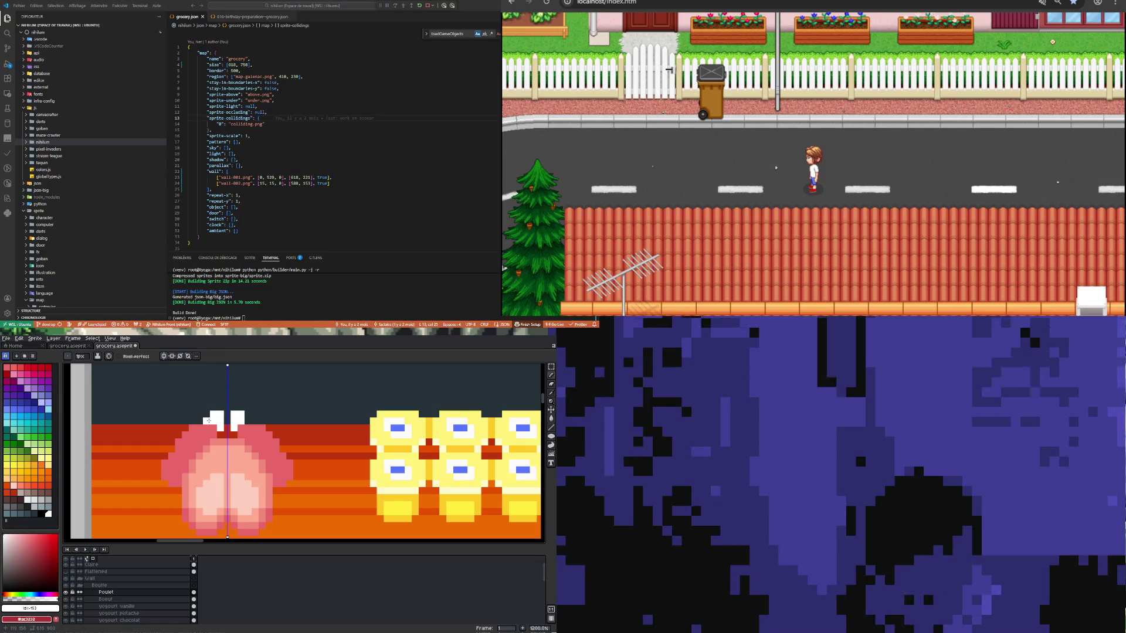
{"action": "scroll", "coordinate": [220, 414], "scroll_direction": "down", "scroll_amount": 3}
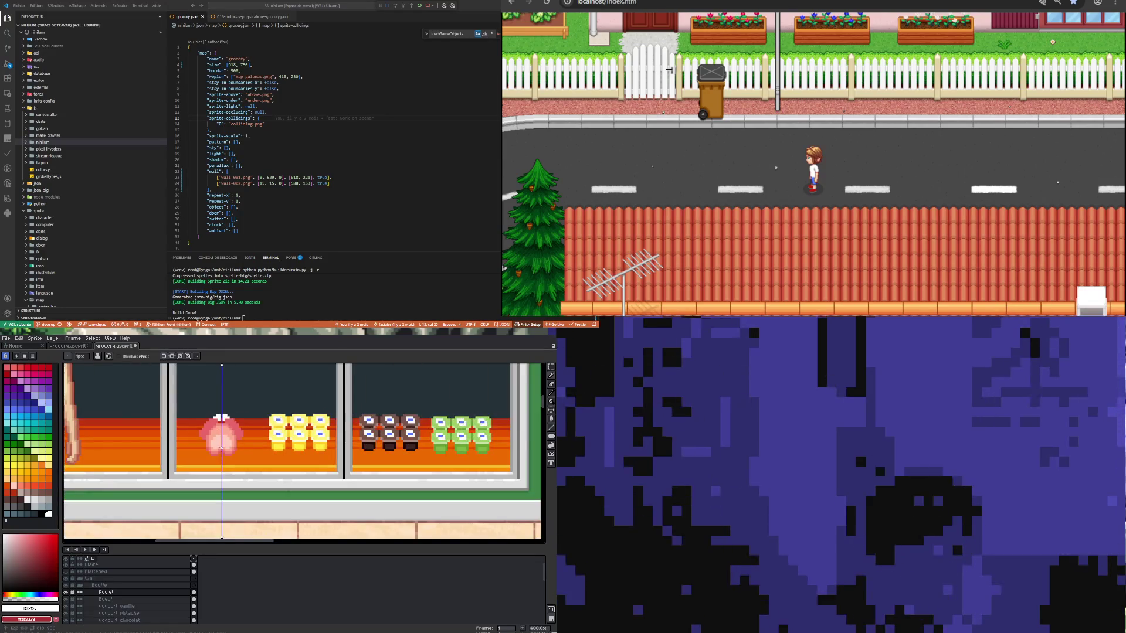
{"action": "scroll", "coordinate": [214, 450], "scroll_direction": "down", "scroll_amount": 2}
{"action": "scroll", "coordinate": [214, 443], "scroll_direction": "up", "scroll_amount": 3}
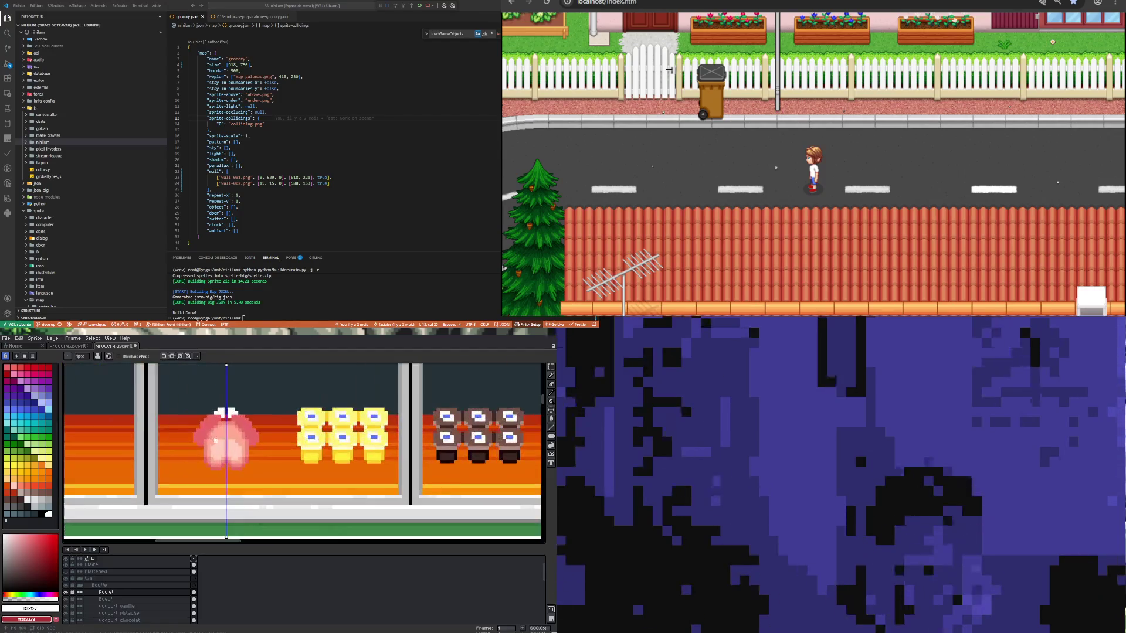
{"action": "scroll", "coordinate": [215, 434], "scroll_direction": "up", "scroll_amount": 4}
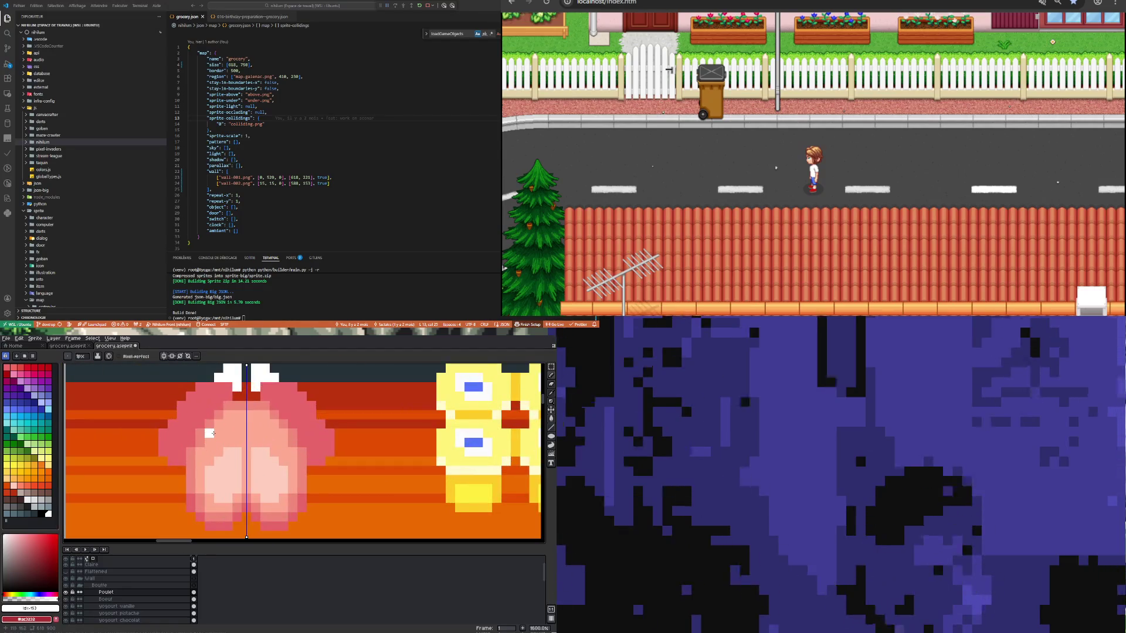
Step: Sample lighter pinks from the chicken with the Eyedropper and repaint its shading with the Pencil
{"action": "key", "text": "i"}
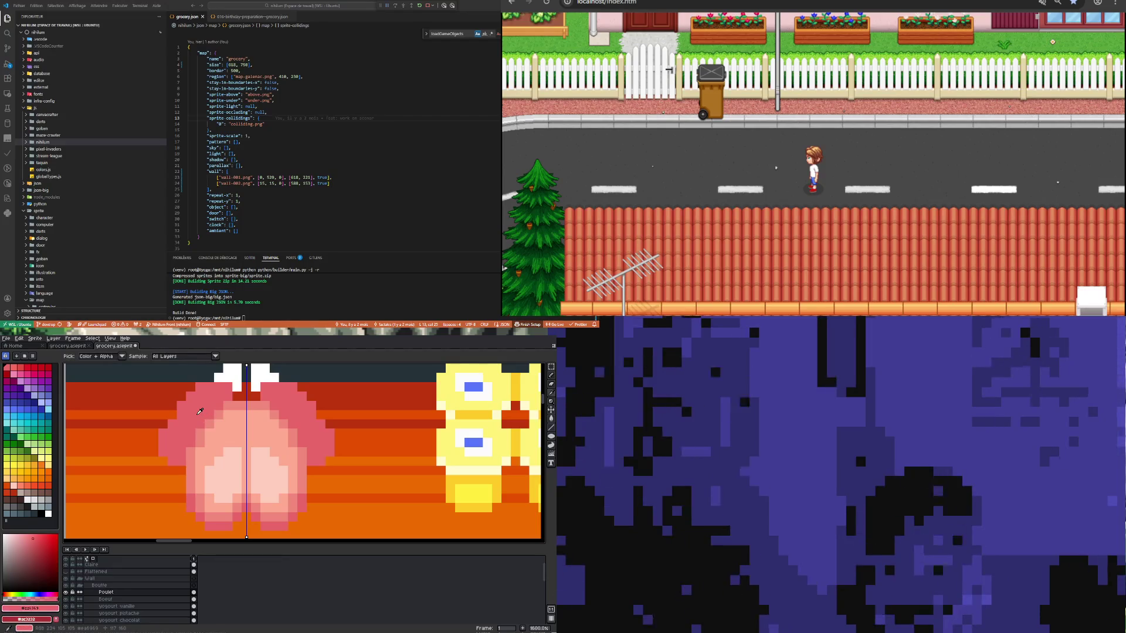
{"action": "key", "text": "b"}
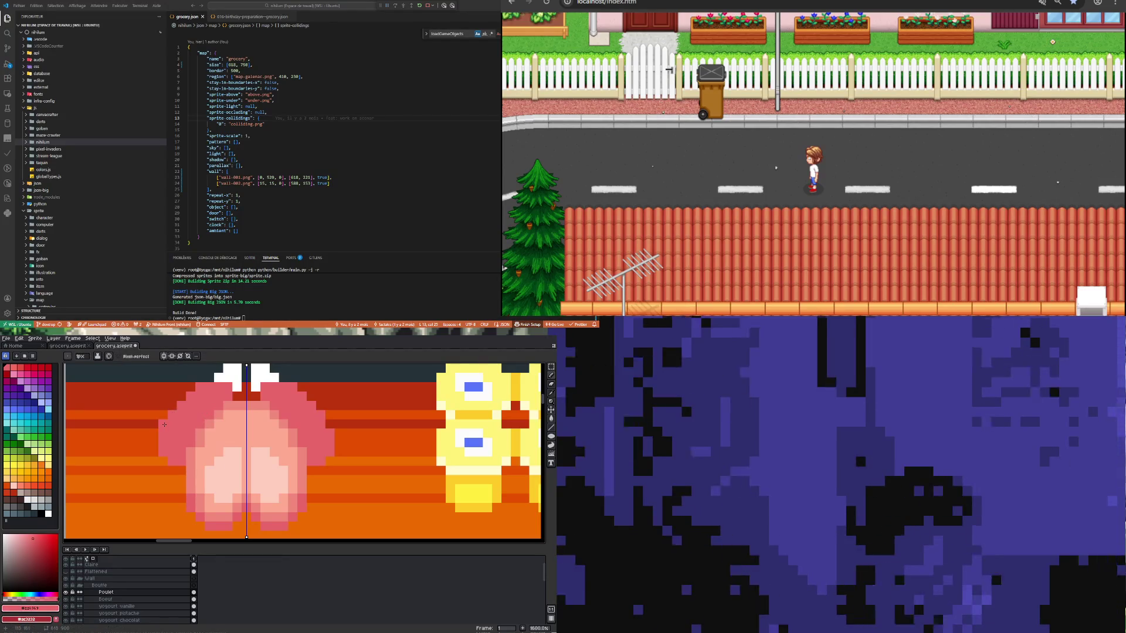
{"action": "key", "text": "i"}
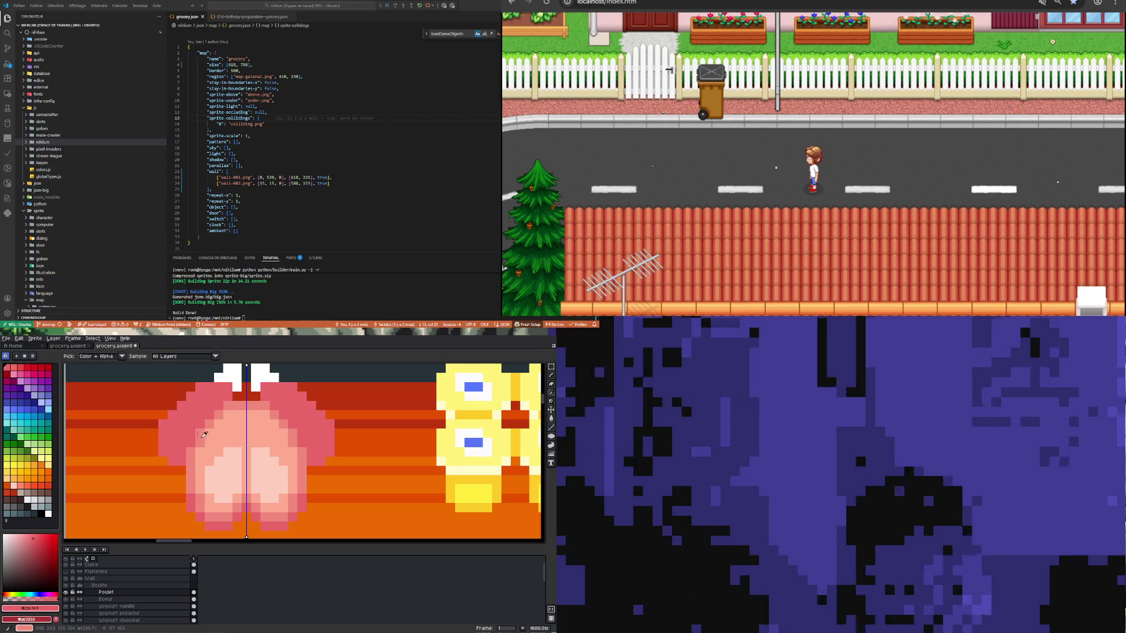
{"action": "left_click", "coordinate": [214, 440]}
{"action": "key", "text": "b"}
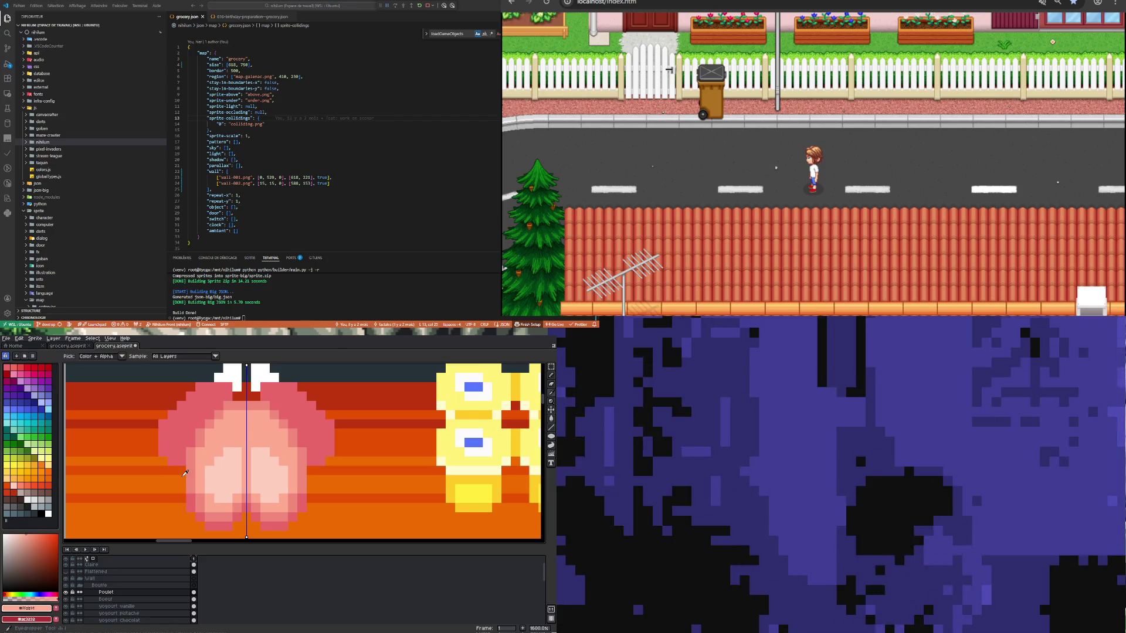
{"action": "key", "text": "i"}
{"action": "left_click", "coordinate": [196, 462]}
{"action": "key", "text": "b"}
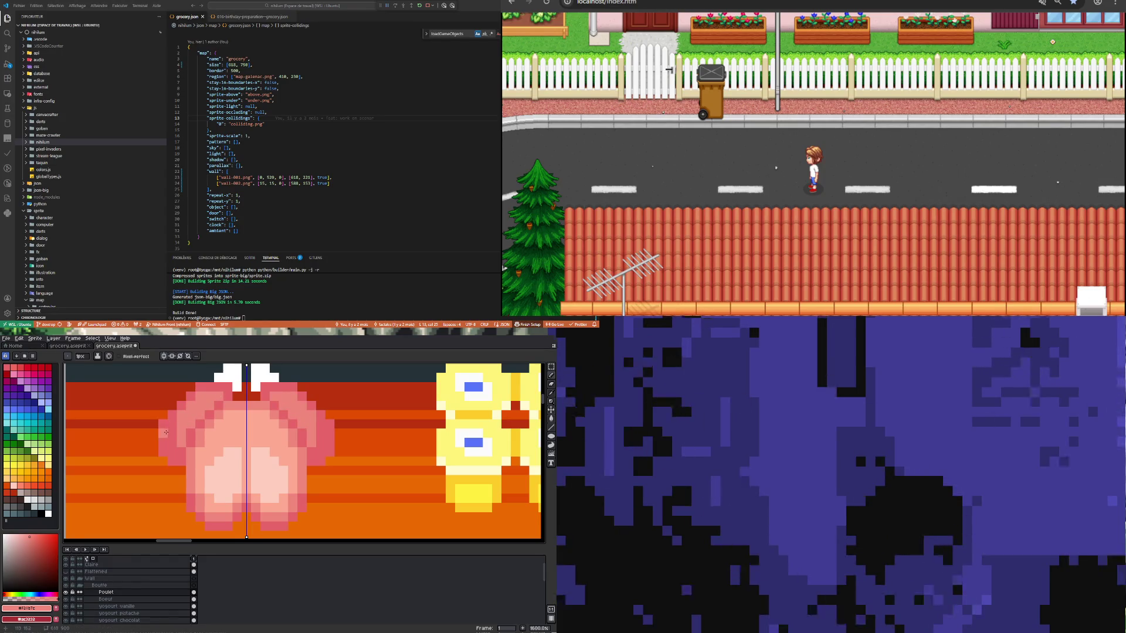
{"action": "scroll", "coordinate": [233, 445], "scroll_direction": "down", "scroll_amount": 4}
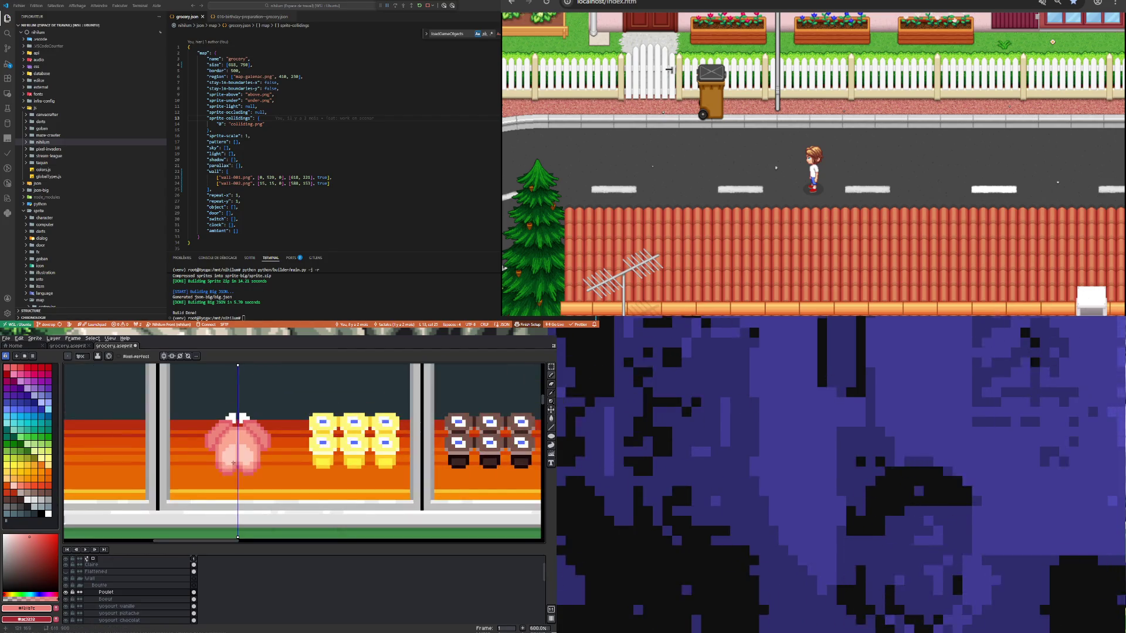
{"action": "scroll", "coordinate": [221, 442], "scroll_direction": "up", "scroll_amount": 3}
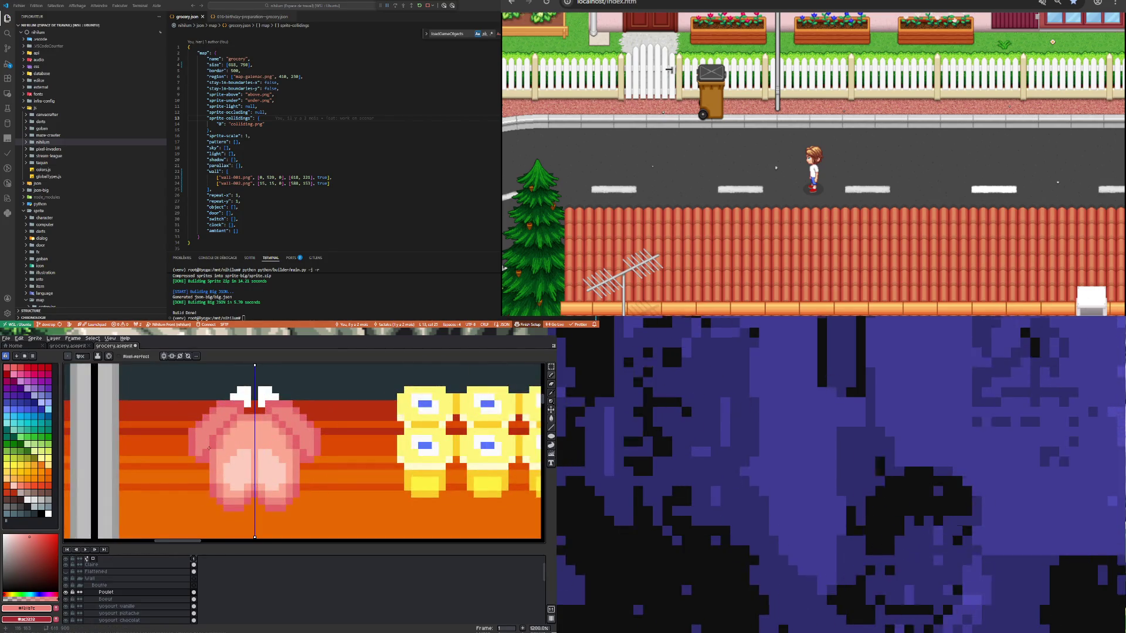
{"action": "scroll", "coordinate": [208, 448], "scroll_direction": "up", "scroll_amount": 3}
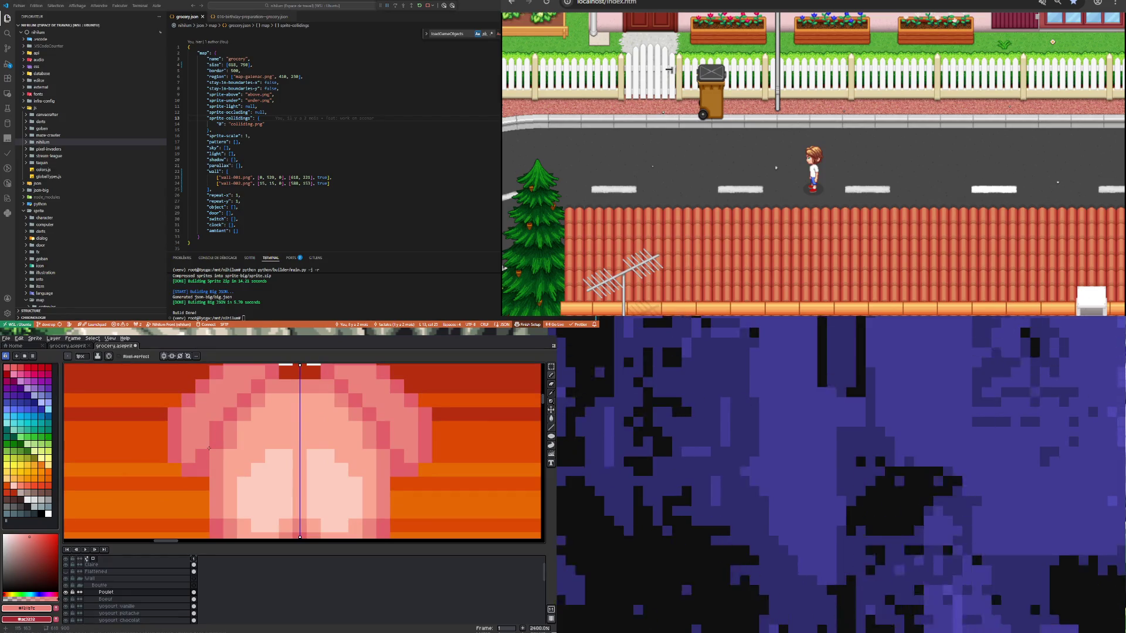
{"action": "scroll", "coordinate": [209, 448], "scroll_direction": "down", "scroll_amount": 3}
{"action": "scroll", "coordinate": [219, 450], "scroll_direction": "up", "scroll_amount": 1}
{"action": "scroll", "coordinate": [222, 446], "scroll_direction": "up", "scroll_amount": 2}
{"action": "scroll", "coordinate": [228, 434], "scroll_direction": "down", "scroll_amount": 4}
{"action": "scroll", "coordinate": [234, 426], "scroll_direction": "up", "scroll_amount": 2}
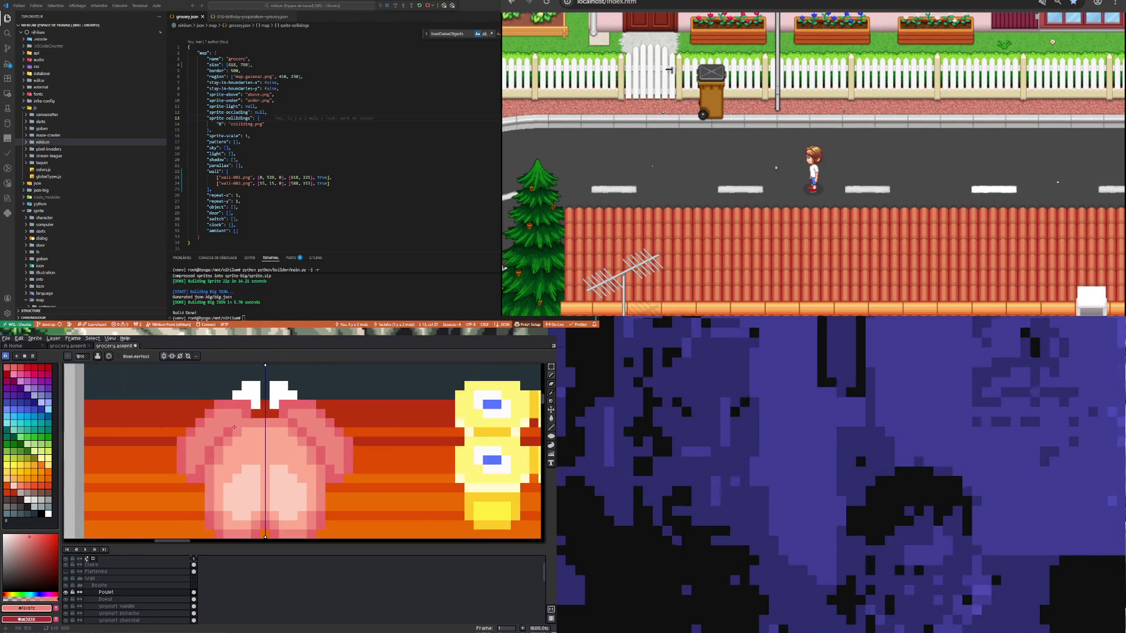
Step: Erase the stray pixels around the chicken's white tips
{"action": "left_click", "coordinate": [248, 441], "text": "alt"}
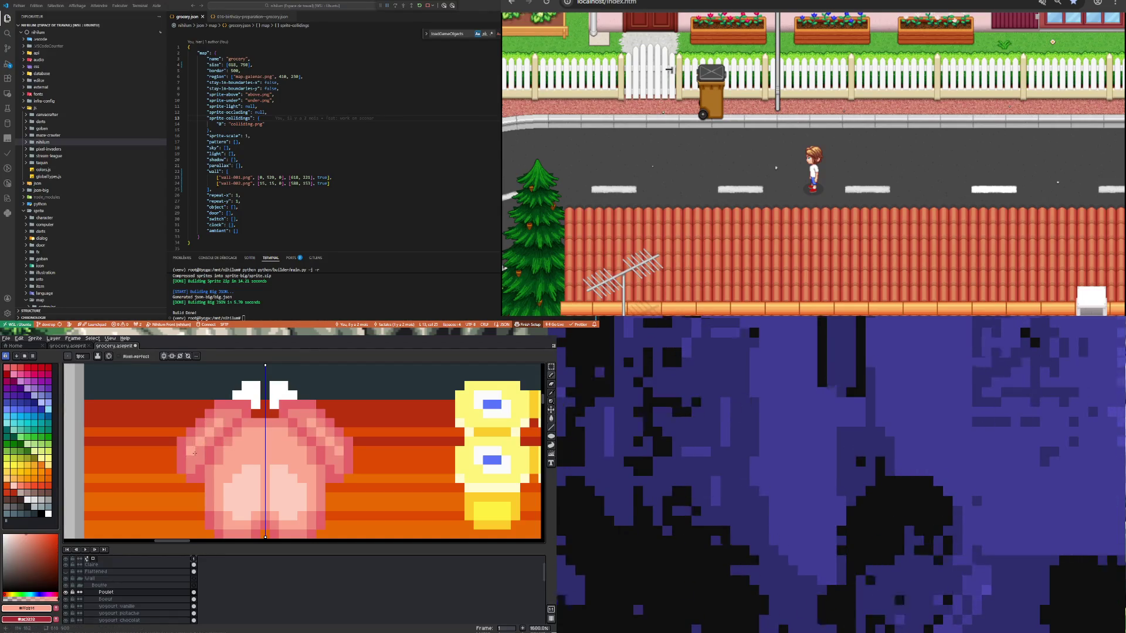
{"action": "scroll", "coordinate": [233, 445], "scroll_direction": "down", "scroll_amount": 5}
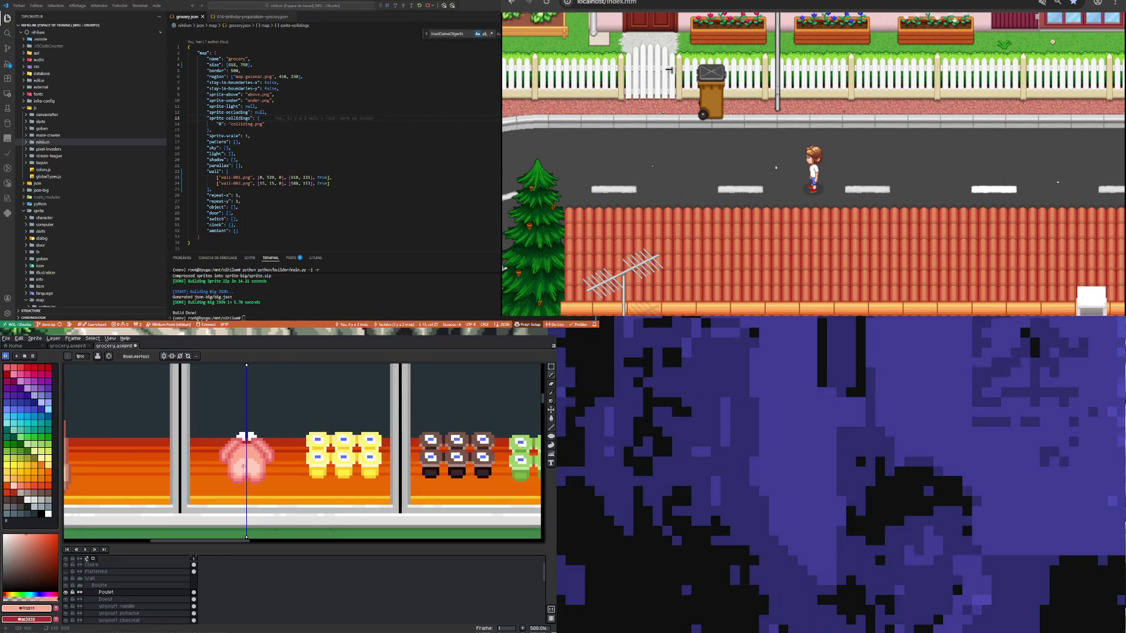
{"action": "scroll", "coordinate": [240, 467], "scroll_direction": "up", "scroll_amount": 6}
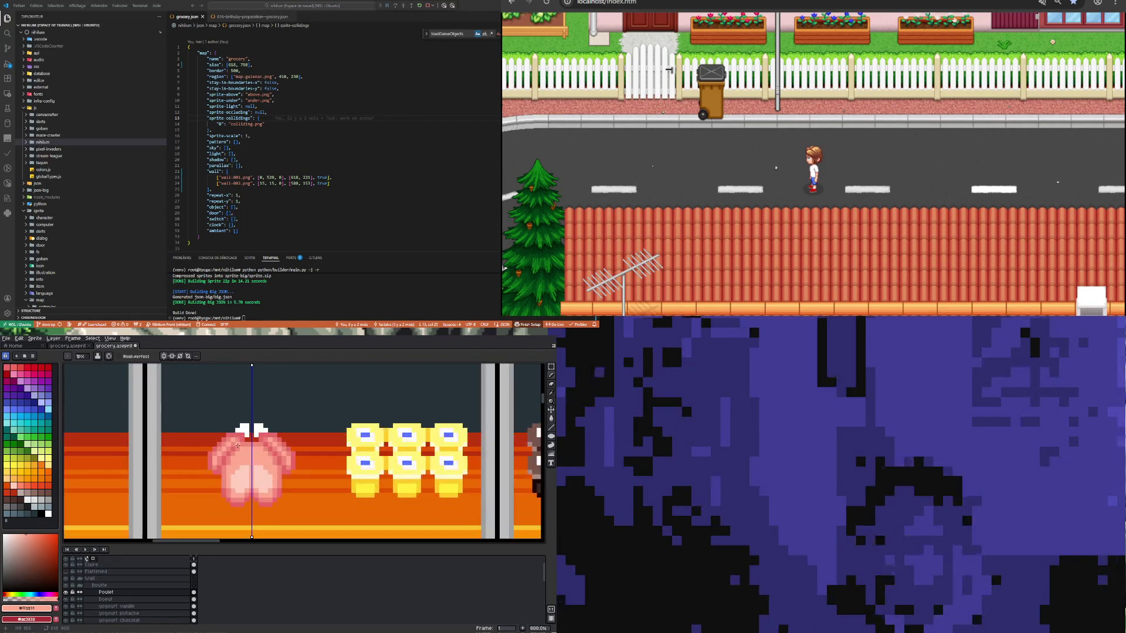
{"action": "scroll", "coordinate": [240, 469], "scroll_direction": "down", "scroll_amount": 4}
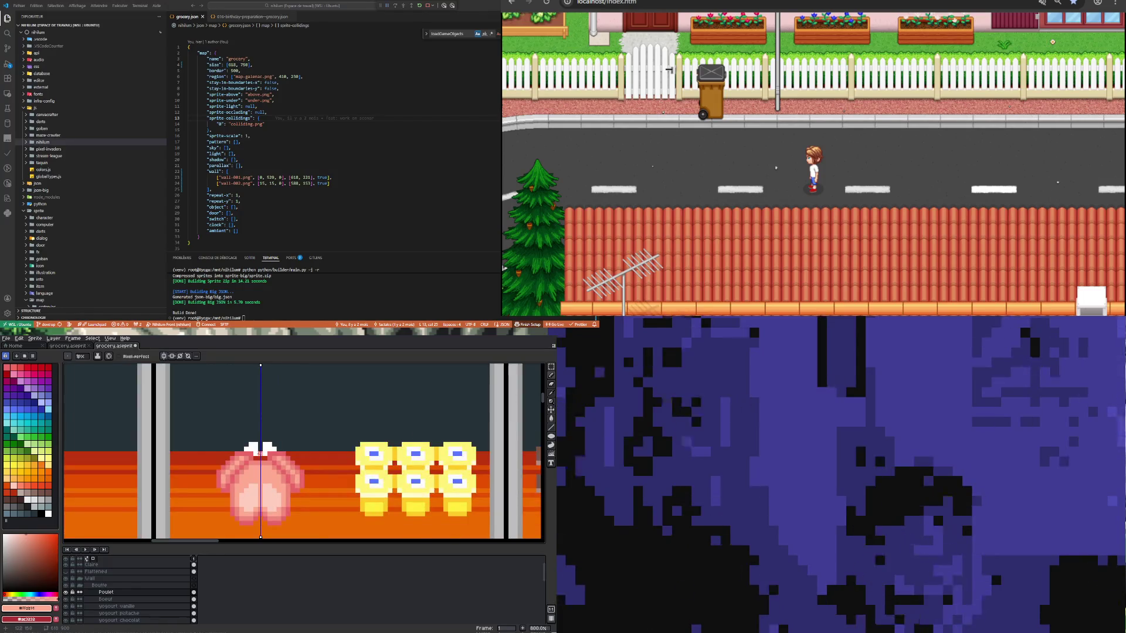
{"action": "scroll", "coordinate": [239, 469], "scroll_direction": "up", "scroll_amount": 2}
{"action": "scroll", "coordinate": [246, 455], "scroll_direction": "down", "scroll_amount": 2}
{"action": "scroll", "coordinate": [246, 455], "scroll_direction": "up", "scroll_amount": 5}
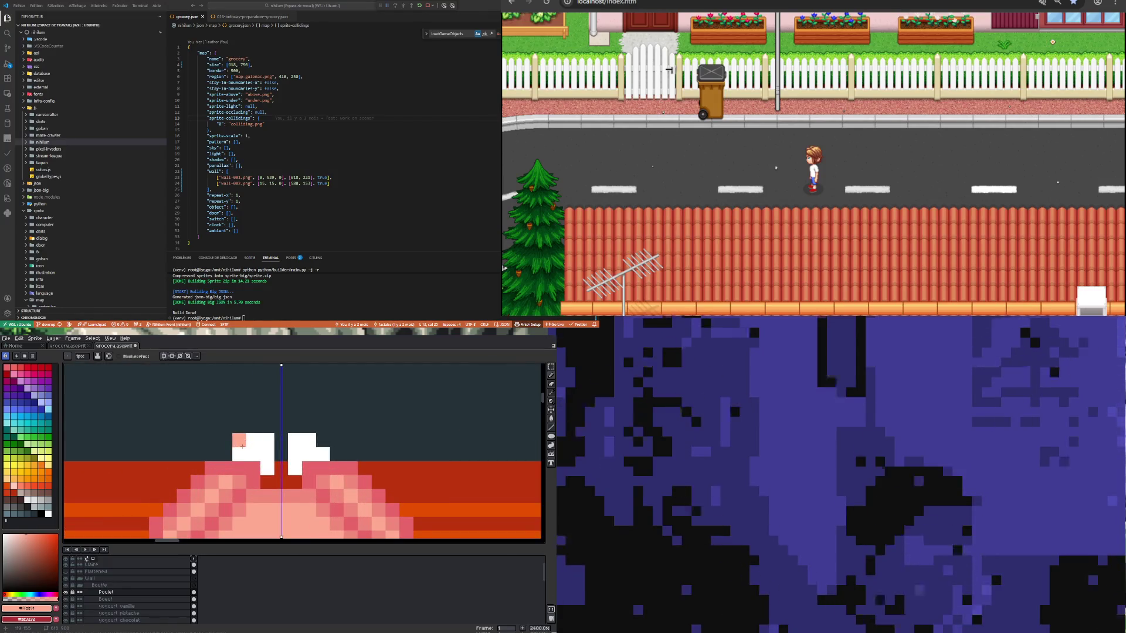
{"action": "left_click", "coordinate": [309, 441]}
{"action": "left_click", "coordinate": [323, 454]}
{"action": "left_click", "coordinate": [240, 455]}
{"action": "left_click", "coordinate": [253, 441]}
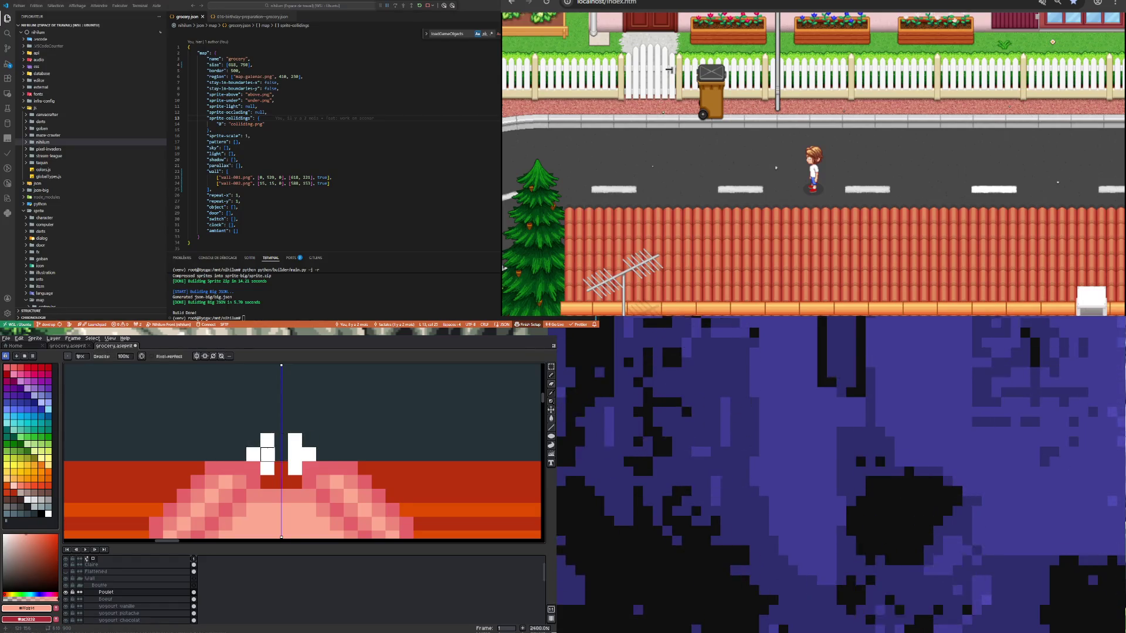
Step: Fill the missing top-left and top-right white corner pixels with white sampled from the tips
{"action": "scroll", "coordinate": [281, 455], "scroll_direction": "down", "scroll_amount": 4}
{"action": "scroll", "coordinate": [260, 457], "scroll_direction": "up", "scroll_amount": 3}
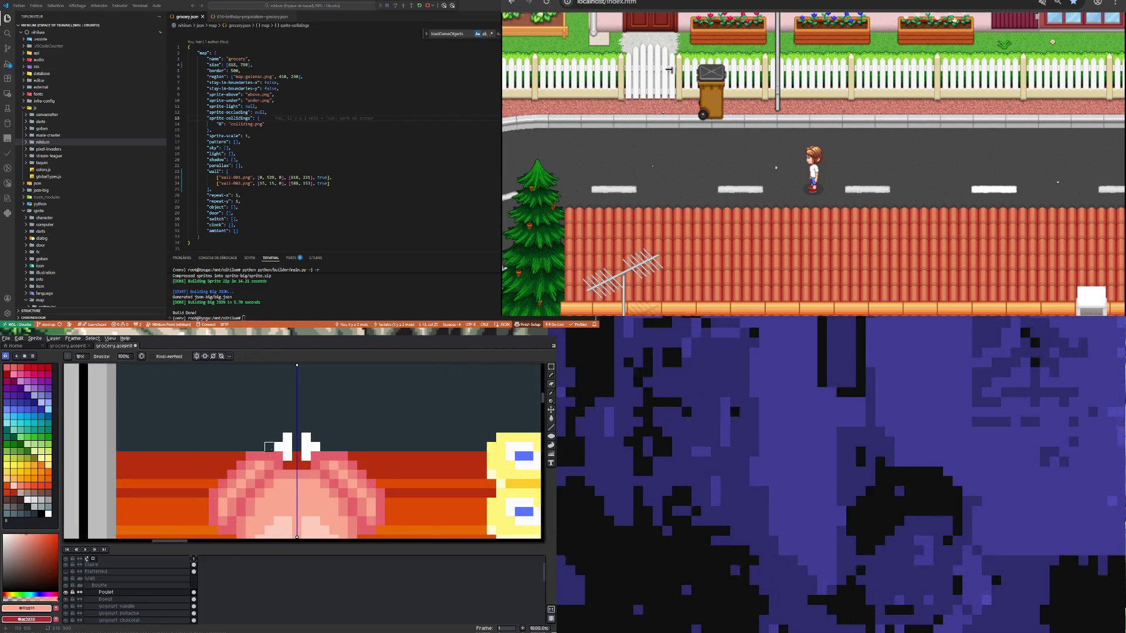
{"action": "left_click", "coordinate": [286, 445], "text": "alt"}
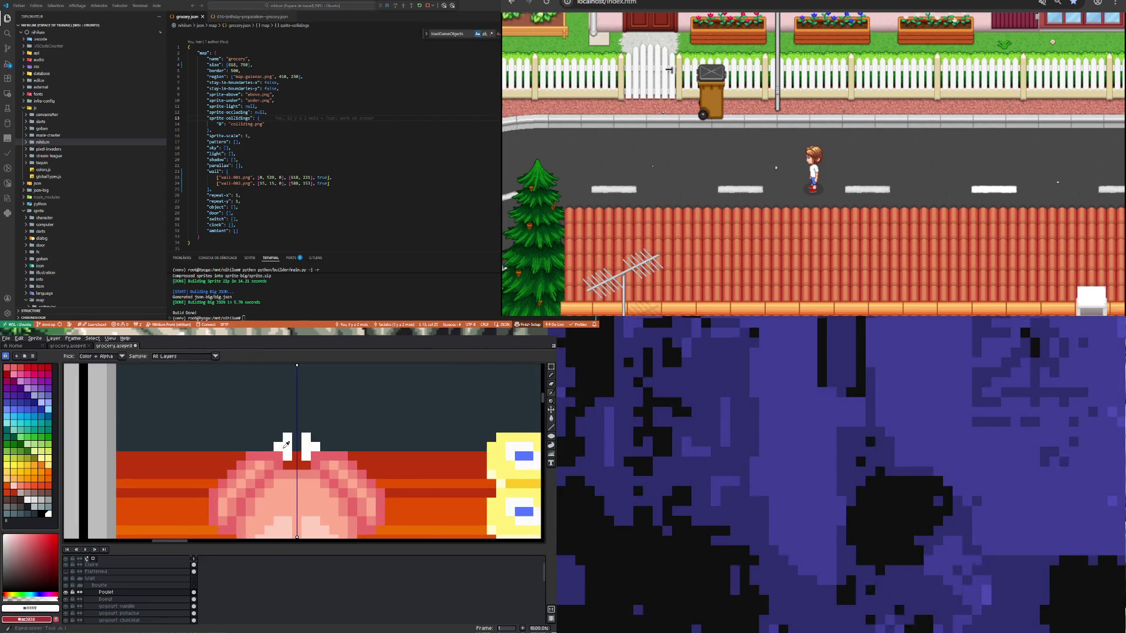
{"action": "left_click", "coordinate": [278, 437]}
{"action": "left_click", "coordinate": [315, 437]}
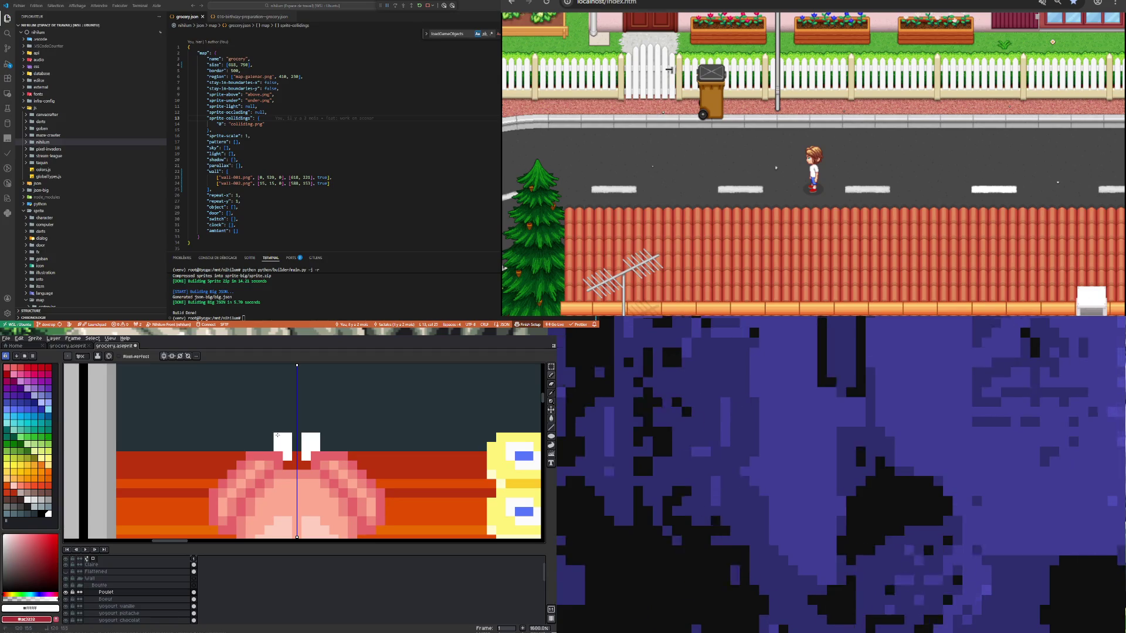
Step: Pick a light pink drawing colour from the palette
{"action": "scroll", "coordinate": [293, 439], "scroll_direction": "down", "scroll_amount": 3}
{"action": "scroll", "coordinate": [290, 440], "scroll_direction": "up", "scroll_amount": 3}
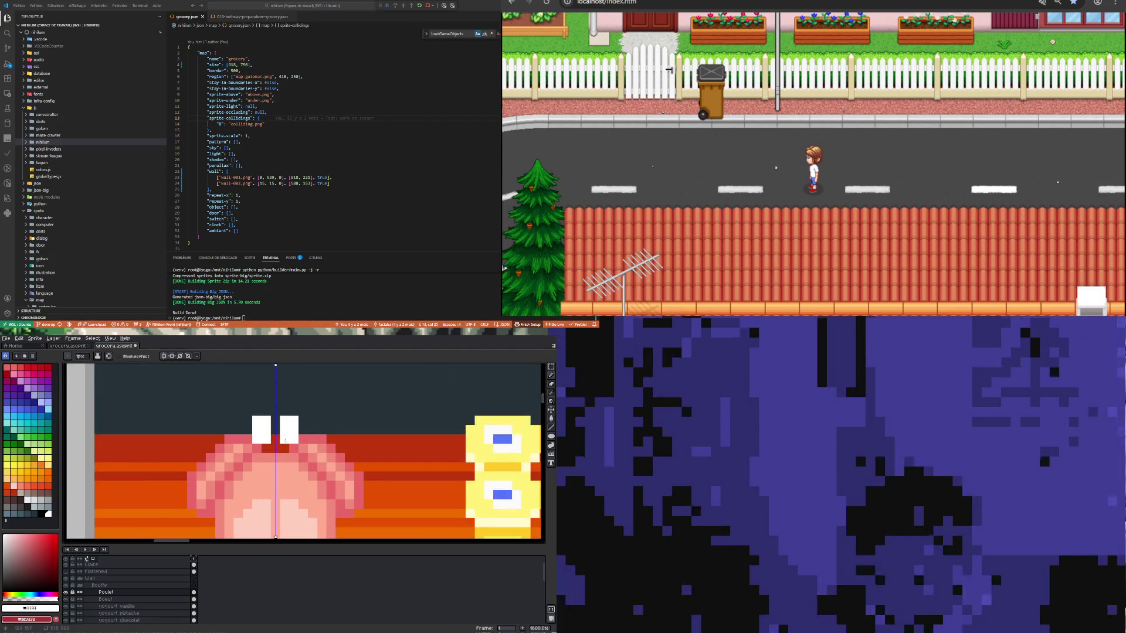
{"action": "scroll", "coordinate": [289, 440], "scroll_direction": "down", "scroll_amount": 5}
{"action": "scroll", "coordinate": [264, 438], "scroll_direction": "up", "scroll_amount": 4}
{"action": "scroll", "coordinate": [263, 439], "scroll_direction": "up", "scroll_amount": 1}
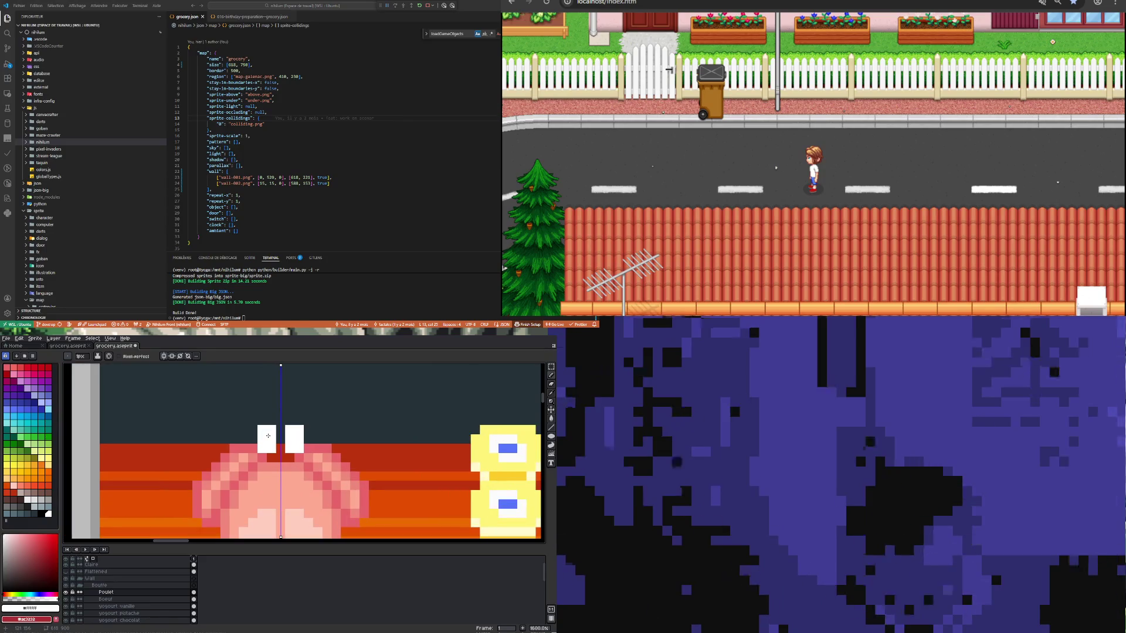
{"action": "scroll", "coordinate": [271, 439], "scroll_direction": "down", "scroll_amount": 4}
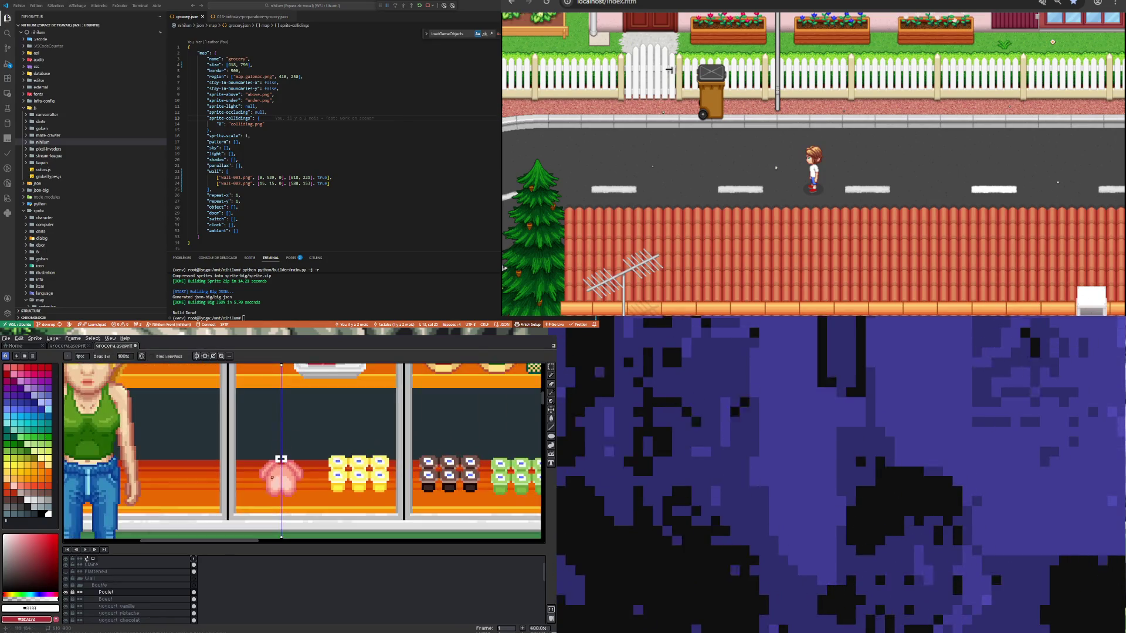
{"action": "scroll", "coordinate": [283, 454], "scroll_direction": "up", "scroll_amount": 3}
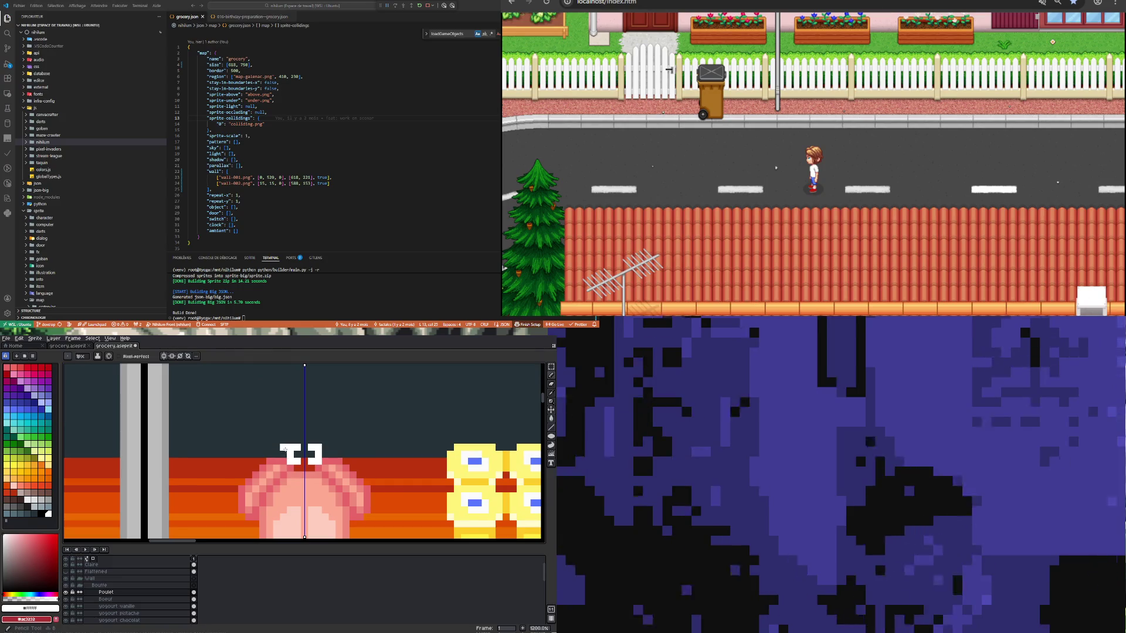
{"action": "scroll", "coordinate": [281, 452], "scroll_direction": "down", "scroll_amount": 4}
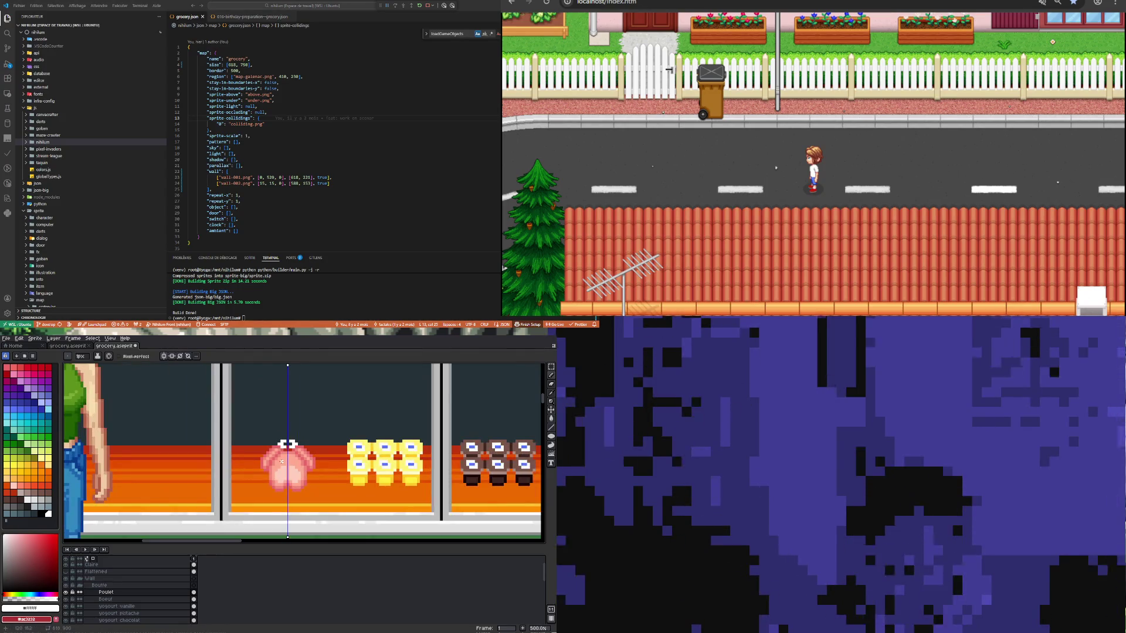
{"action": "scroll", "coordinate": [281, 462], "scroll_direction": "up", "scroll_amount": 4}
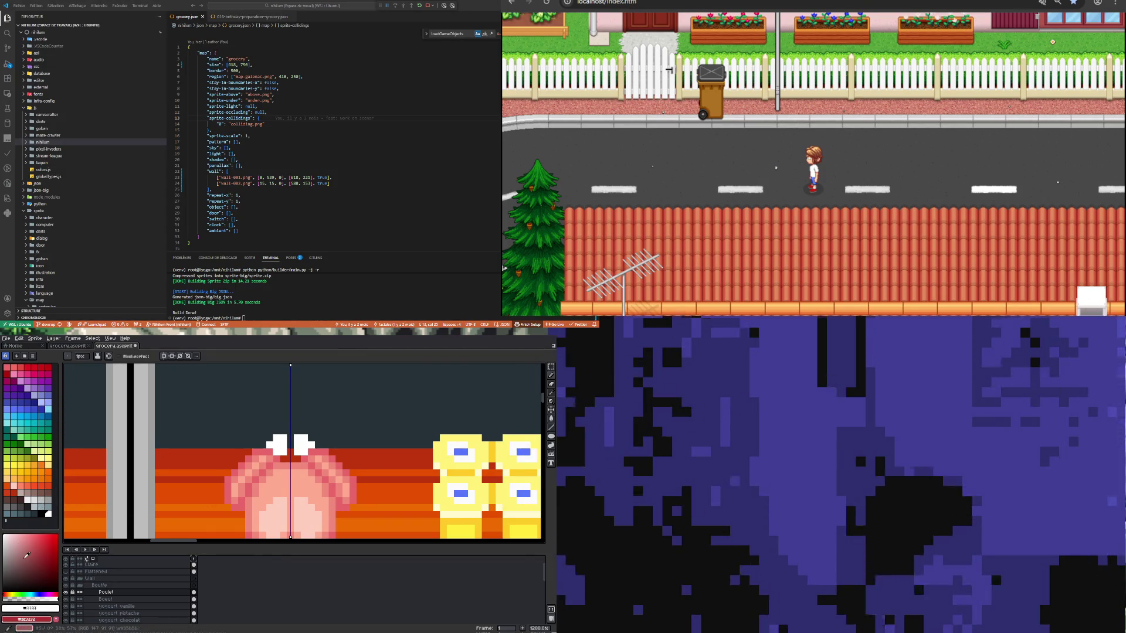
{"action": "left_click", "coordinate": [8, 540]}
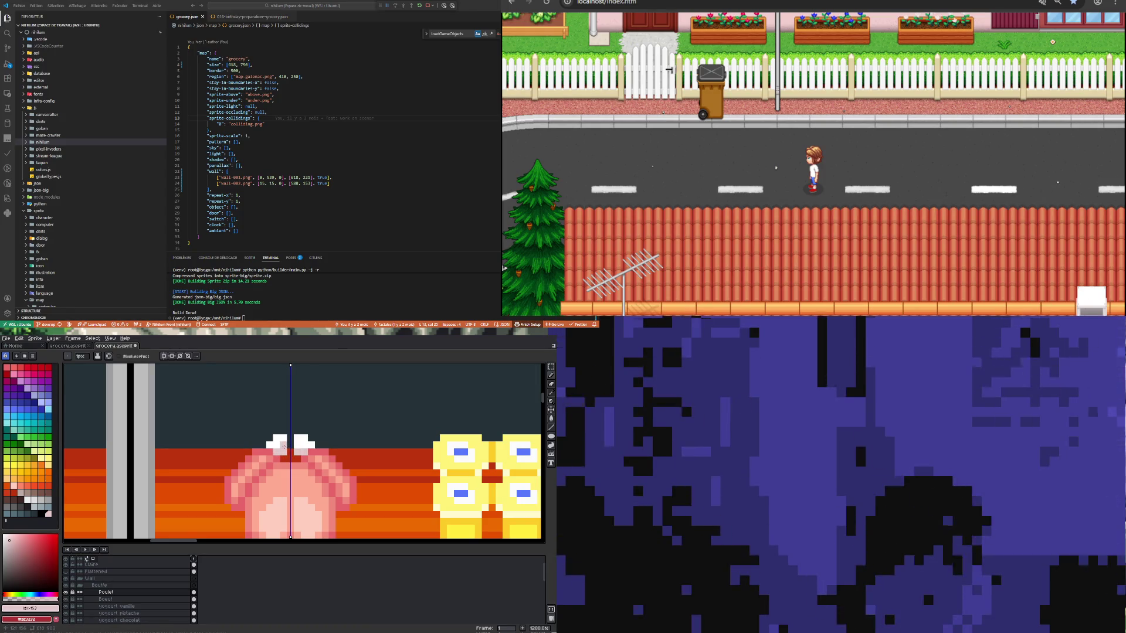
{"action": "scroll", "coordinate": [288, 447], "scroll_direction": "down", "scroll_amount": 2}
Step: Eyedrop a pink from the chicken's upper body for drawing
{"action": "scroll", "coordinate": [269, 455], "scroll_direction": "up", "scroll_amount": 3}
{"action": "scroll", "coordinate": [269, 455], "scroll_direction": "down", "scroll_amount": 6}
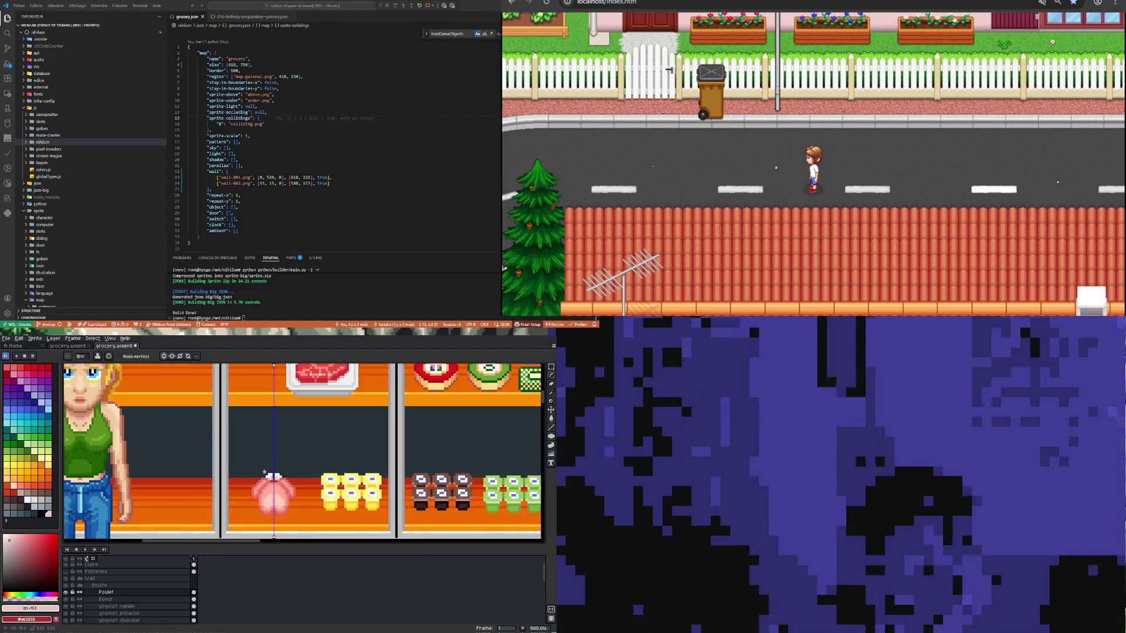
{"action": "scroll", "coordinate": [271, 486], "scroll_direction": "up", "scroll_amount": 5}
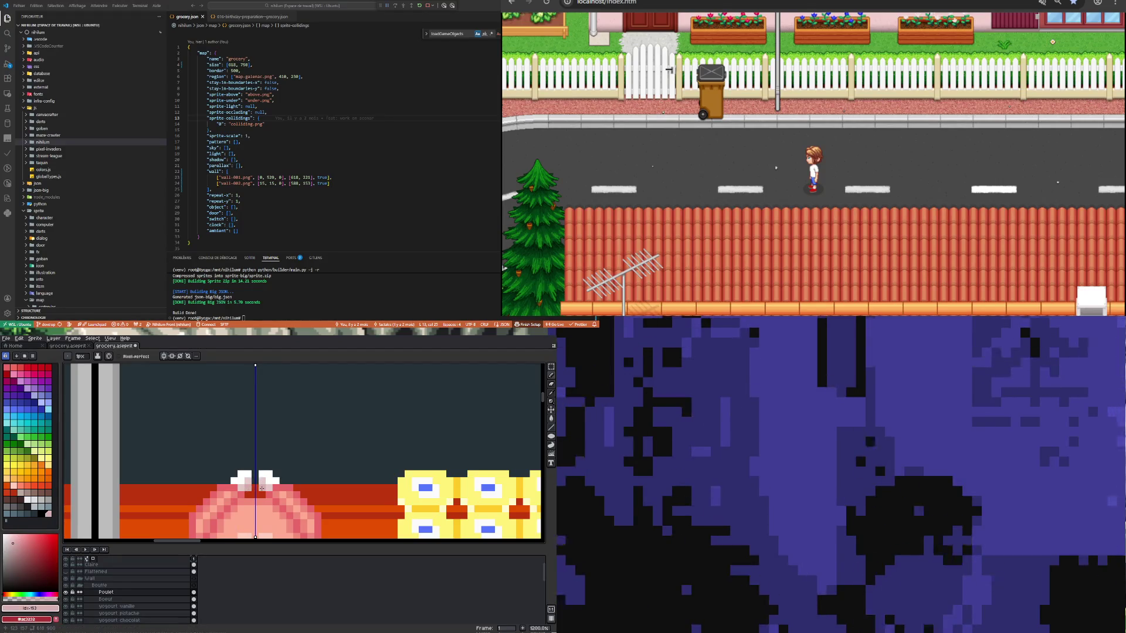
{"action": "scroll", "coordinate": [248, 491], "scroll_direction": "down", "scroll_amount": 2}
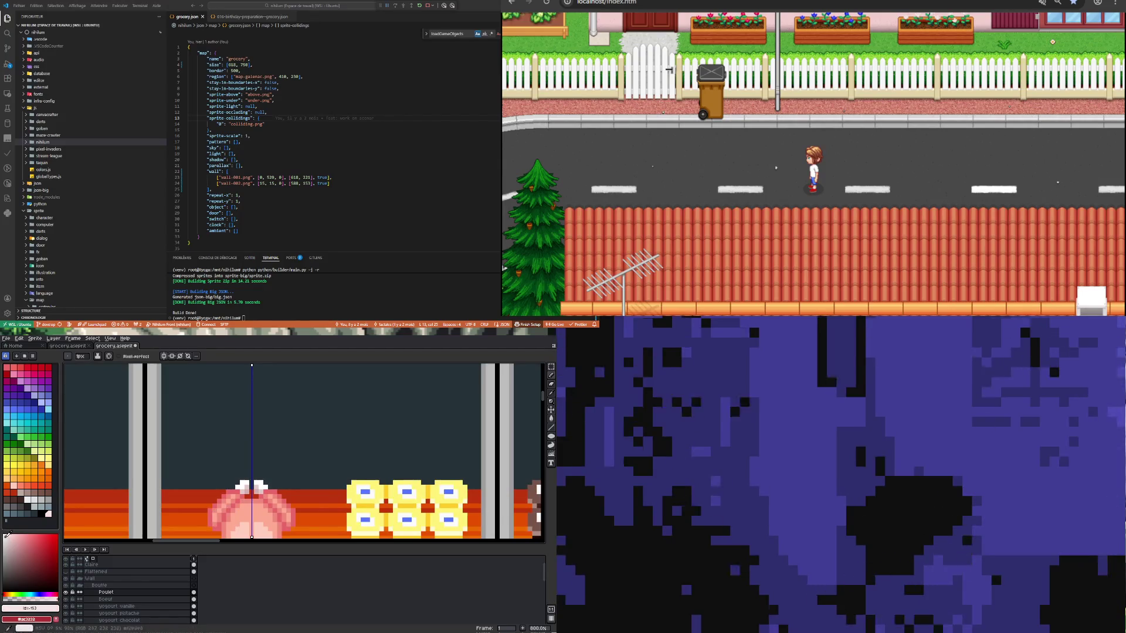
{"action": "scroll", "coordinate": [255, 478], "scroll_direction": "up", "scroll_amount": 3}
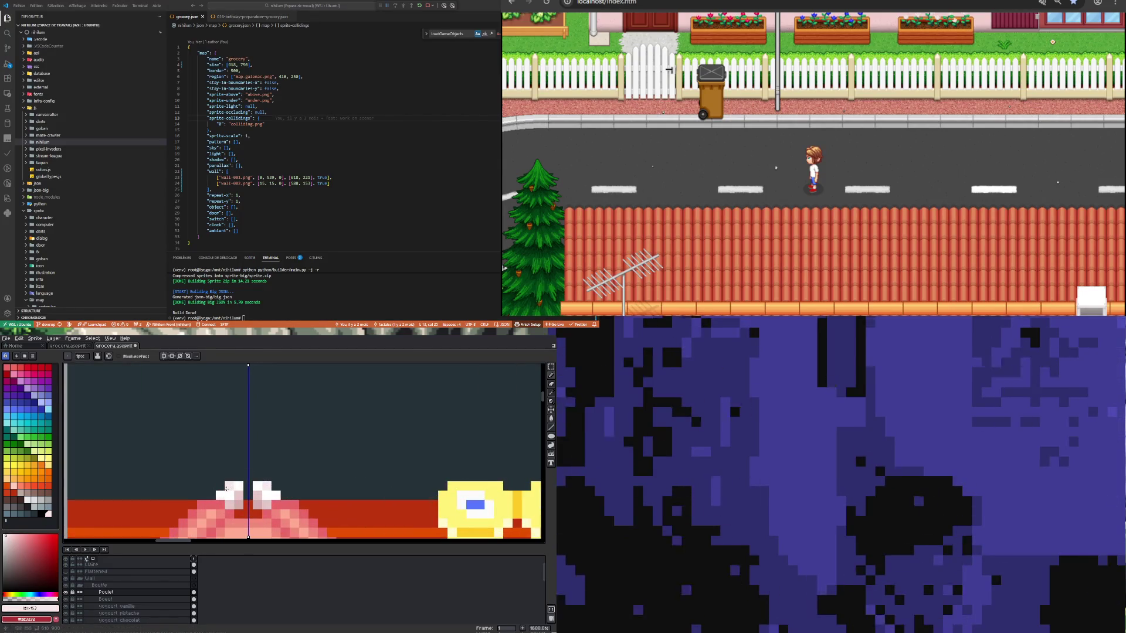
{"action": "scroll", "coordinate": [256, 448], "scroll_direction": "down", "scroll_amount": 3}
{"action": "scroll", "coordinate": [252, 451], "scroll_direction": "up", "scroll_amount": 3}
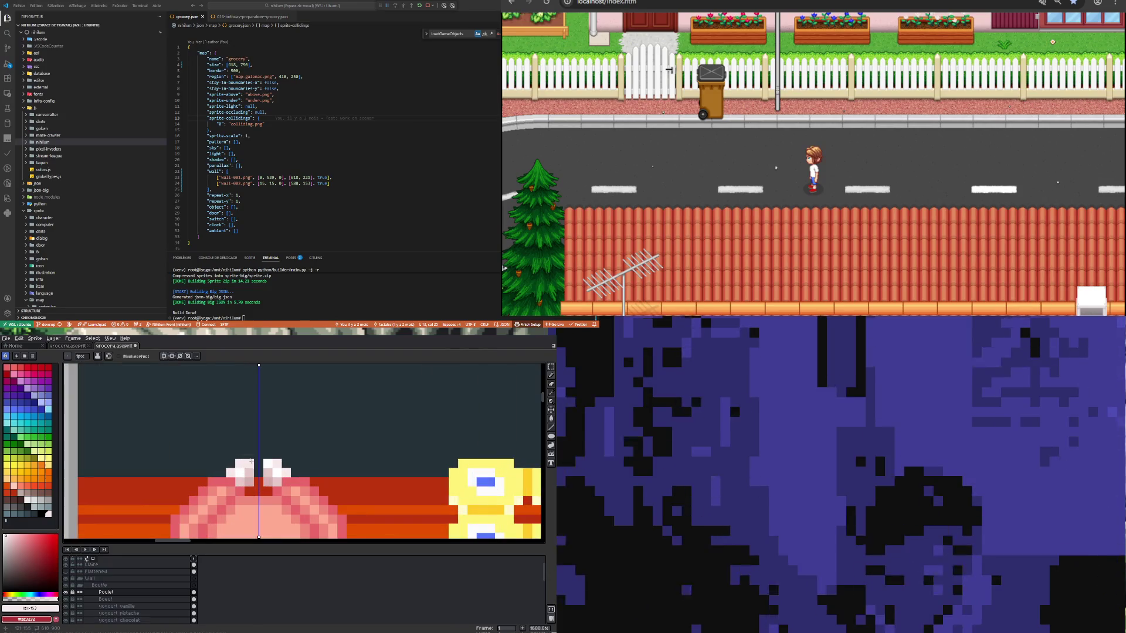
{"action": "scroll", "coordinate": [256, 461], "scroll_direction": "down", "scroll_amount": 3}
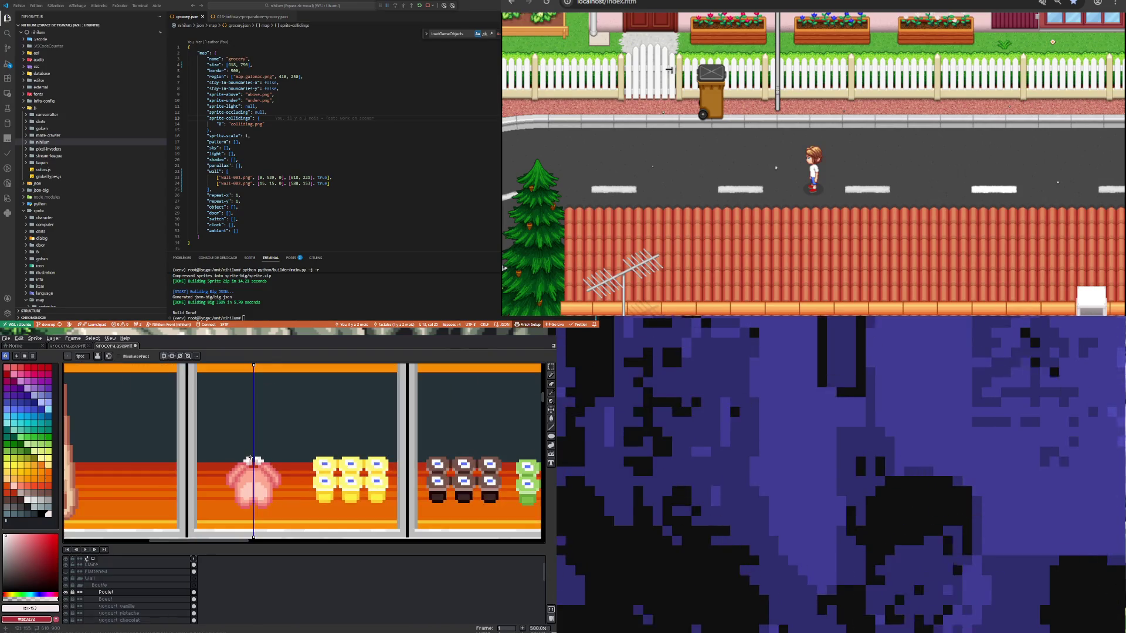
{"action": "scroll", "coordinate": [250, 454], "scroll_direction": "up", "scroll_amount": 3}
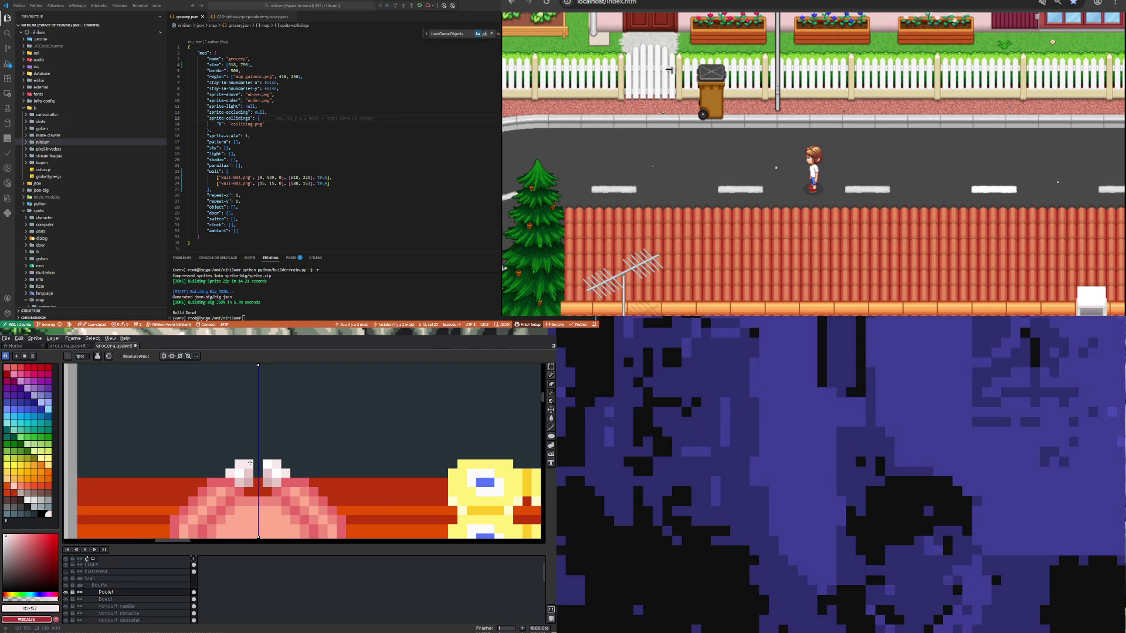
{"action": "scroll", "coordinate": [322, 435], "scroll_direction": "down", "scroll_amount": 5}
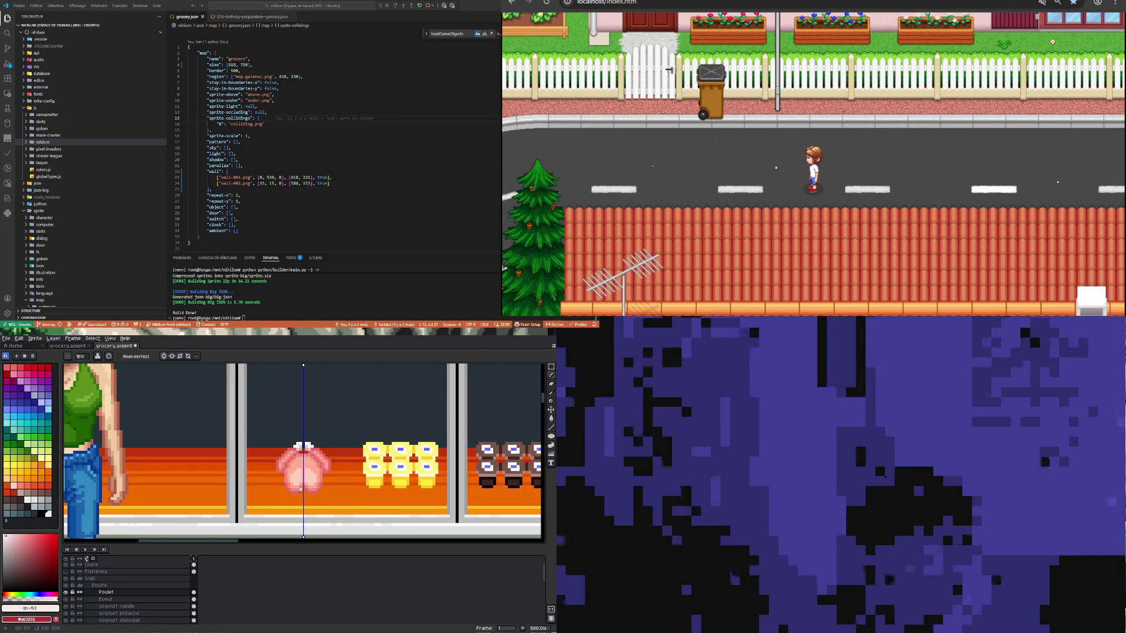
{"action": "scroll", "coordinate": [299, 487], "scroll_direction": "up", "scroll_amount": 3}
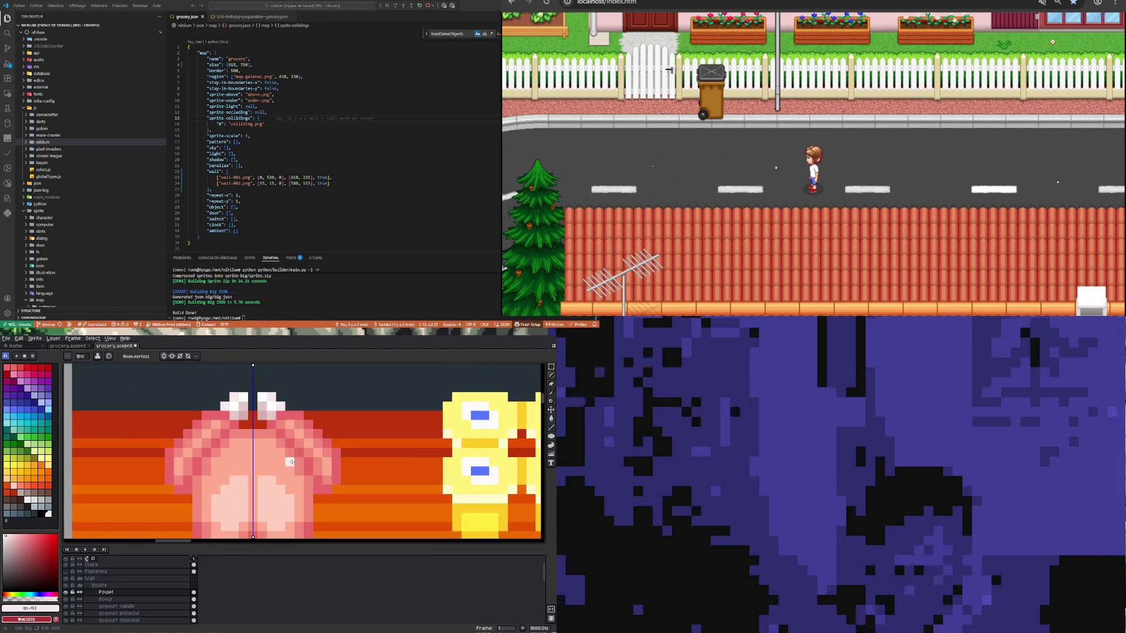
{"action": "key", "text": "i"}
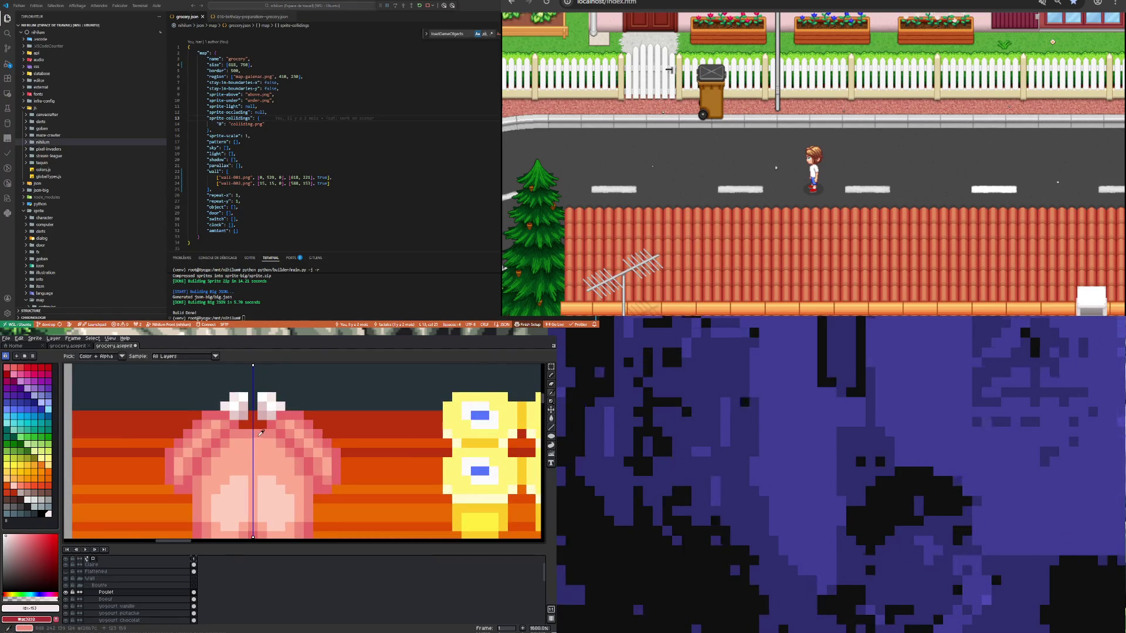
{"action": "left_click", "coordinate": [261, 432]}
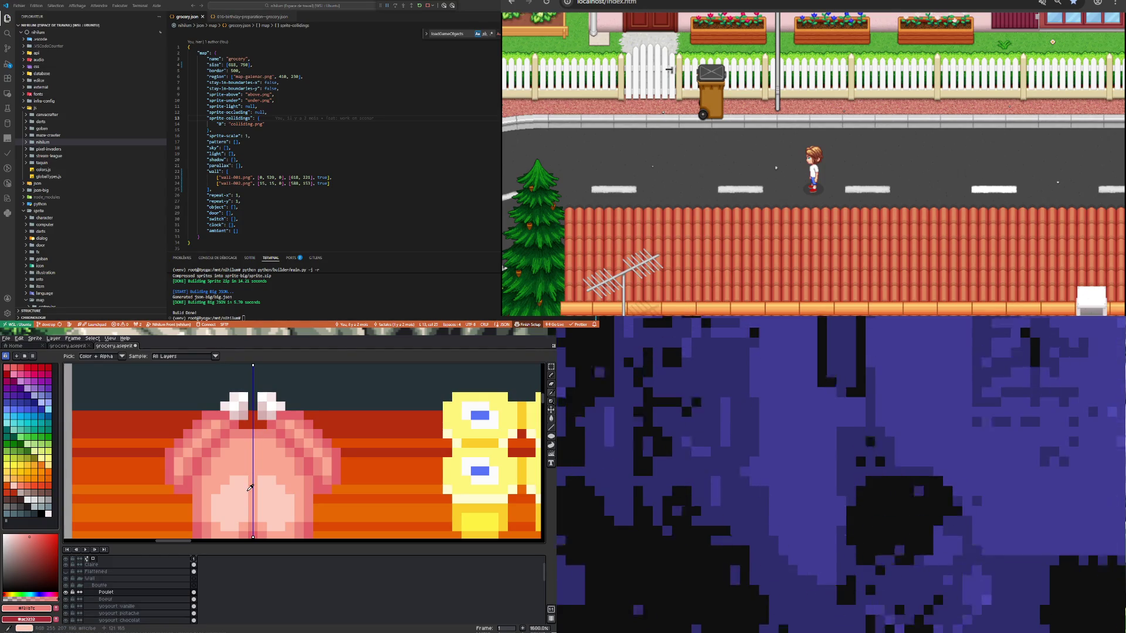
{"action": "key", "text": "b"}
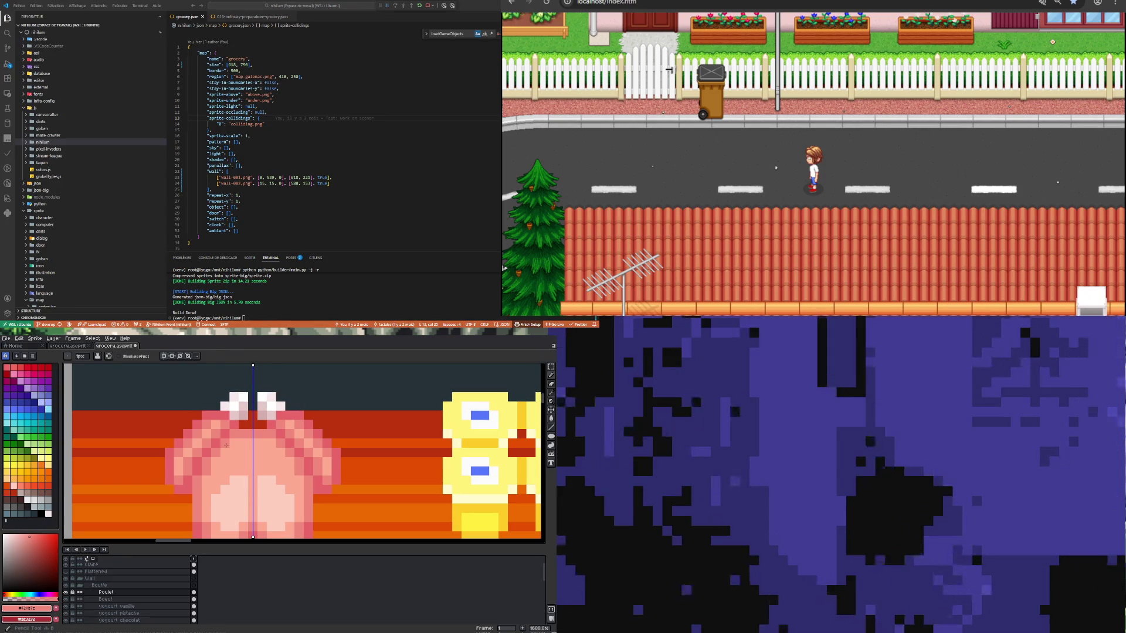
Step: Darken a sampled deeper pink to dark red and draw a mirrored crease down the chicken
{"action": "key", "text": "i"}
{"action": "scroll", "coordinate": [227, 445], "scroll_direction": "down", "scroll_amount": 2}
{"action": "scroll", "coordinate": [222, 459], "scroll_direction": "up", "scroll_amount": 3}
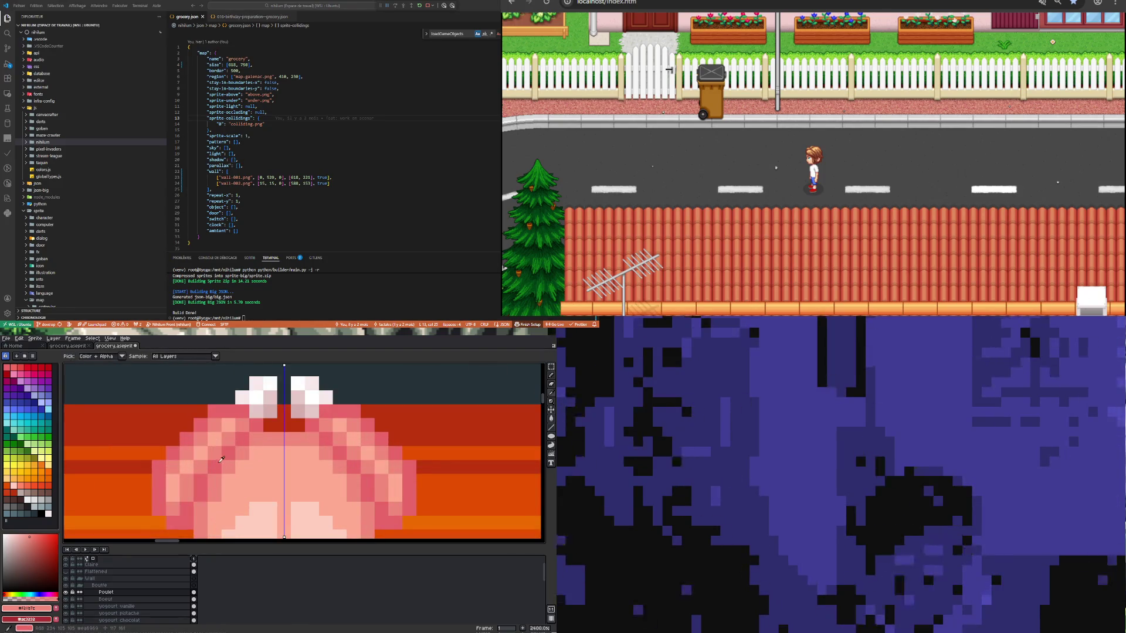
{"action": "left_click", "coordinate": [222, 460]}
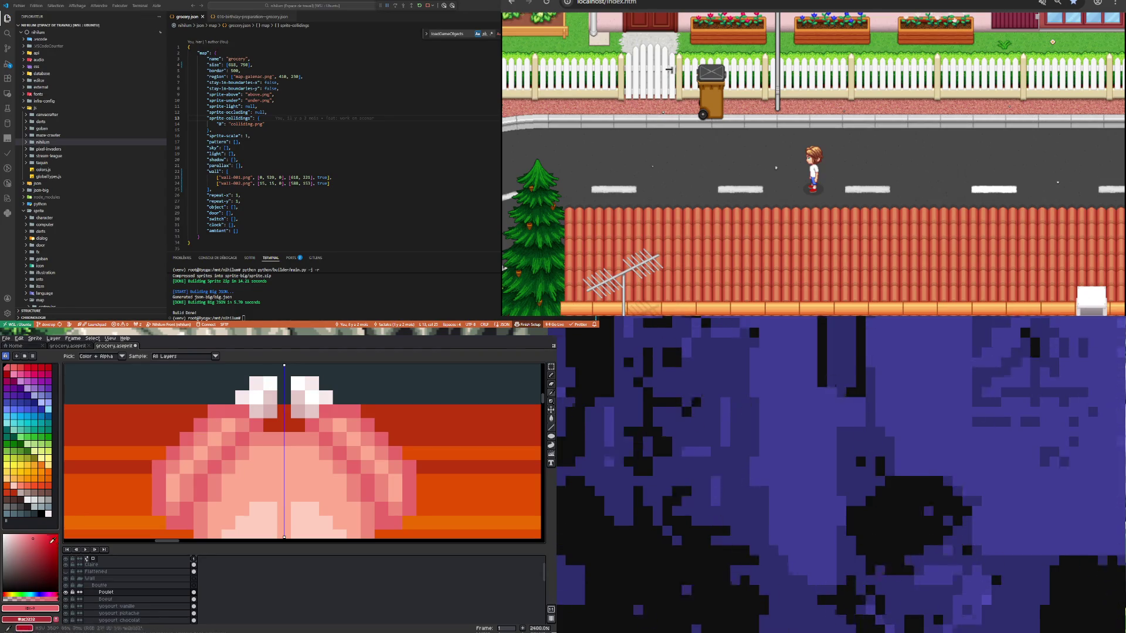
{"action": "left_click", "coordinate": [37, 543]}
{"action": "key", "text": "b"}
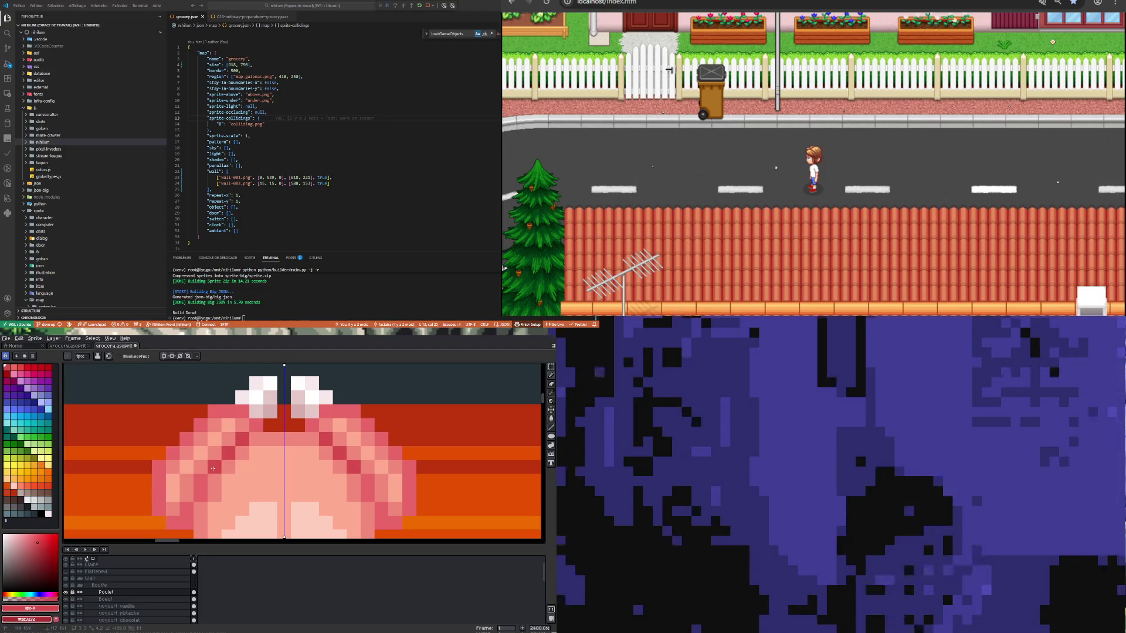
{"action": "left_click", "coordinate": [202, 484]}
{"action": "left_click_drag", "start_coordinate": [203, 485], "coordinate": [189, 516]}
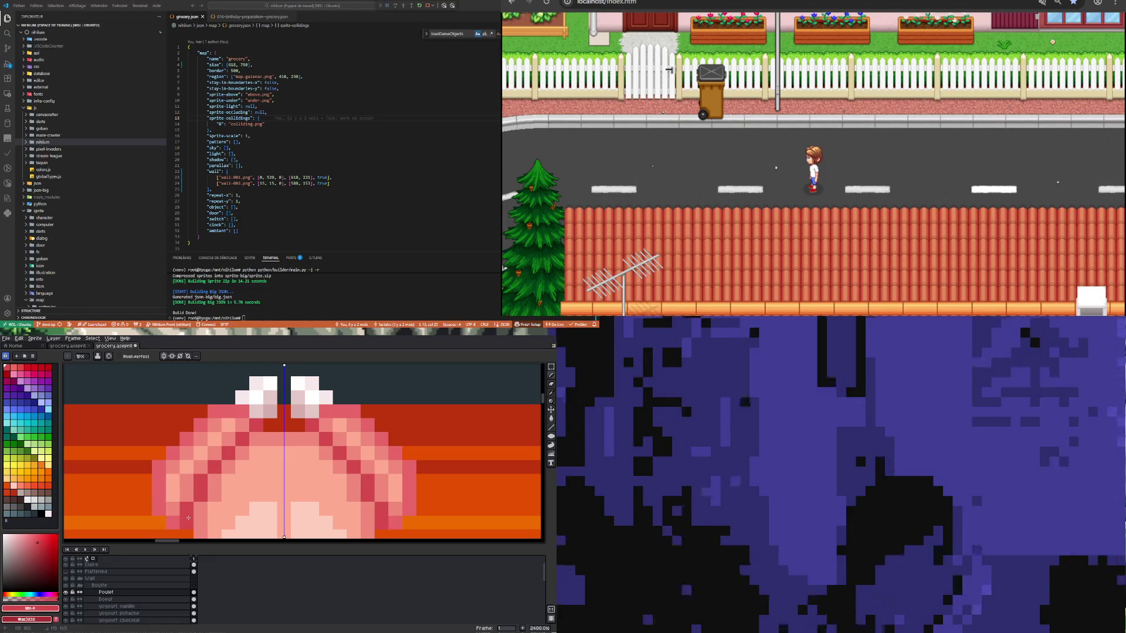
Step: Sample the chicken's body pink and add pink pixels along its sides
{"action": "scroll", "coordinate": [188, 517], "scroll_direction": "down", "scroll_amount": 5}
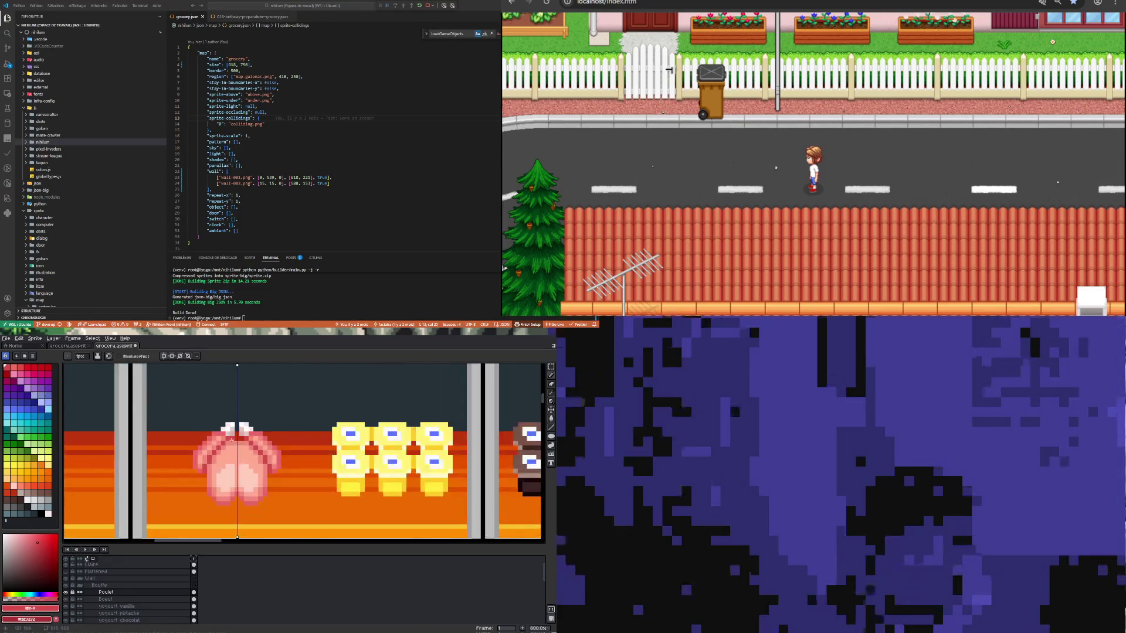
{"action": "scroll", "coordinate": [230, 441], "scroll_direction": "down", "scroll_amount": 5}
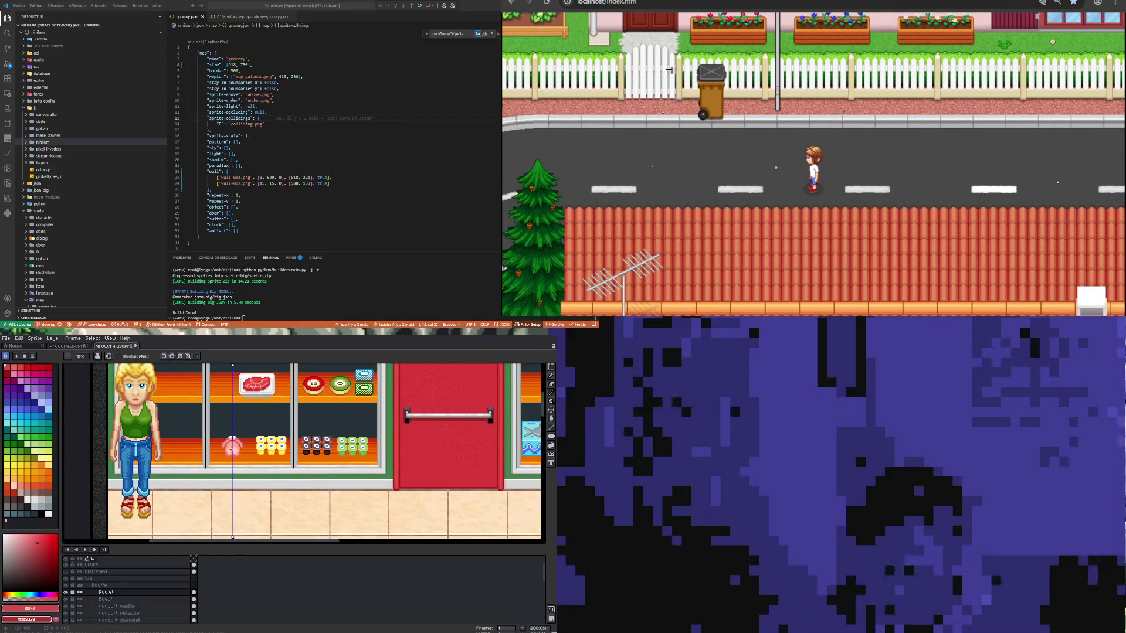
{"action": "scroll", "coordinate": [232, 446], "scroll_direction": "up", "scroll_amount": 3}
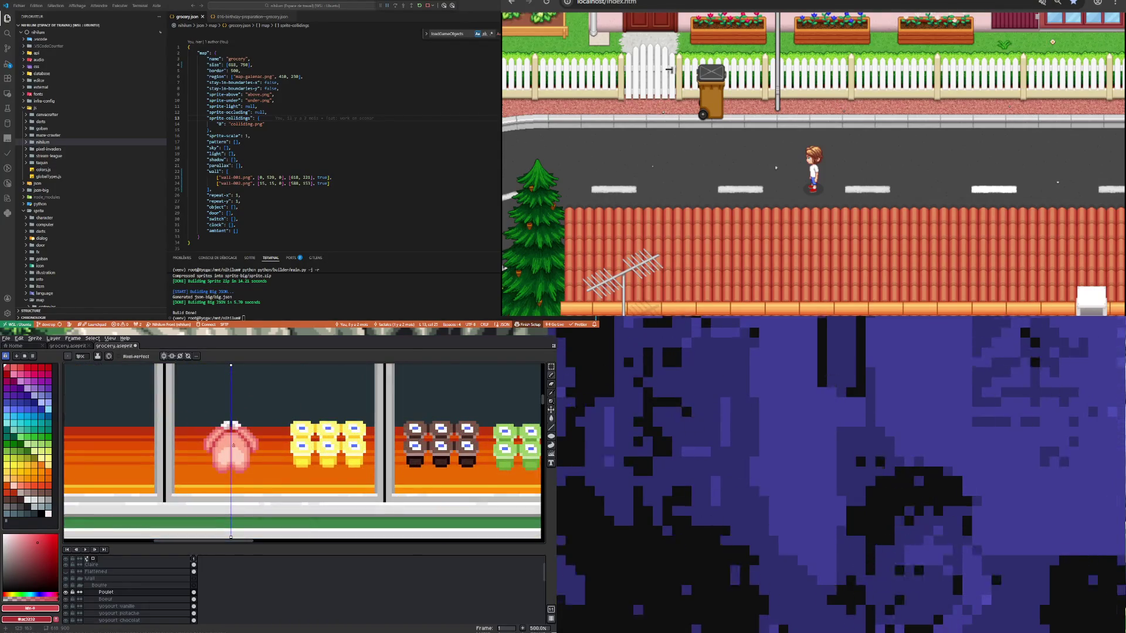
{"action": "scroll", "coordinate": [234, 445], "scroll_direction": "up", "scroll_amount": 4}
{"action": "key", "text": "i"}
{"action": "left_click", "coordinate": [227, 434]}
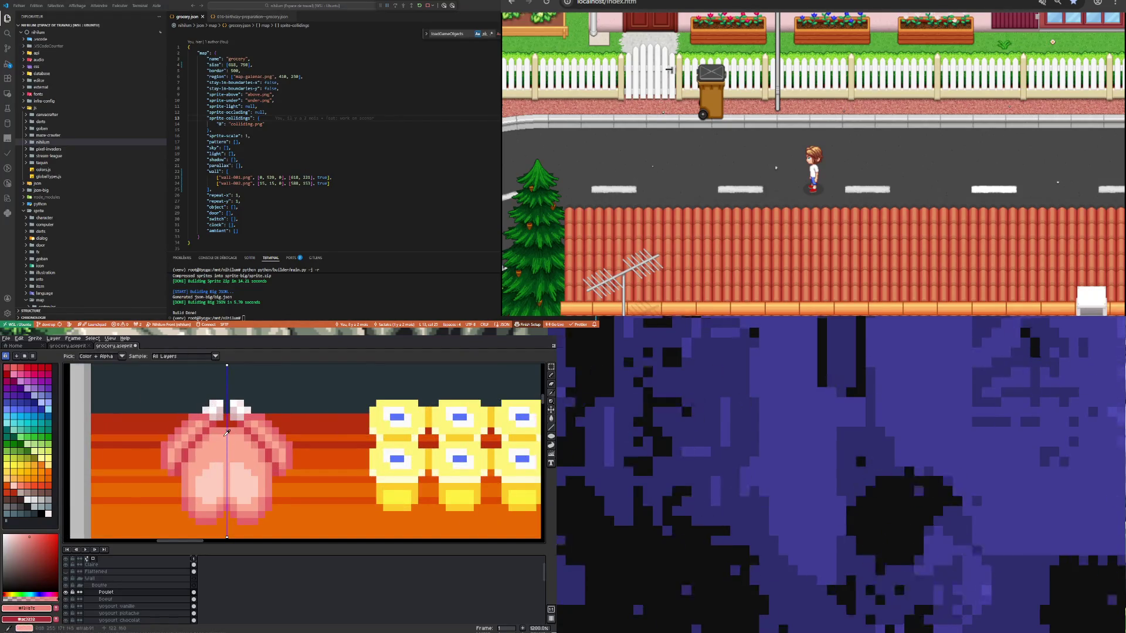
{"action": "key", "text": "b"}
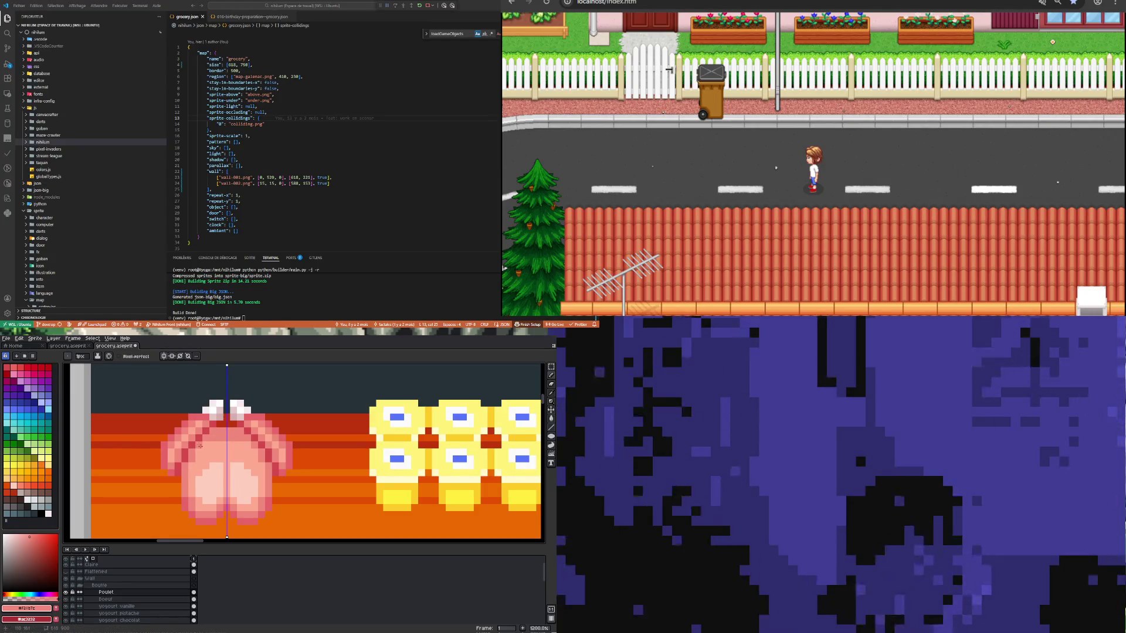
{"action": "scroll", "coordinate": [249, 491], "scroll_direction": "down", "scroll_amount": 3}
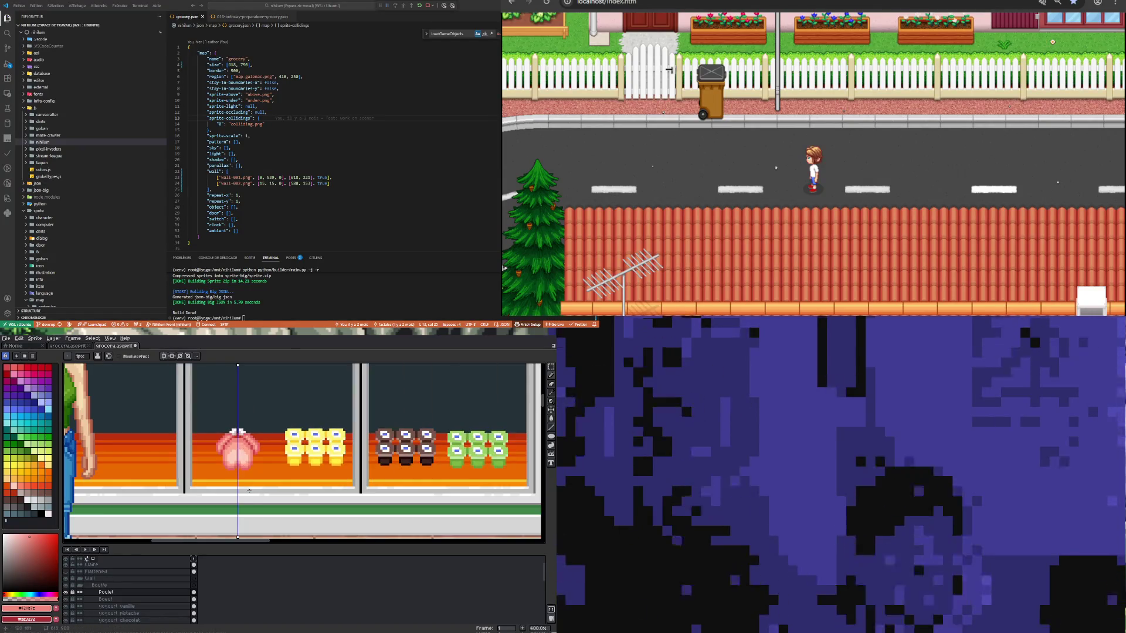
{"action": "scroll", "coordinate": [233, 458], "scroll_direction": "down", "scroll_amount": 4}
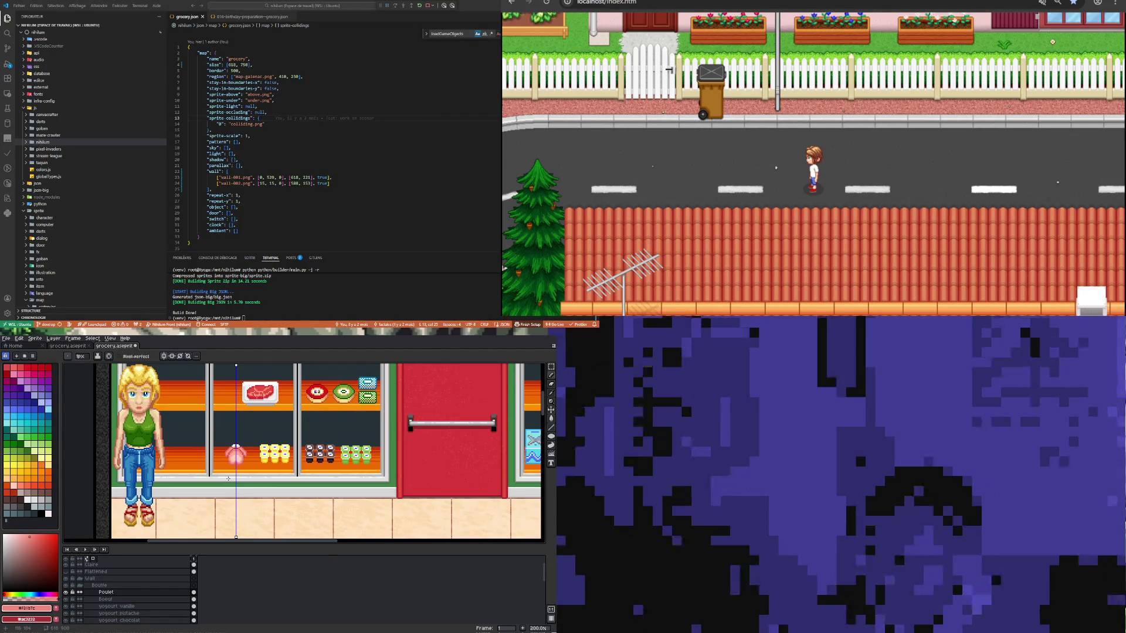
{"action": "scroll", "coordinate": [230, 469], "scroll_direction": "up", "scroll_amount": 3}
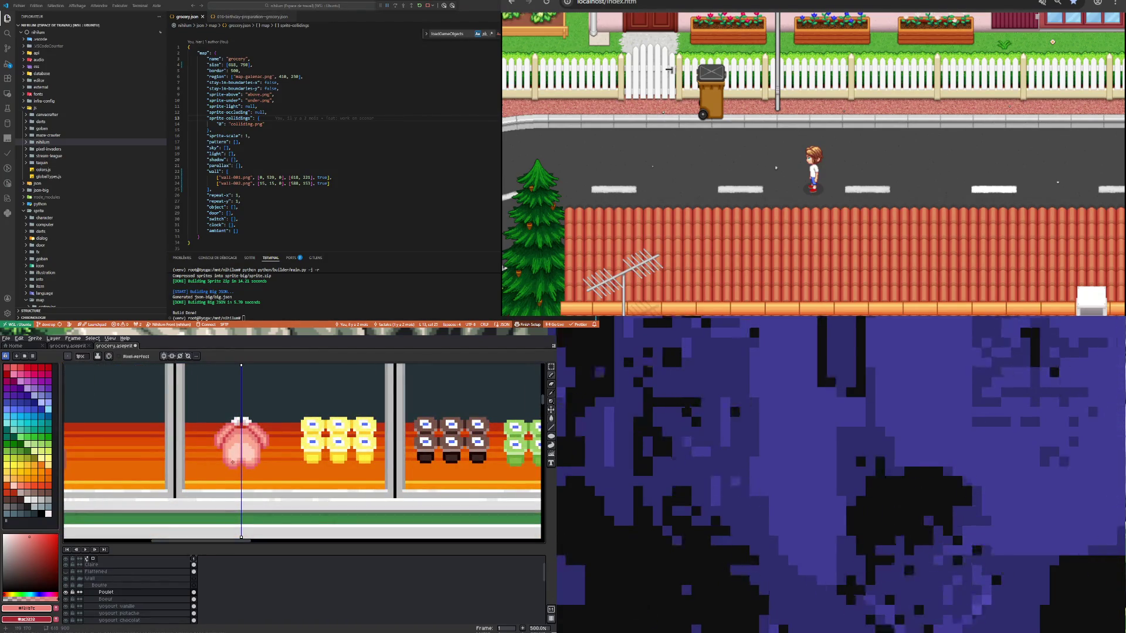
{"action": "scroll", "coordinate": [232, 462], "scroll_direction": "up", "scroll_amount": 4}
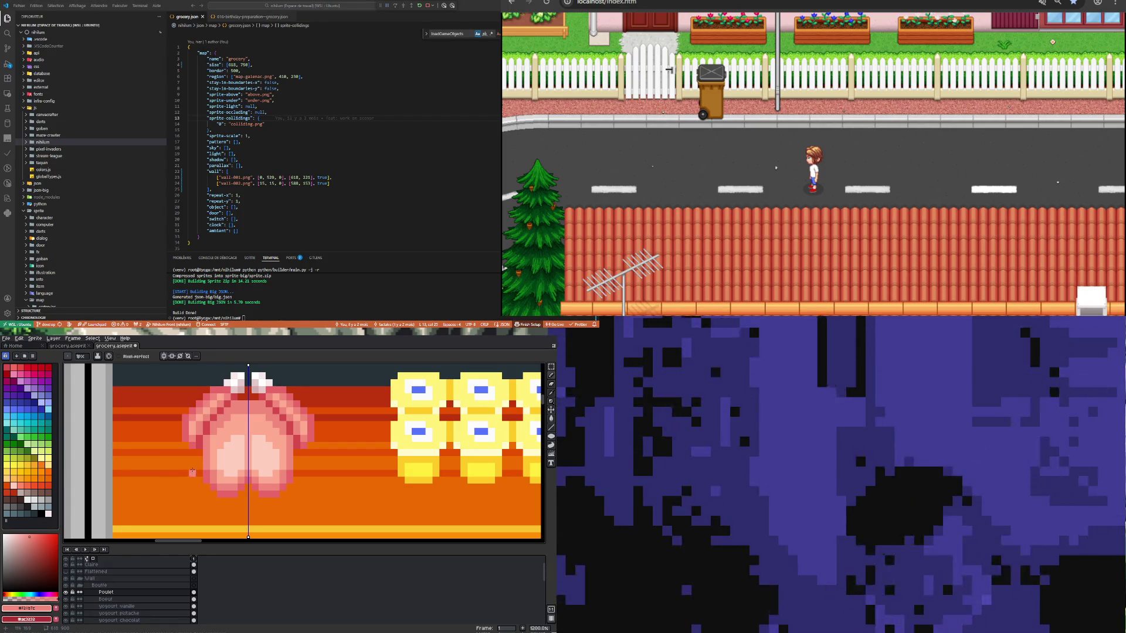
{"action": "key", "text": "i"}
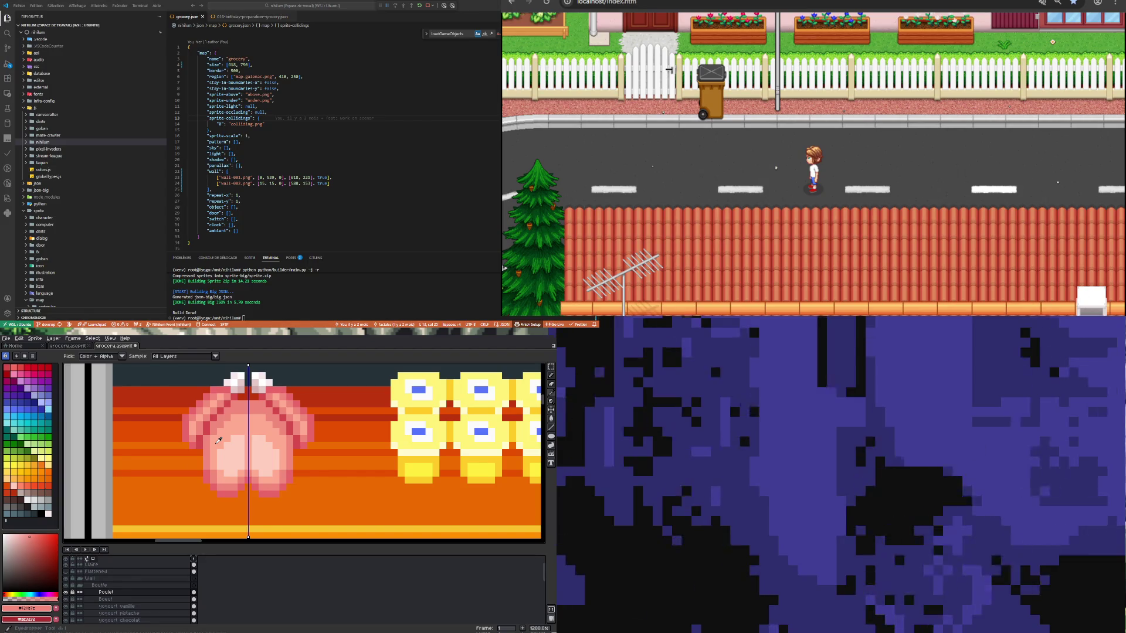
{"action": "left_click", "coordinate": [219, 441]}
{"action": "key", "text": "b"}
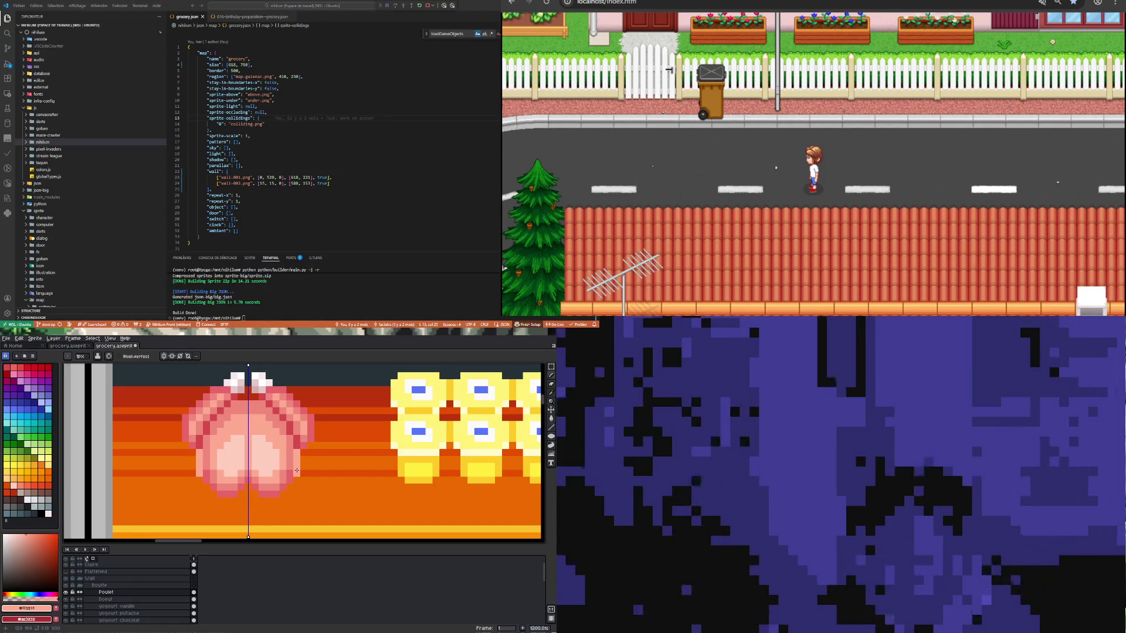
{"action": "left_click_drag", "start_coordinate": [303, 459], "coordinate": [305, 487]}
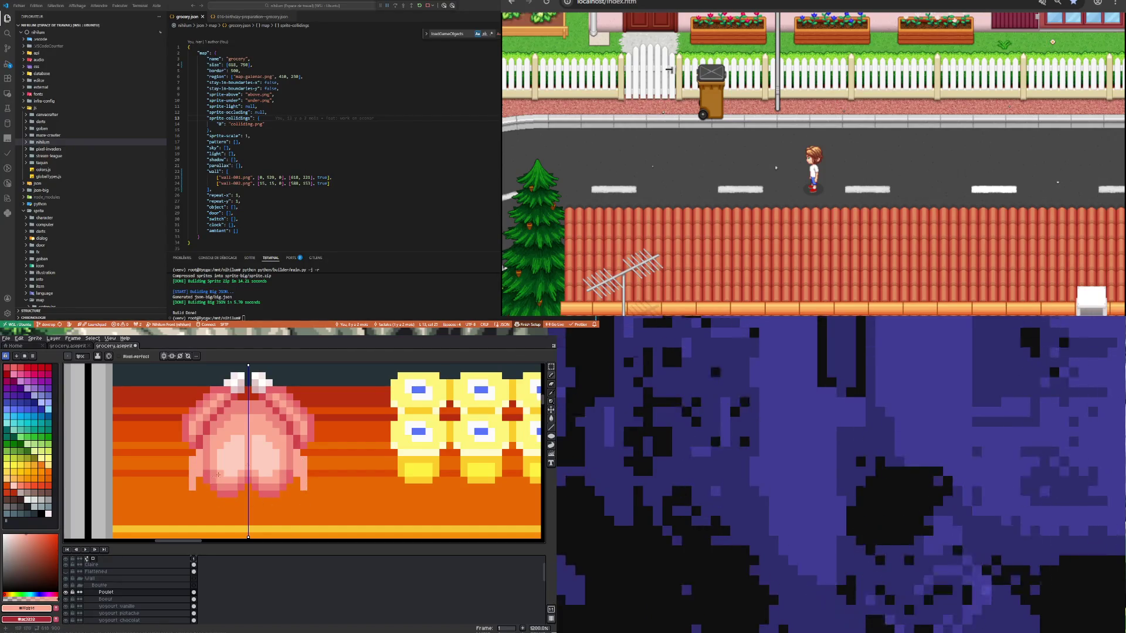
Step: Drag pink pixels to extend the chicken's legs downward, mirrored on both sides
{"action": "scroll", "coordinate": [265, 462], "scroll_direction": "down", "scroll_amount": 3}
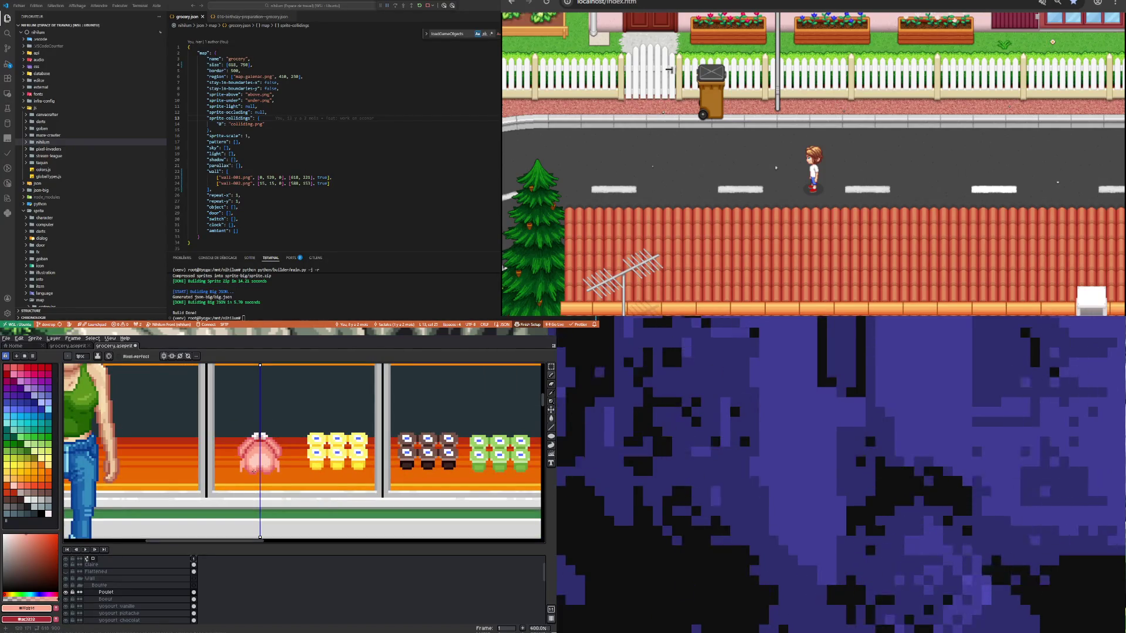
{"action": "scroll", "coordinate": [253, 470], "scroll_direction": "up", "scroll_amount": 3}
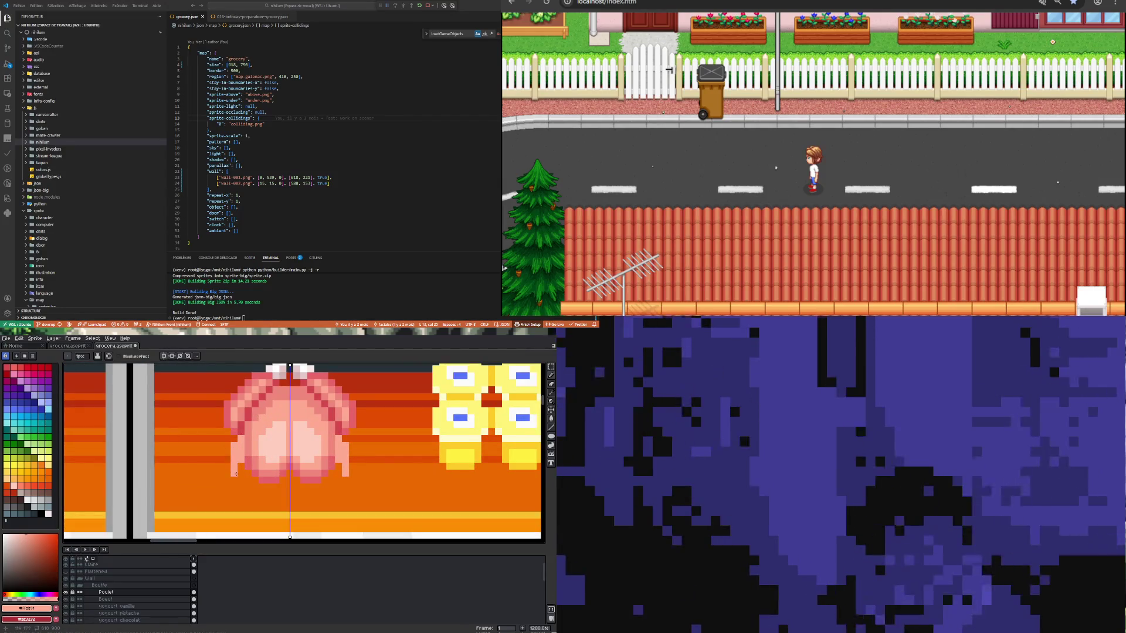
{"action": "left_click_drag", "start_coordinate": [227, 454], "coordinate": [229, 486]}
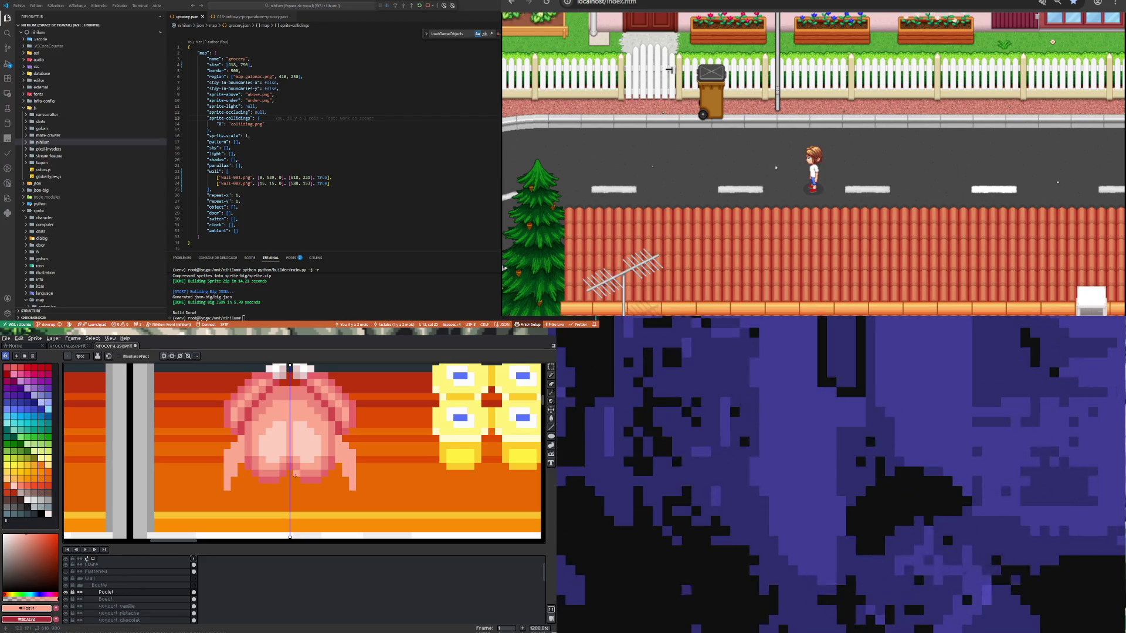
{"action": "scroll", "coordinate": [228, 479], "scroll_direction": "down", "scroll_amount": 4}
{"action": "scroll", "coordinate": [244, 475], "scroll_direction": "up", "scroll_amount": 4}
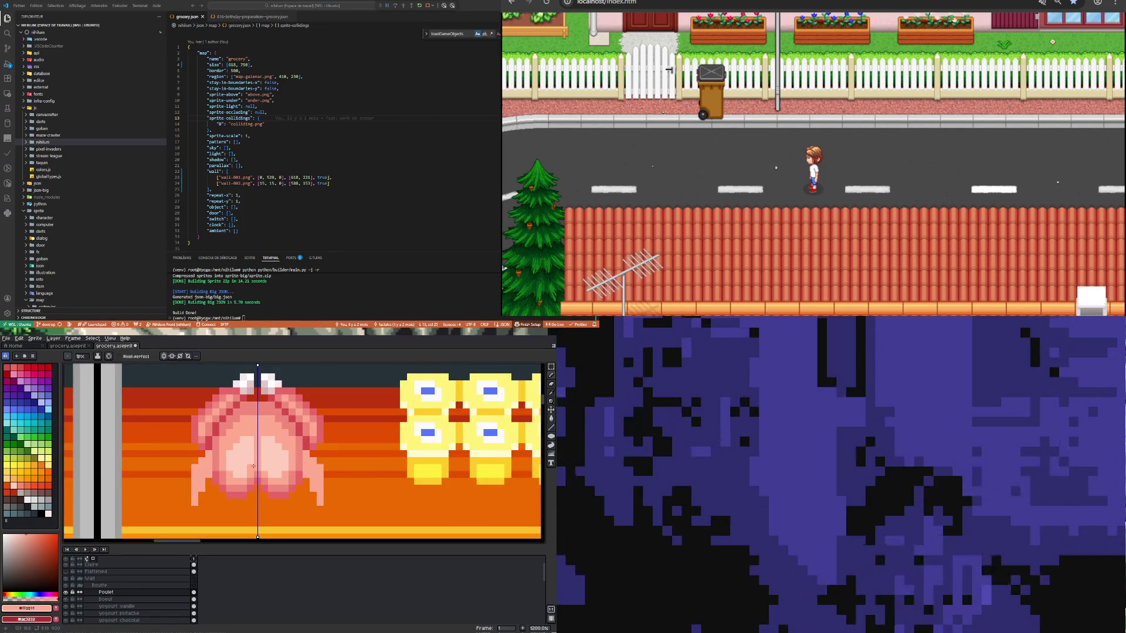
{"action": "scroll", "coordinate": [253, 466], "scroll_direction": "down", "scroll_amount": 3}
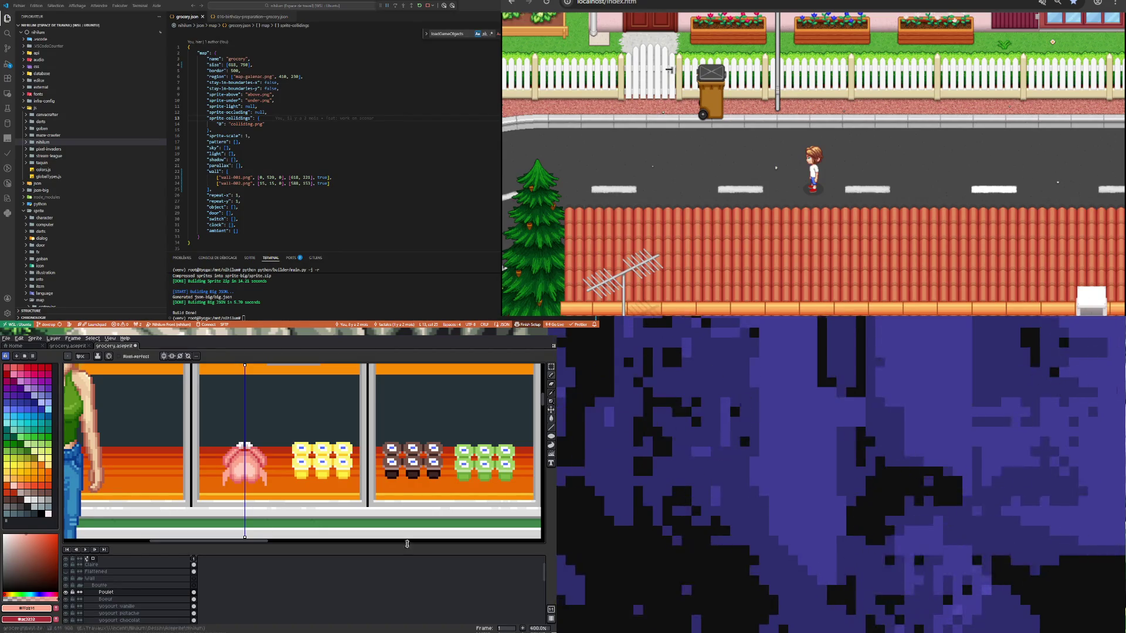
{"action": "scroll", "coordinate": [273, 474], "scroll_direction": "up", "scroll_amount": 3}
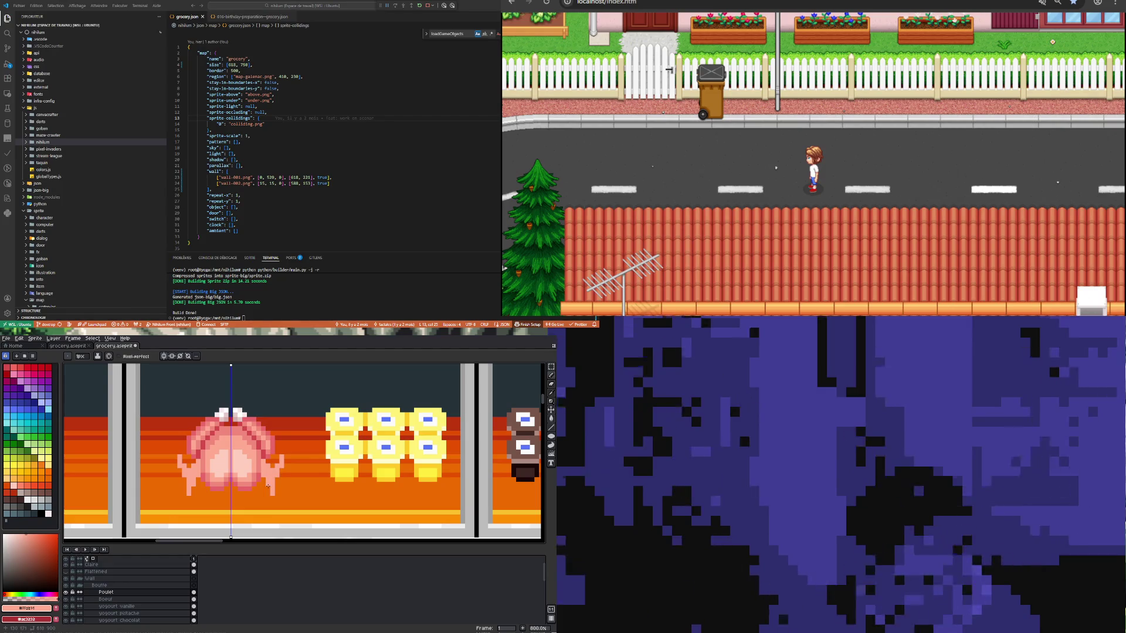
{"action": "scroll", "coordinate": [202, 460], "scroll_direction": "up", "scroll_amount": 3}
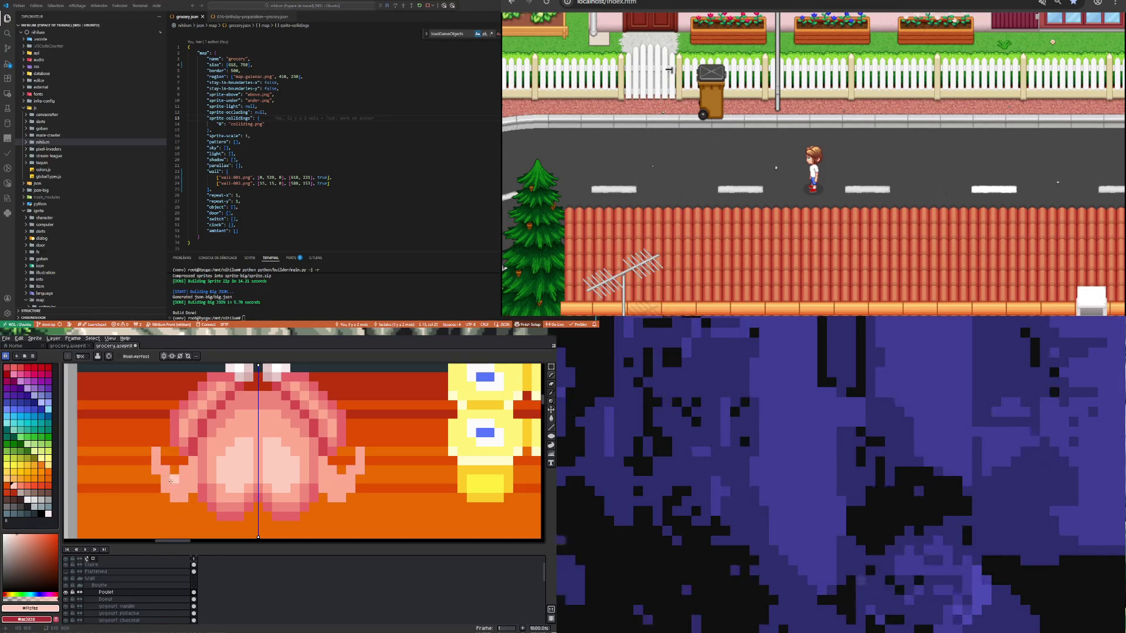
{"action": "left_click", "coordinate": [187, 471]}
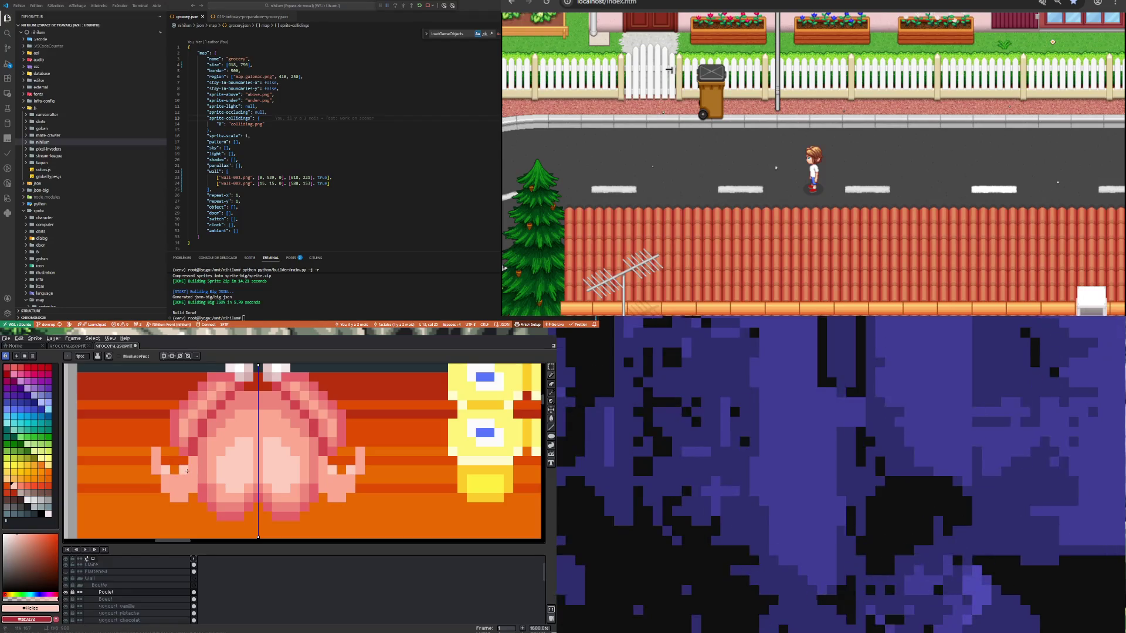
{"action": "scroll", "coordinate": [187, 470], "scroll_direction": "down", "scroll_amount": 5}
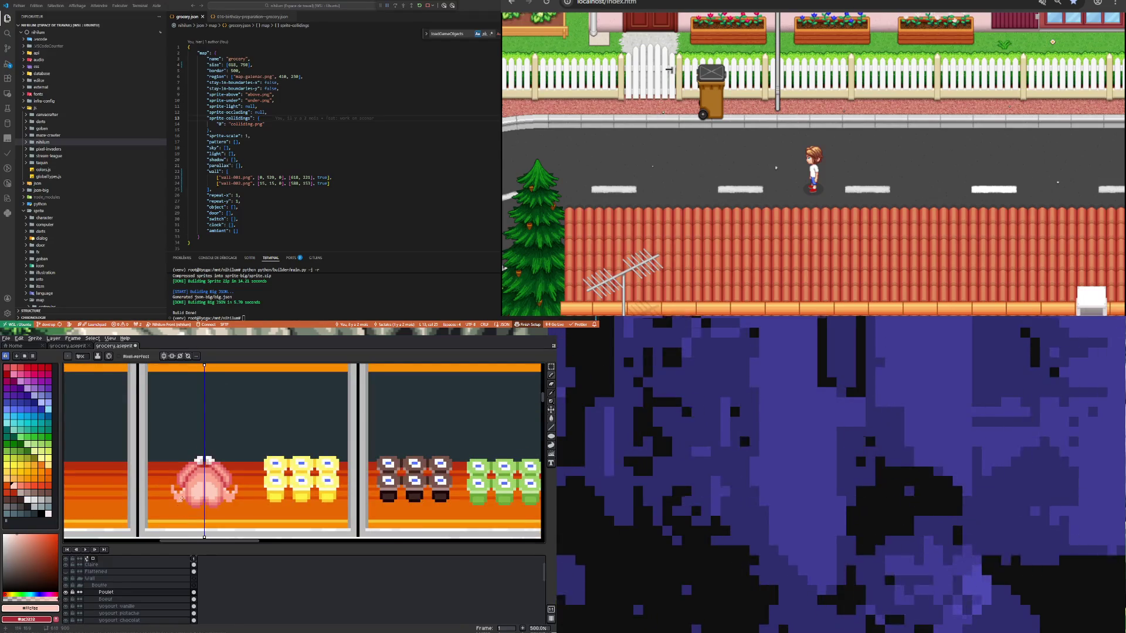
{"action": "scroll", "coordinate": [182, 498], "scroll_direction": "up", "scroll_amount": 5}
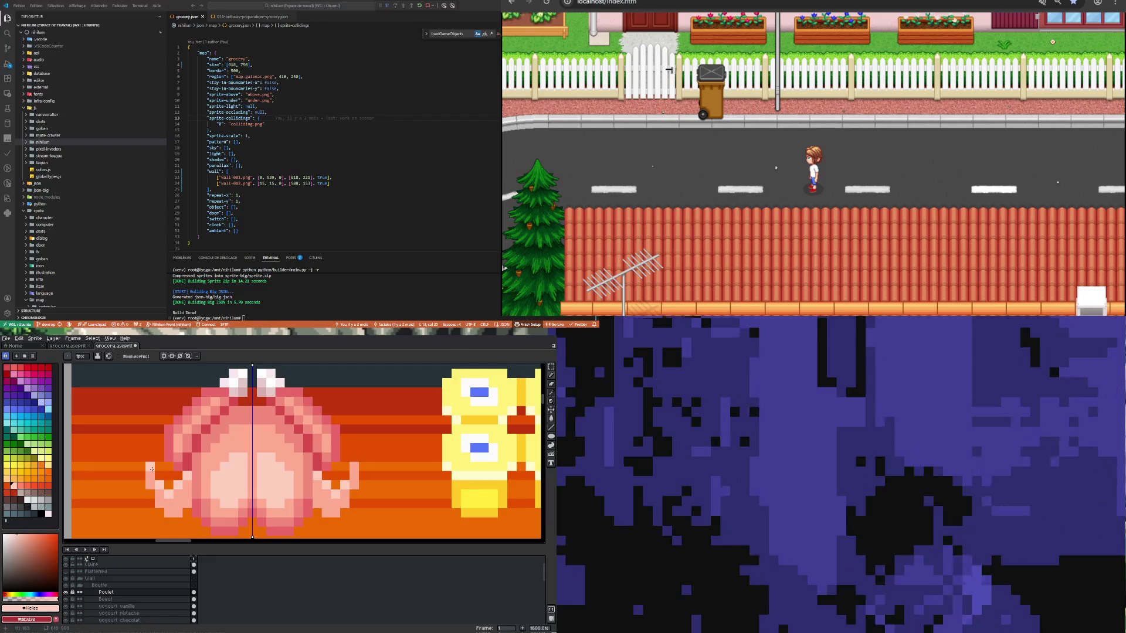
{"action": "scroll", "coordinate": [152, 469], "scroll_direction": "down", "scroll_amount": 5}
{"action": "scroll", "coordinate": [204, 496], "scroll_direction": "up", "scroll_amount": 4}
{"action": "key", "text": "i"}
{"action": "left_click", "coordinate": [202, 507]}
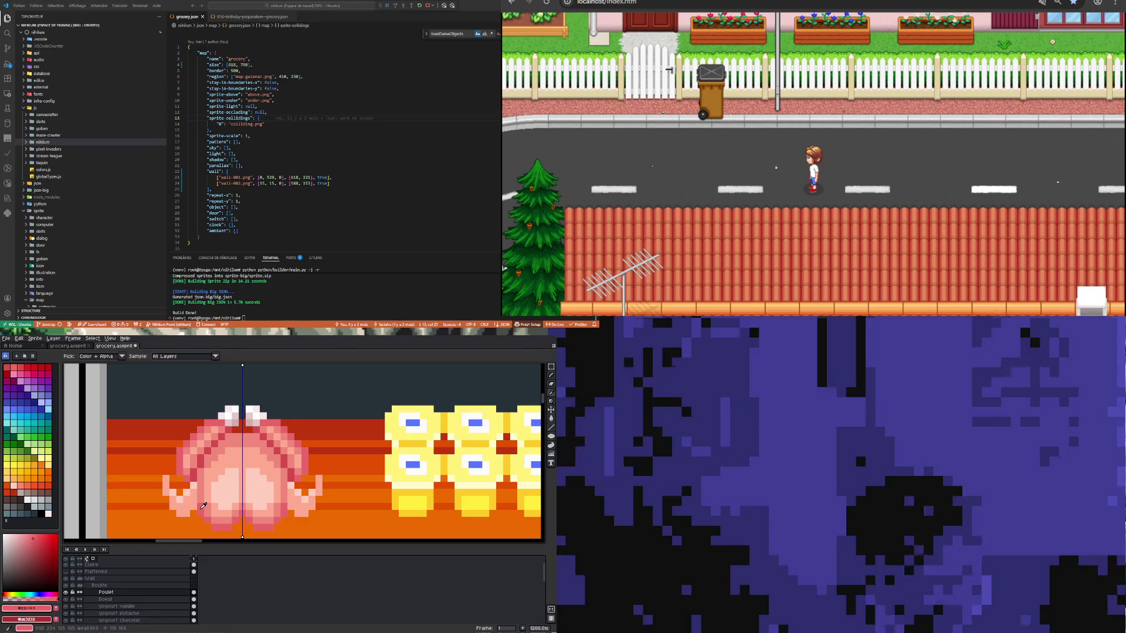
{"action": "key", "text": "b"}
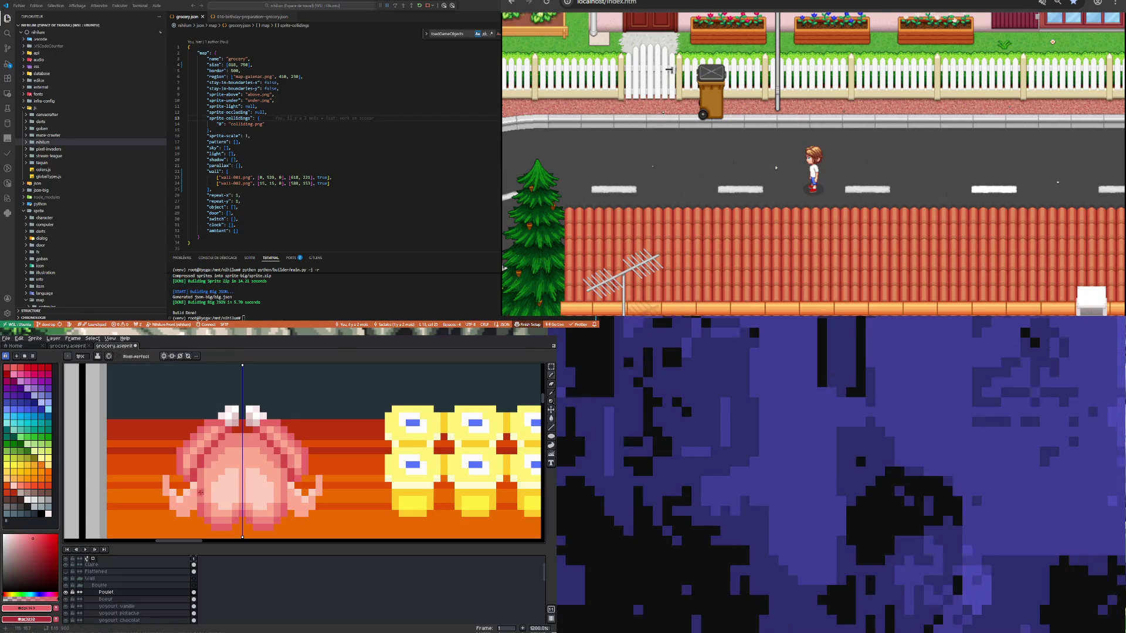
{"action": "key", "text": "i"}
{"action": "left_click", "coordinate": [204, 490]}
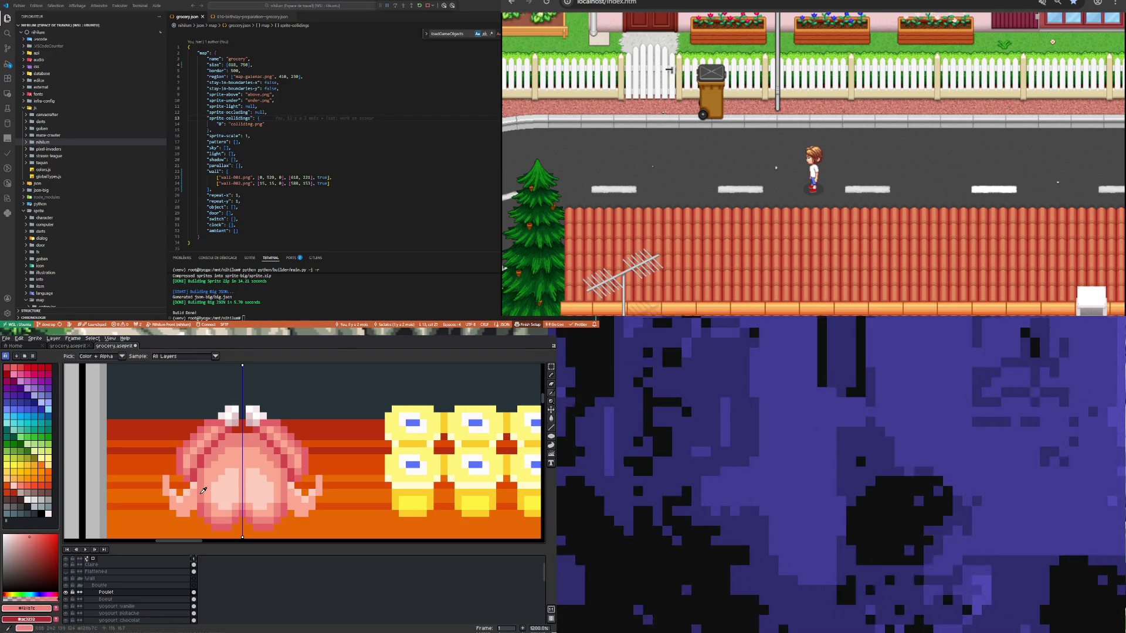
{"action": "key", "text": "b"}
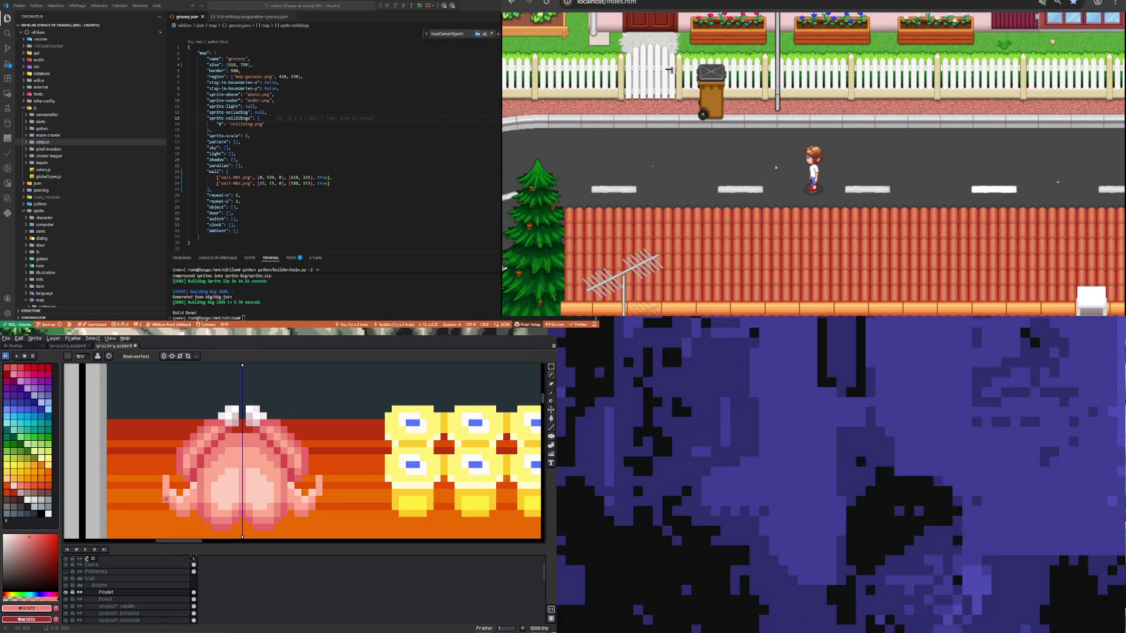
{"action": "scroll", "coordinate": [166, 499], "scroll_direction": "down", "scroll_amount": 3}
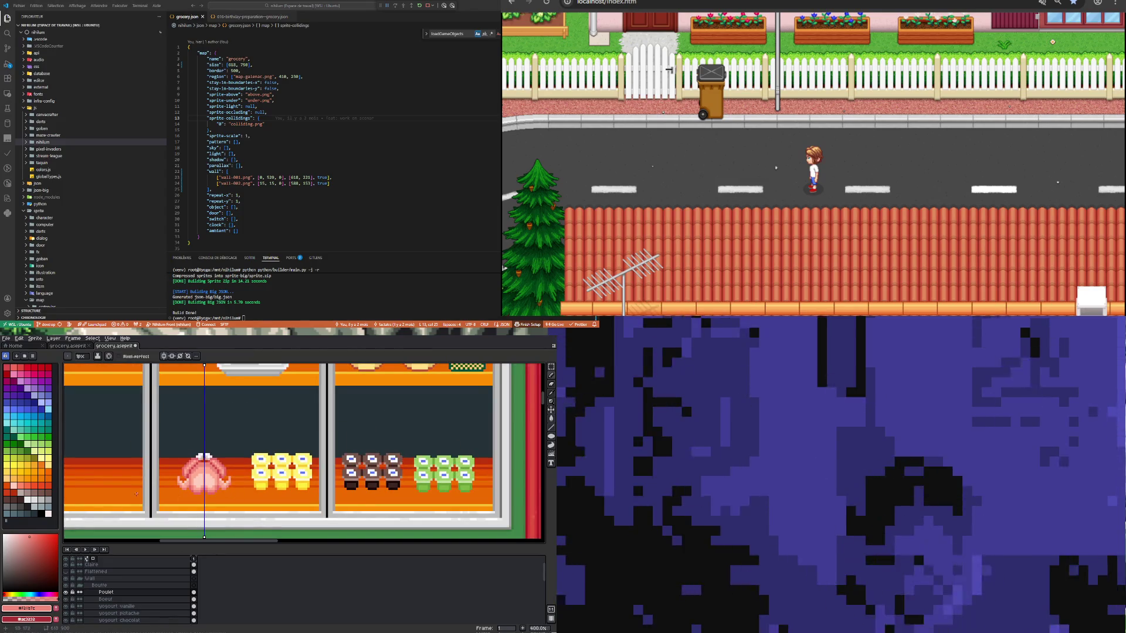
{"action": "scroll", "coordinate": [178, 476], "scroll_direction": "up", "scroll_amount": 2}
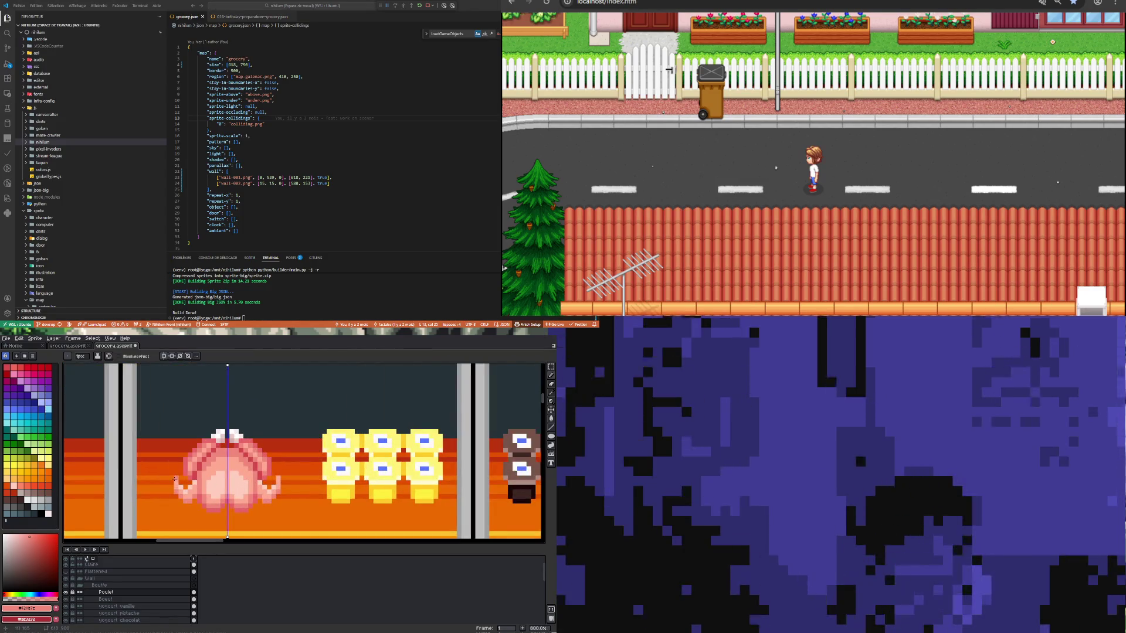
{"action": "scroll", "coordinate": [174, 479], "scroll_direction": "down", "scroll_amount": 1}
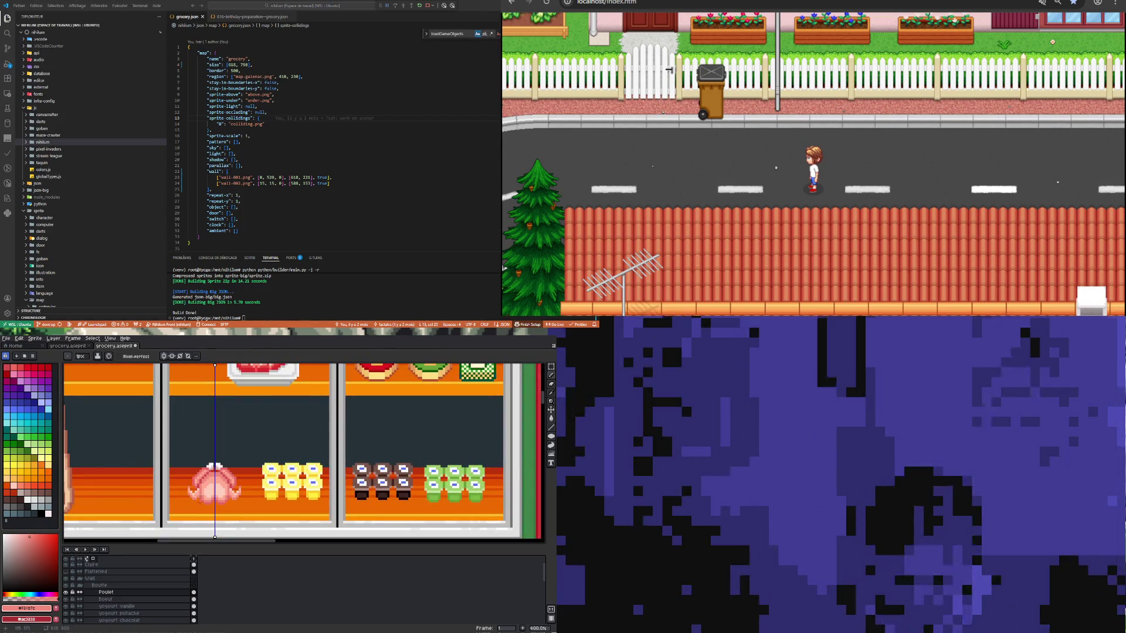
{"action": "scroll", "coordinate": [199, 474], "scroll_direction": "up", "scroll_amount": 5}
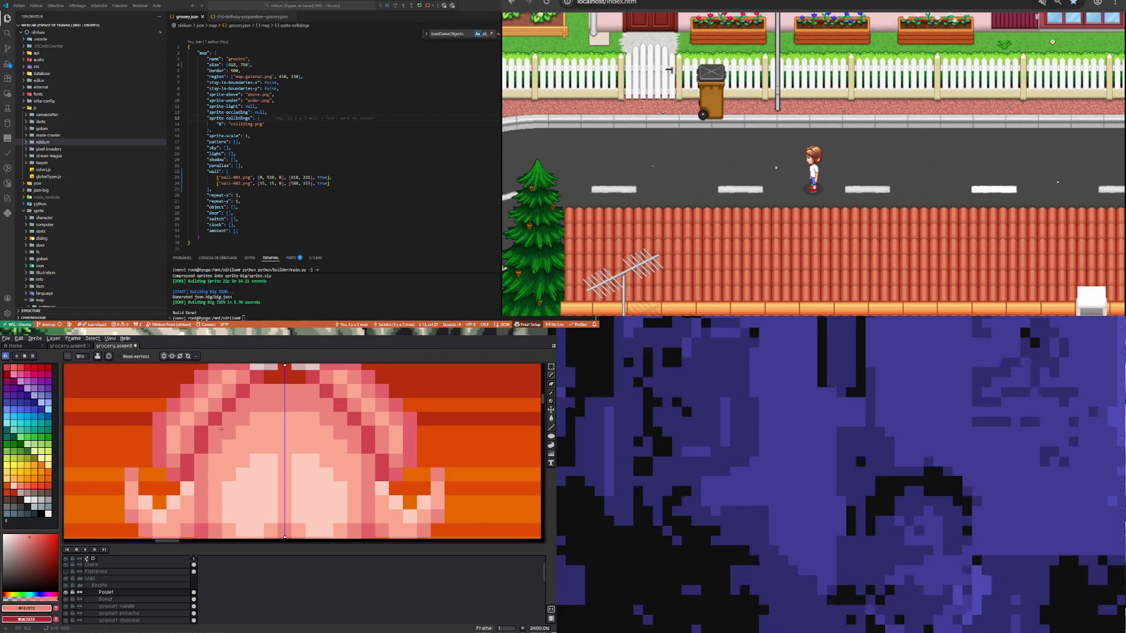
{"action": "scroll", "coordinate": [222, 429], "scroll_direction": "down", "scroll_amount": 3}
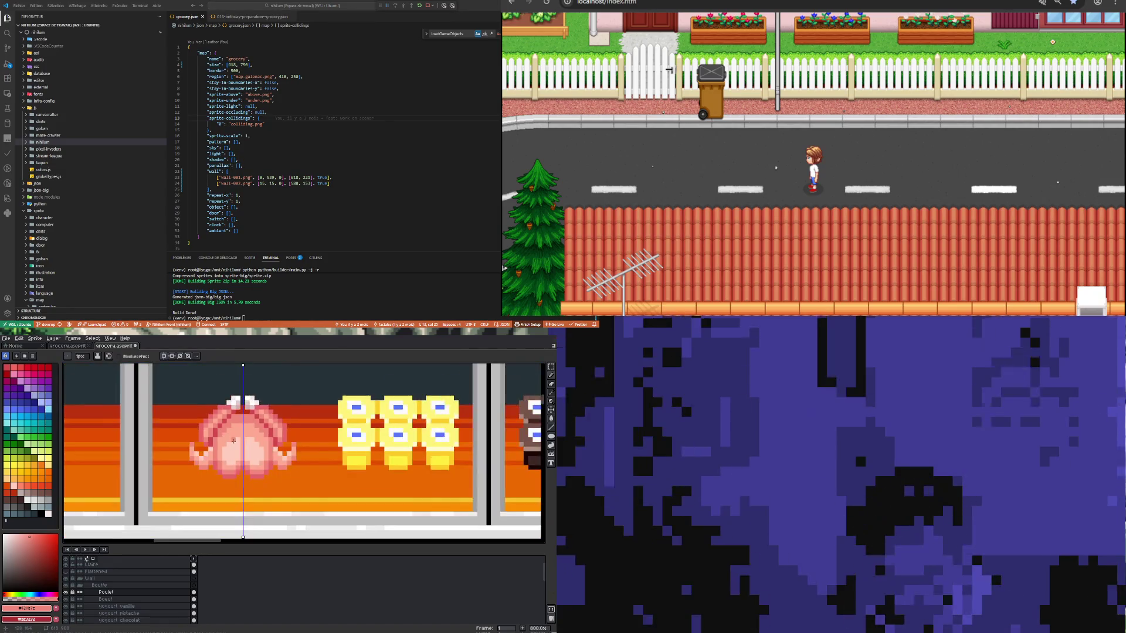
{"action": "scroll", "coordinate": [190, 463], "scroll_direction": "up", "scroll_amount": 2}
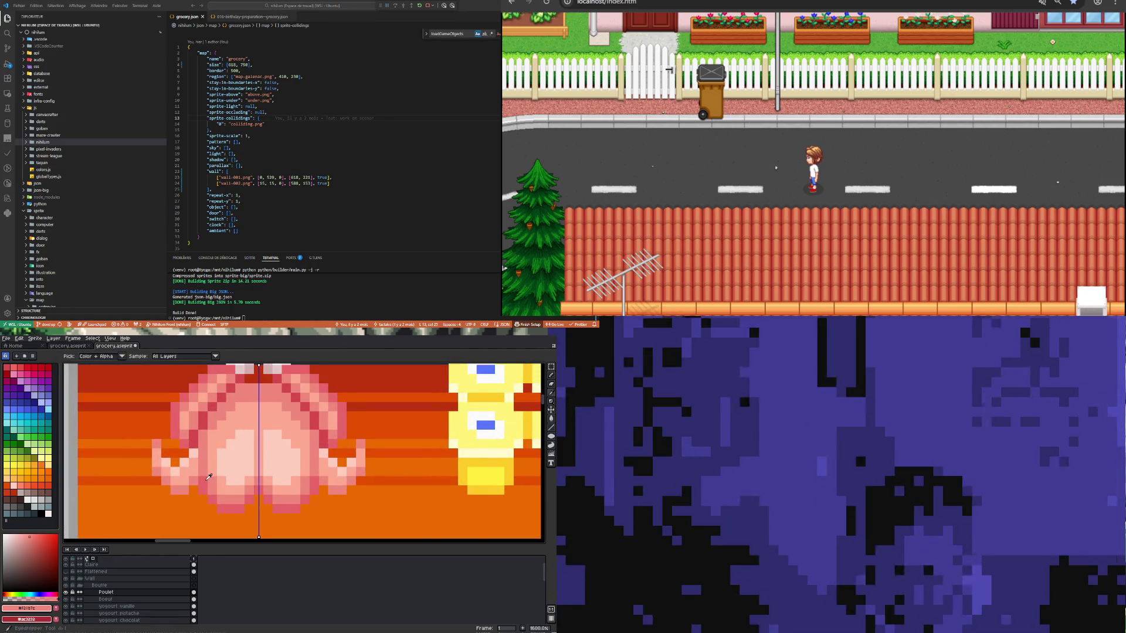
{"action": "left_click", "coordinate": [207, 479], "text": "alt"}
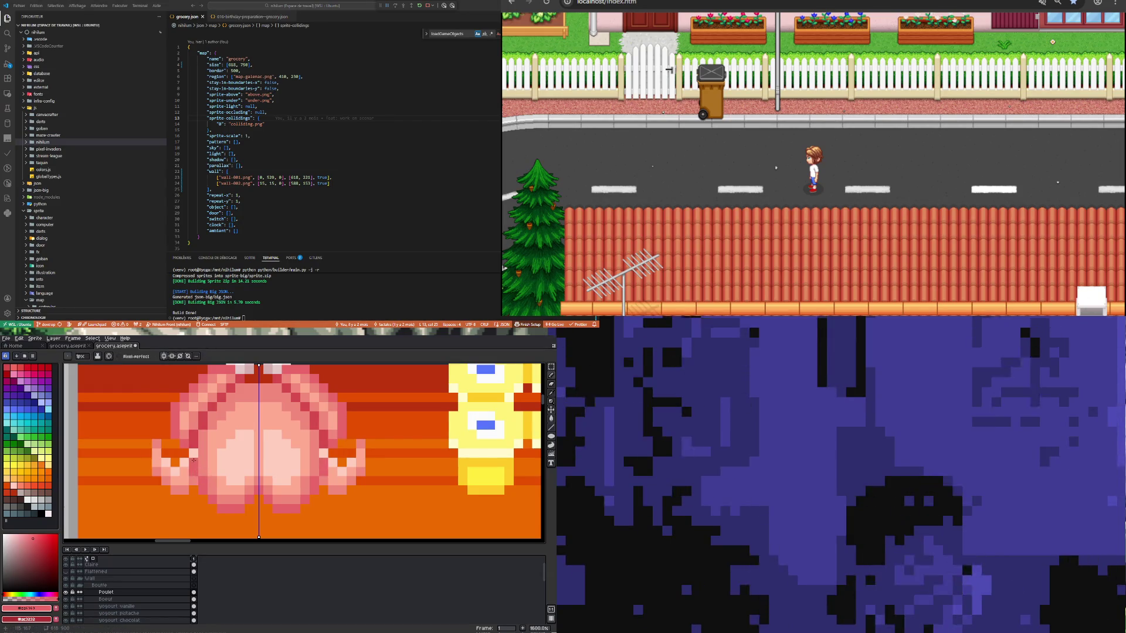
{"action": "scroll", "coordinate": [193, 455], "scroll_direction": "down", "scroll_amount": 3}
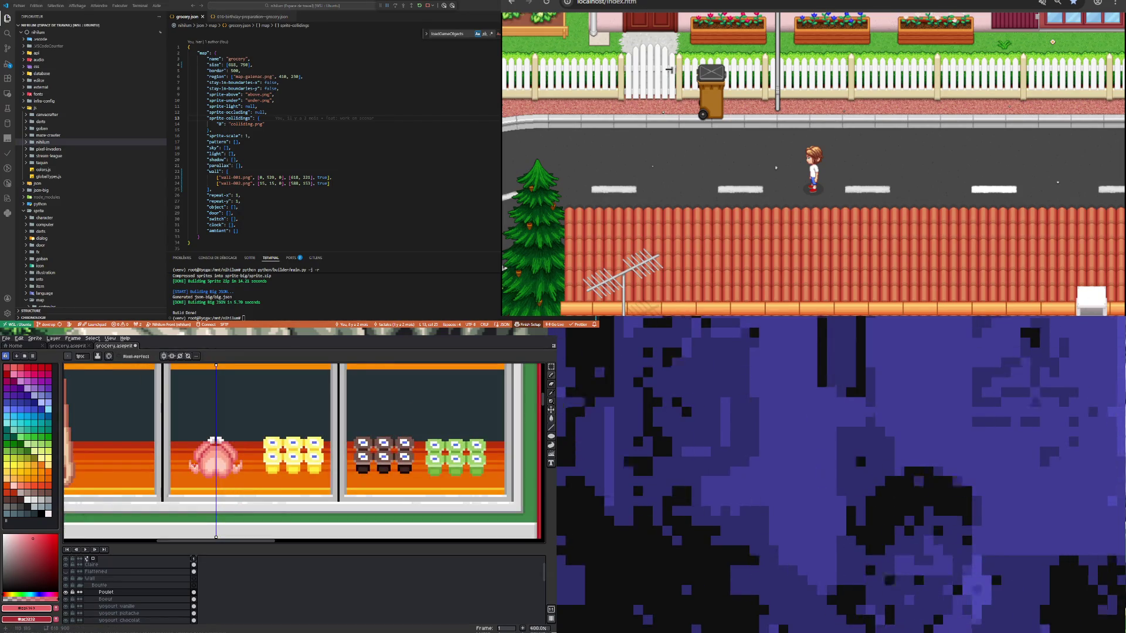
{"action": "scroll", "coordinate": [190, 457], "scroll_direction": "up", "scroll_amount": 1}
{"action": "scroll", "coordinate": [260, 457], "scroll_direction": "up", "scroll_amount": 2}
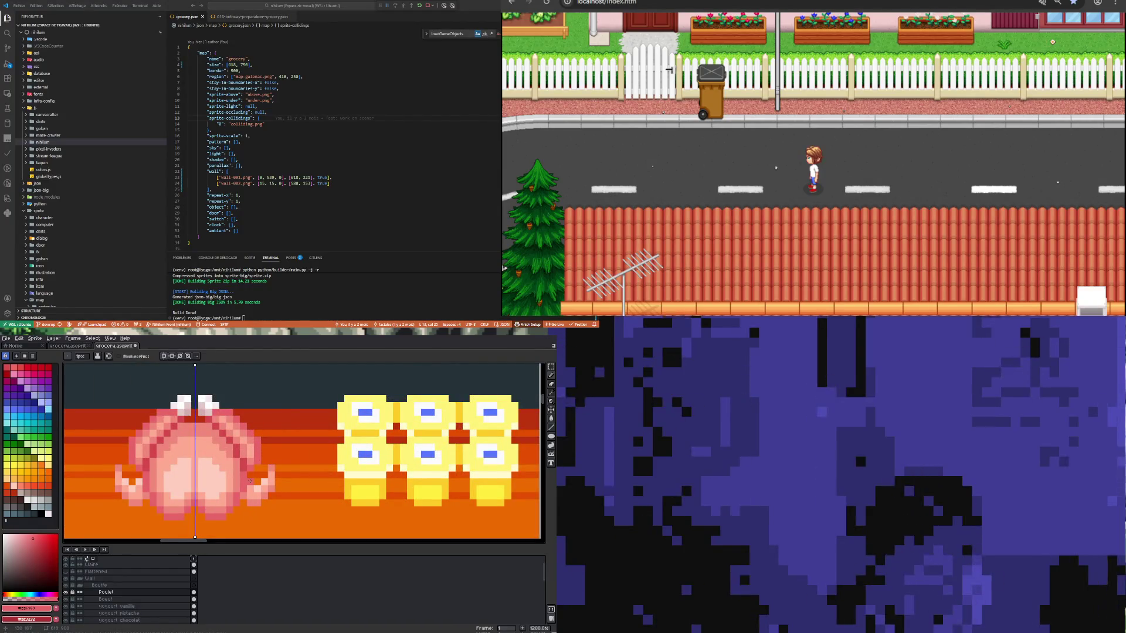
{"action": "left_click", "coordinate": [249, 489], "text": "alt"}
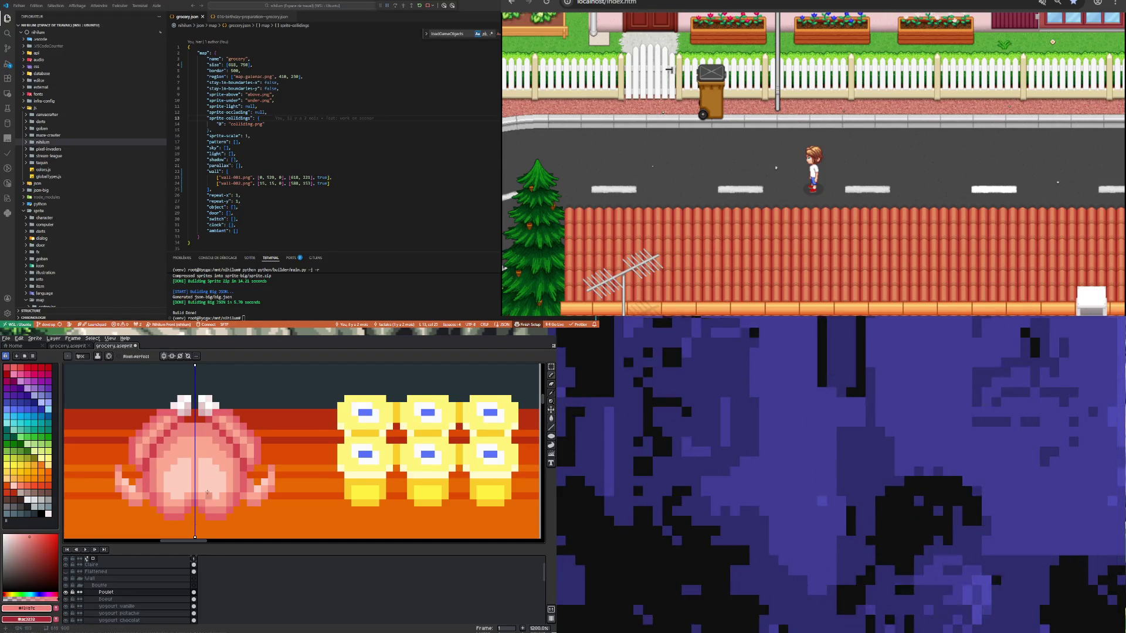
{"action": "scroll", "coordinate": [209, 469], "scroll_direction": "down", "scroll_amount": 2}
{"action": "scroll", "coordinate": [208, 470], "scroll_direction": "left", "scroll_amount": 2}
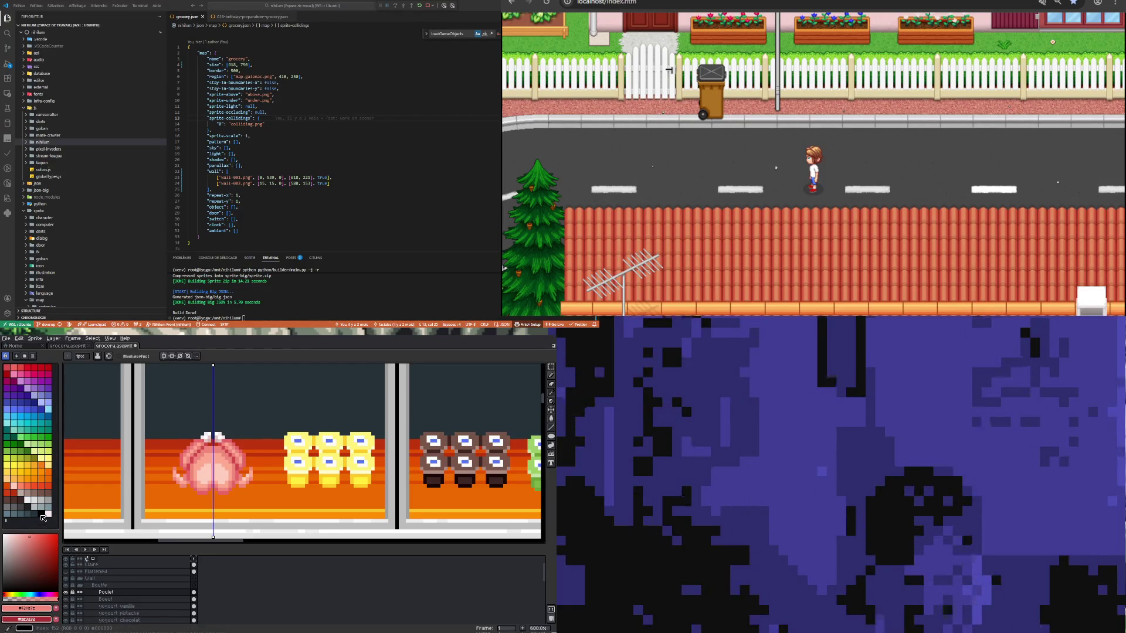
Step: Try black, white and orange from the palette, settling on green as the drawing colour
{"action": "left_click", "coordinate": [42, 515]}
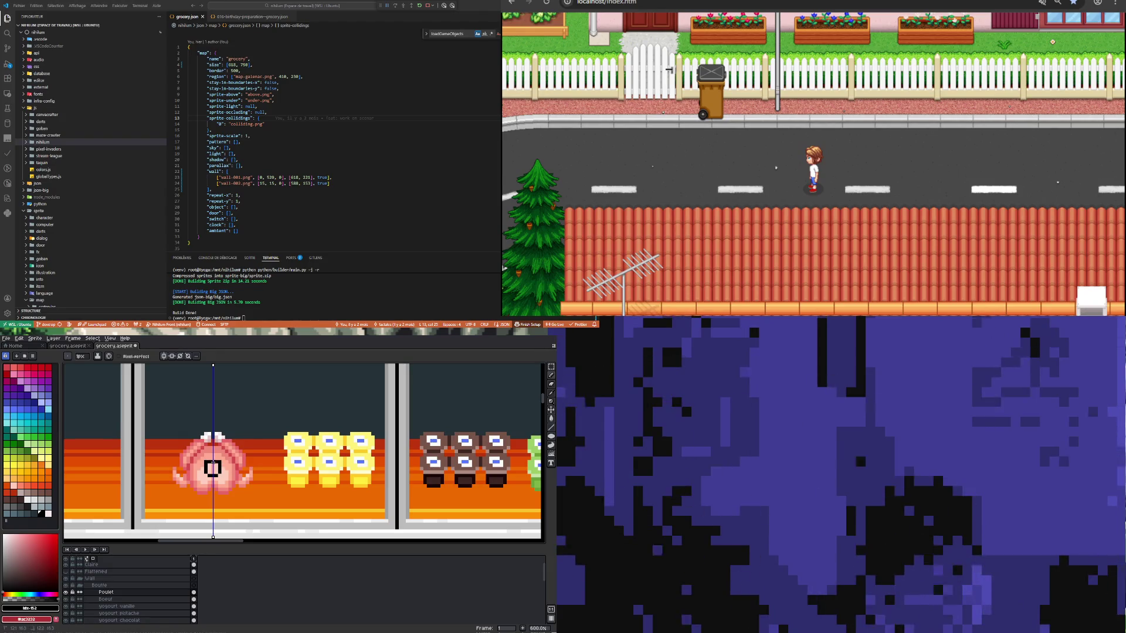
{"action": "left_click", "coordinate": [48, 514]}
{"action": "scroll", "coordinate": [210, 475], "scroll_direction": "up", "scroll_amount": 3}
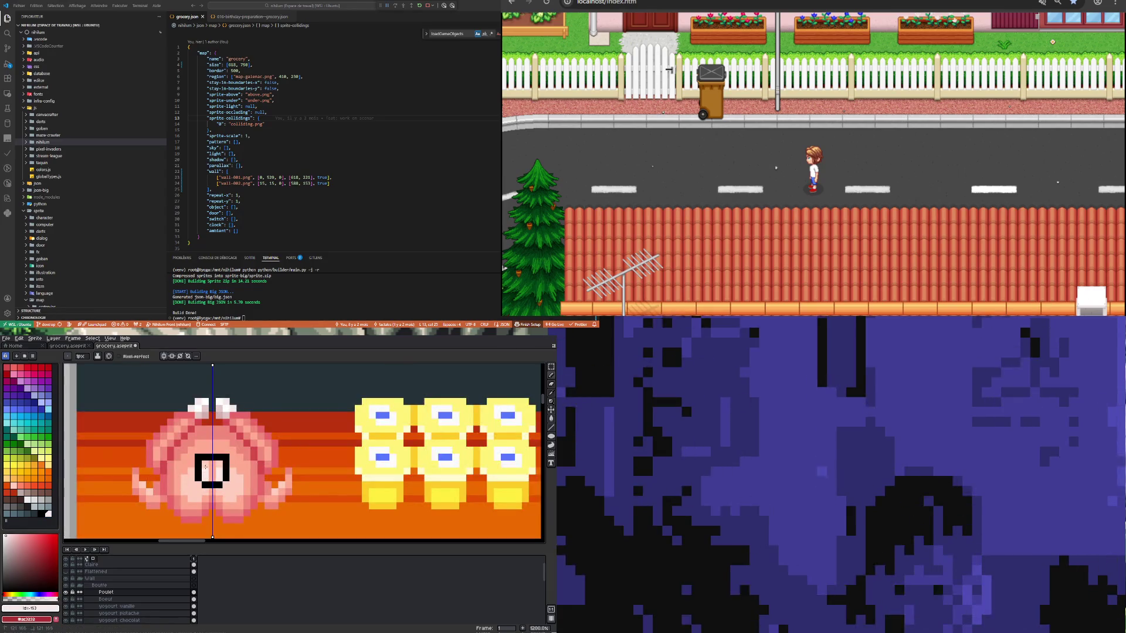
{"action": "scroll", "coordinate": [211, 480], "scroll_direction": "down", "scroll_amount": 3}
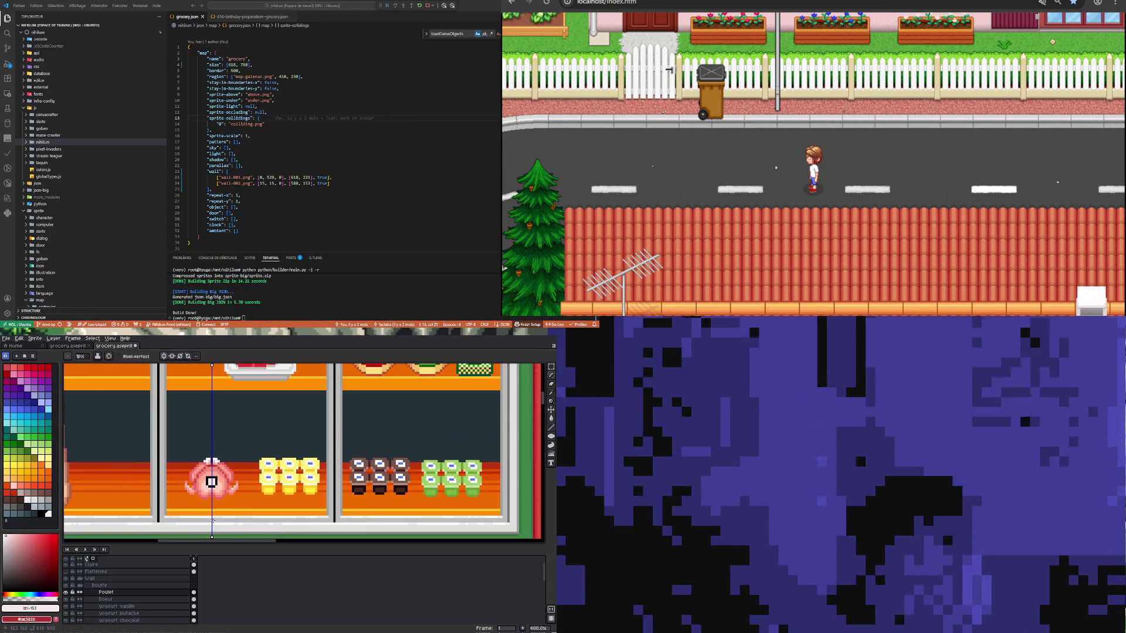
{"action": "scroll", "coordinate": [234, 476], "scroll_direction": "up", "scroll_amount": 1}
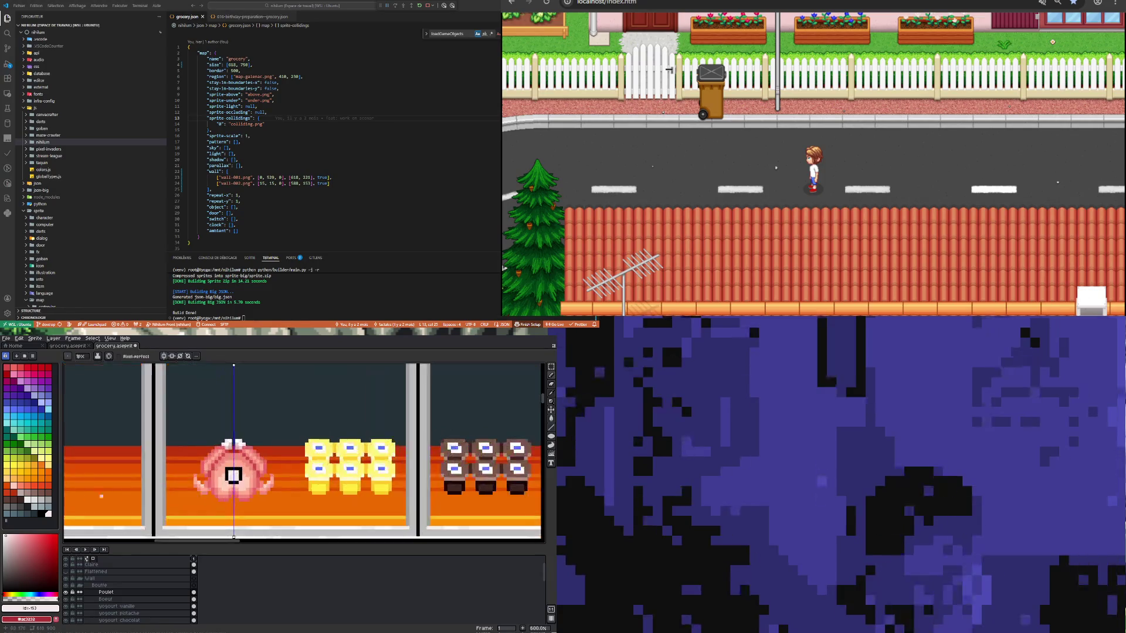
{"action": "left_click", "coordinate": [37, 472]}
{"action": "scroll", "coordinate": [233, 476], "scroll_direction": "up", "scroll_amount": 1}
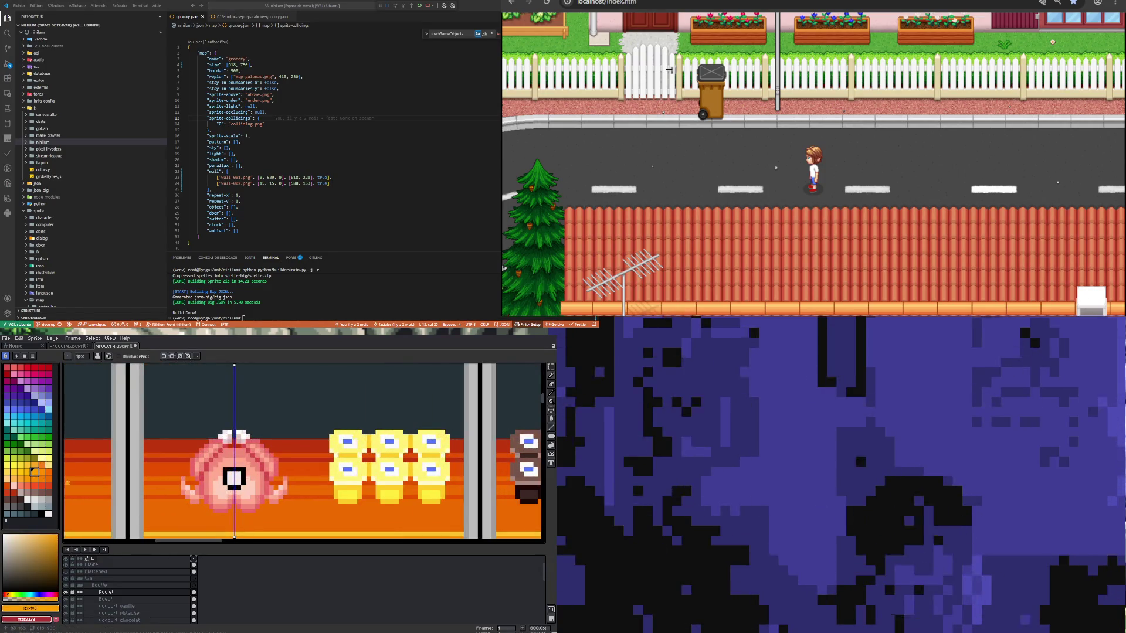
{"action": "left_click", "coordinate": [13, 444]}
Step: Paint the white square on the chicken green and add two dark eye pixels inside it
{"action": "left_click_drag", "start_coordinate": [230, 486], "coordinate": [225, 469]}
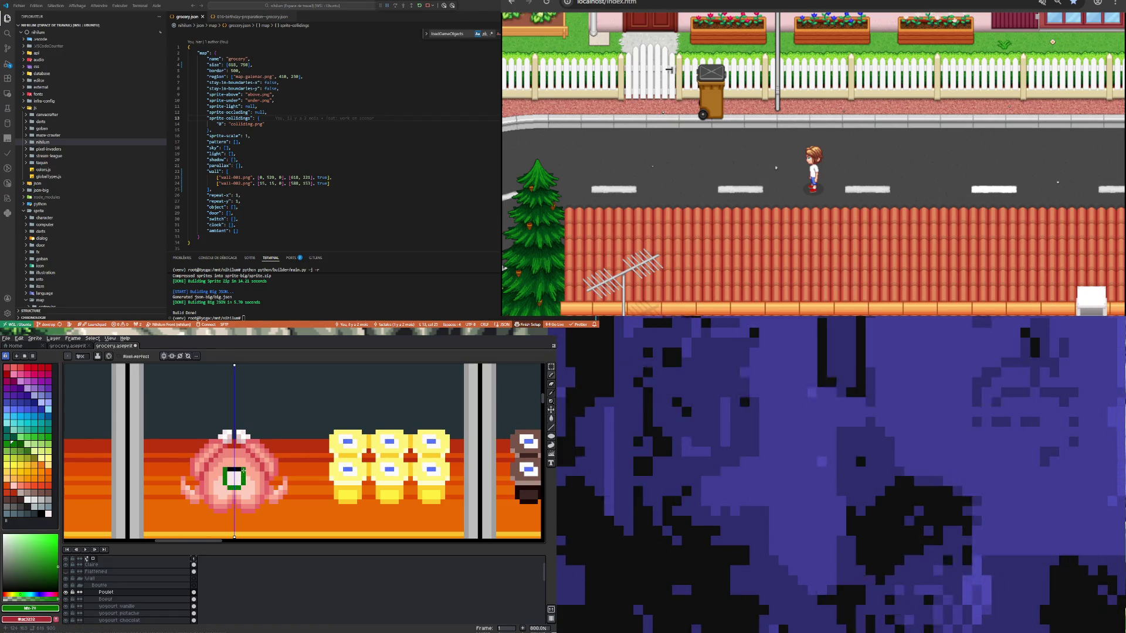
{"action": "left_click", "coordinate": [48, 513]}
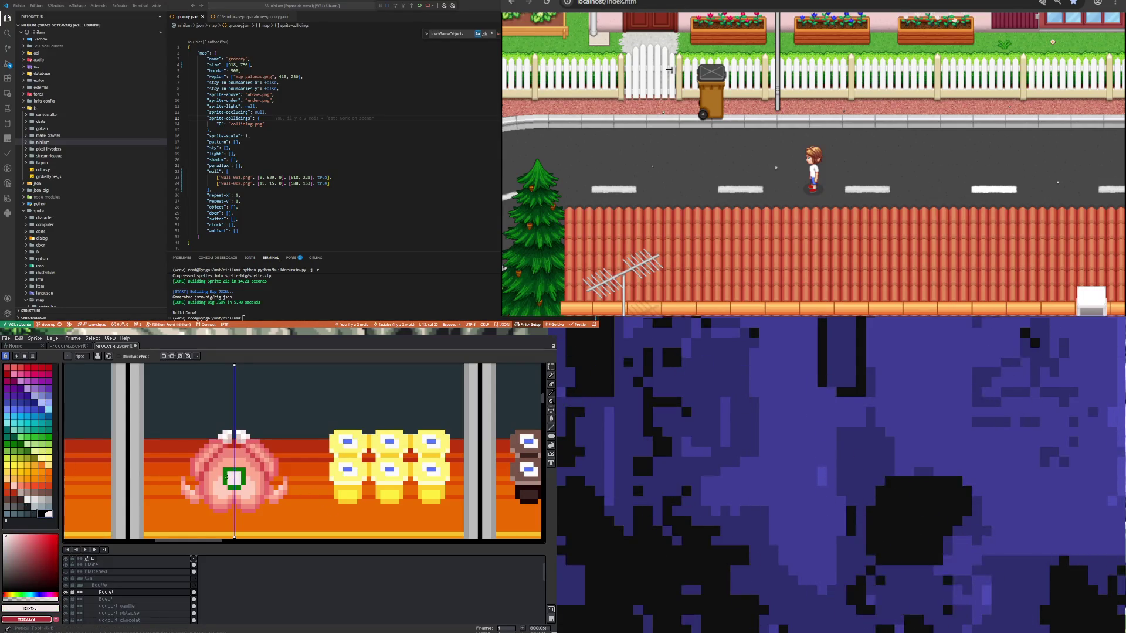
{"action": "left_click", "coordinate": [41, 514]}
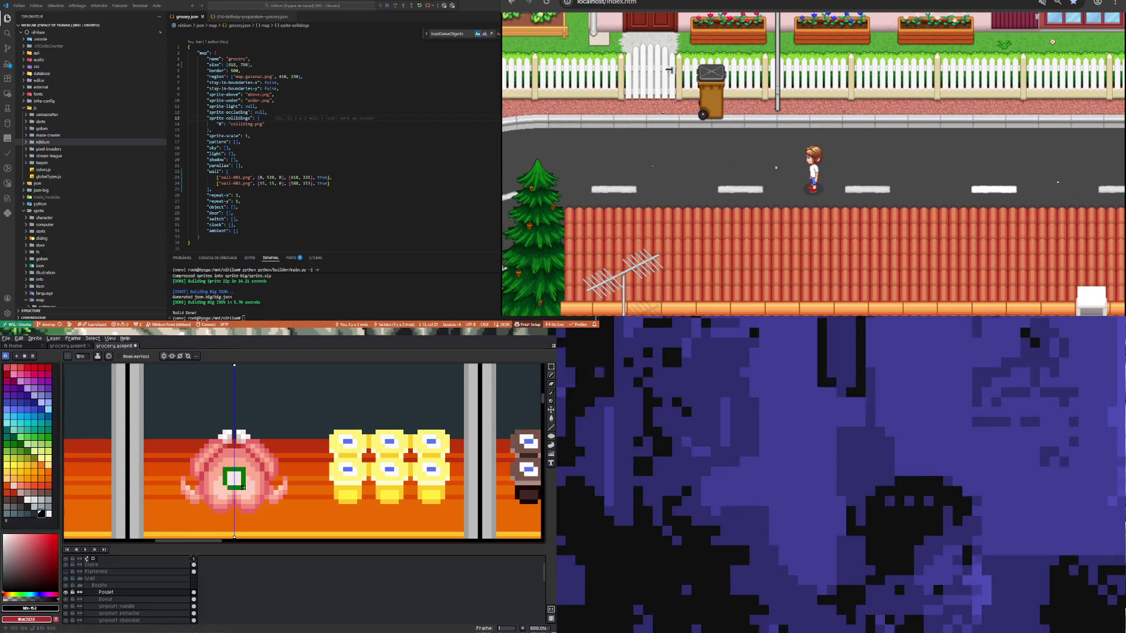
{"action": "left_click", "coordinate": [229, 479]}
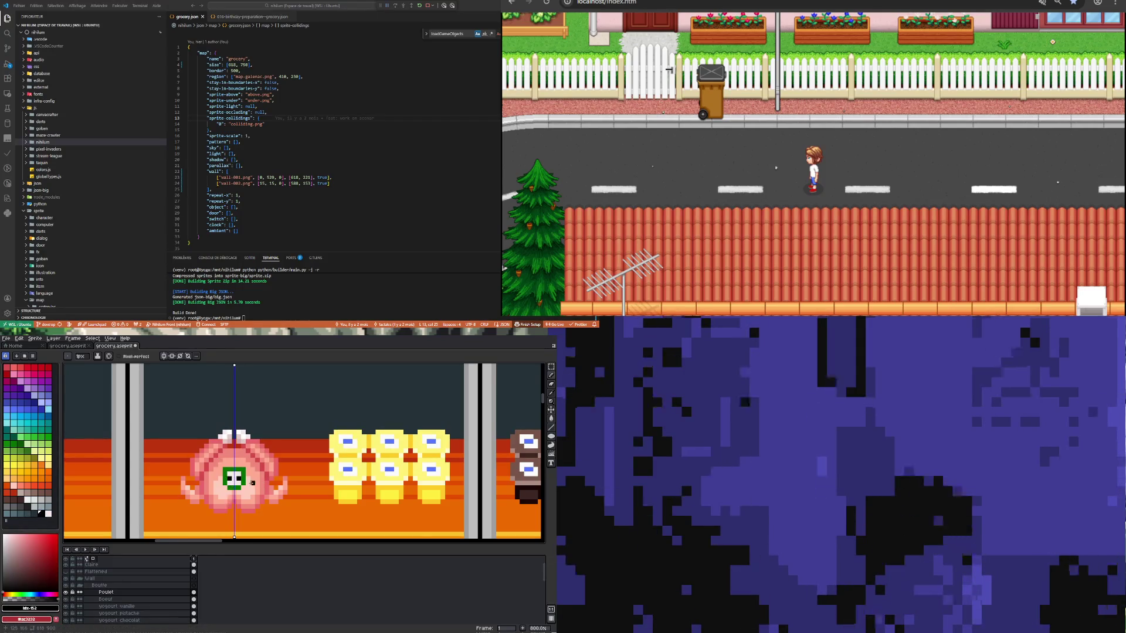
Step: Add red mouth pixels inside the green square
{"action": "scroll", "coordinate": [235, 480], "scroll_direction": "down", "scroll_amount": 2}
{"action": "scroll", "coordinate": [242, 480], "scroll_direction": "up", "scroll_amount": 4}
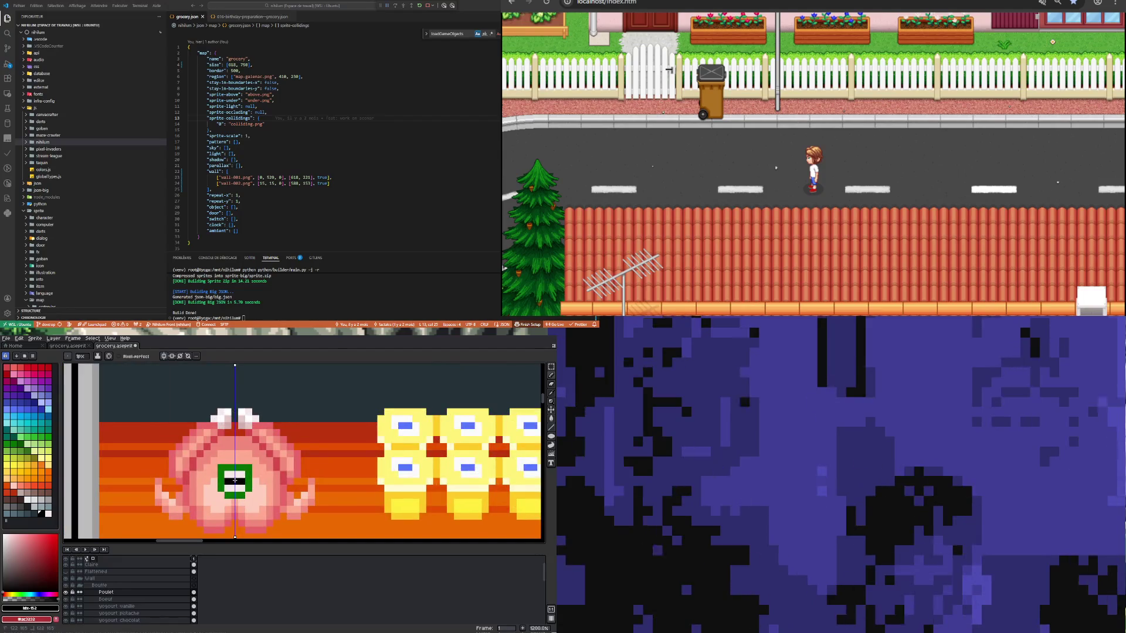
{"action": "scroll", "coordinate": [135, 484], "scroll_direction": "down", "scroll_amount": 5}
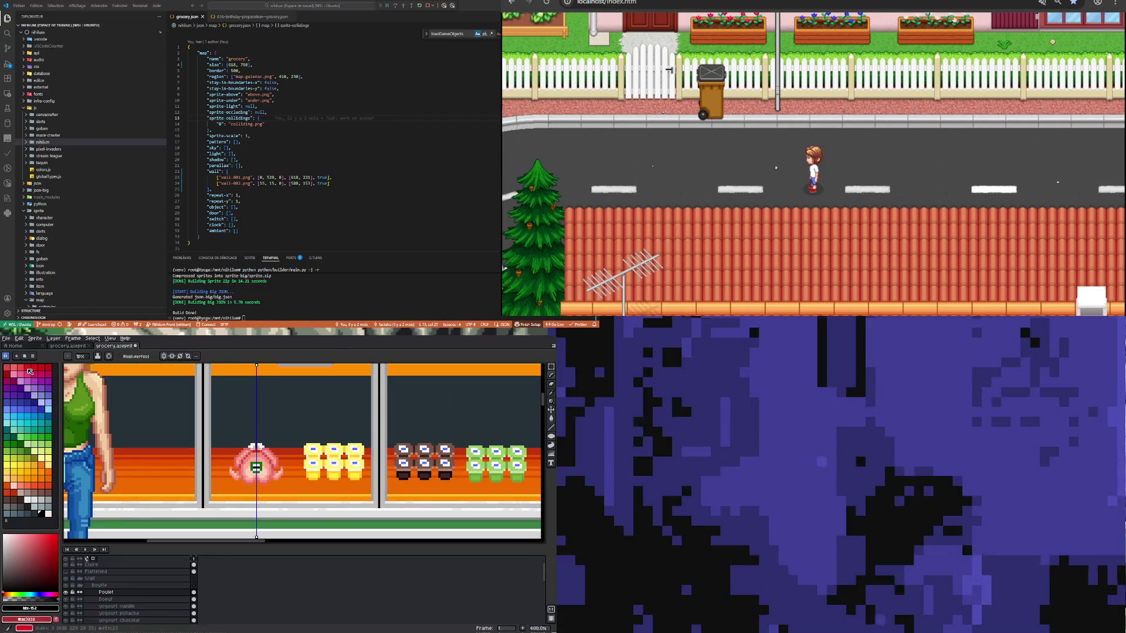
{"action": "left_click", "coordinate": [26, 368]}
{"action": "scroll", "coordinate": [263, 474], "scroll_direction": "up", "scroll_amount": 3}
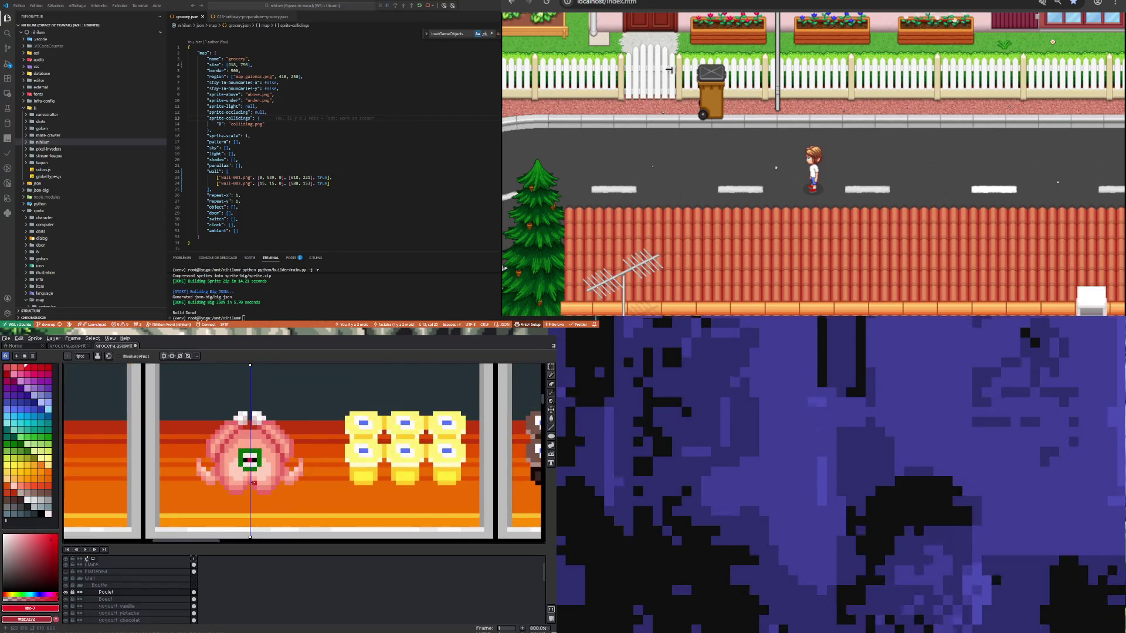
{"action": "left_click", "coordinate": [245, 459]}
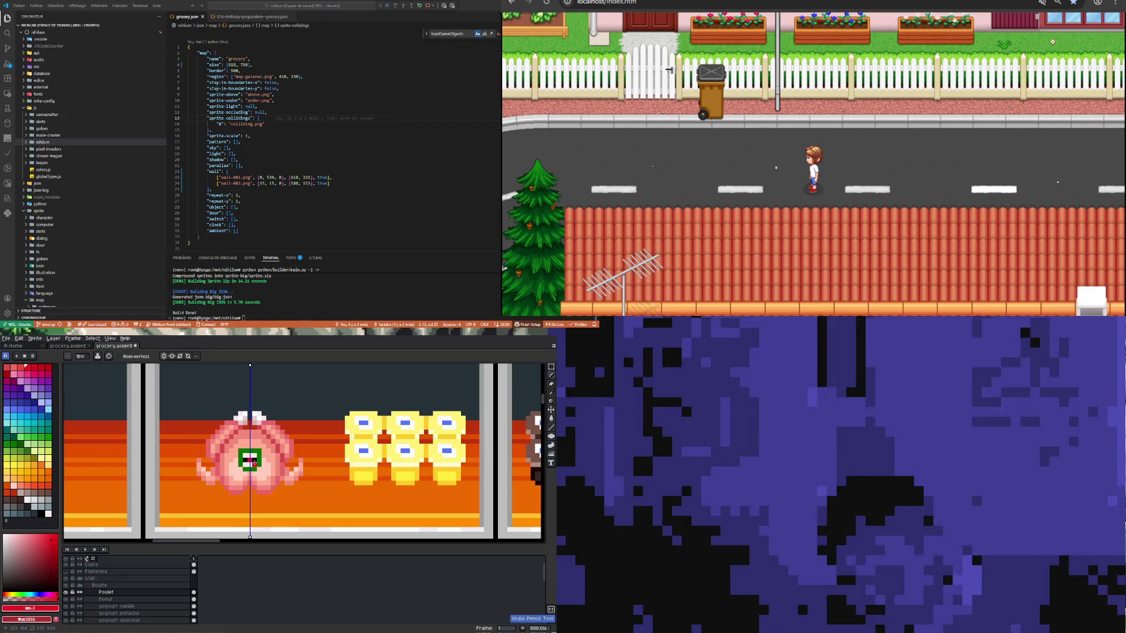
{"action": "scroll", "coordinate": [241, 492], "scroll_direction": "down", "scroll_amount": 1}
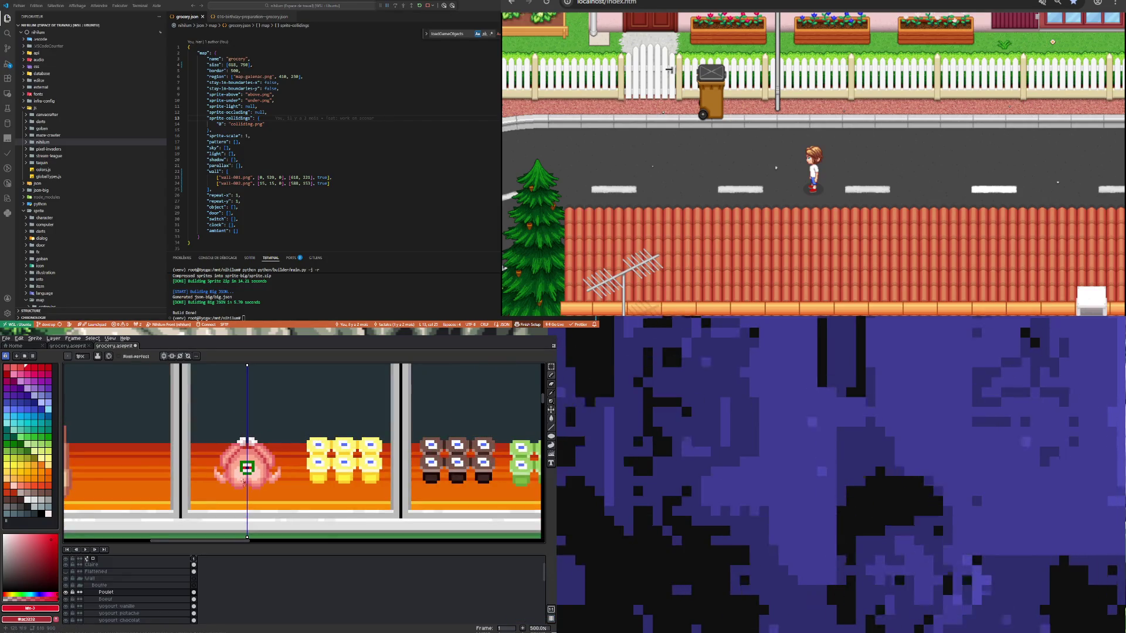
{"action": "scroll", "coordinate": [247, 464], "scroll_direction": "down", "scroll_amount": 1}
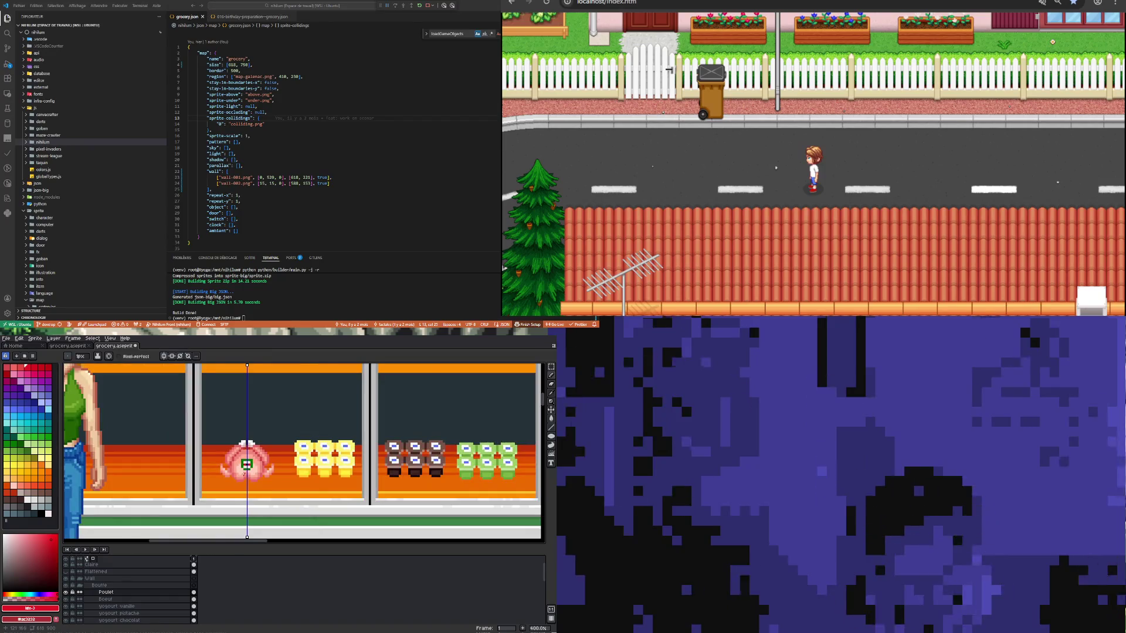
{"action": "scroll", "coordinate": [246, 467], "scroll_direction": "down", "scroll_amount": 2}
{"action": "scroll", "coordinate": [245, 469], "scroll_direction": "up", "scroll_amount": 6}
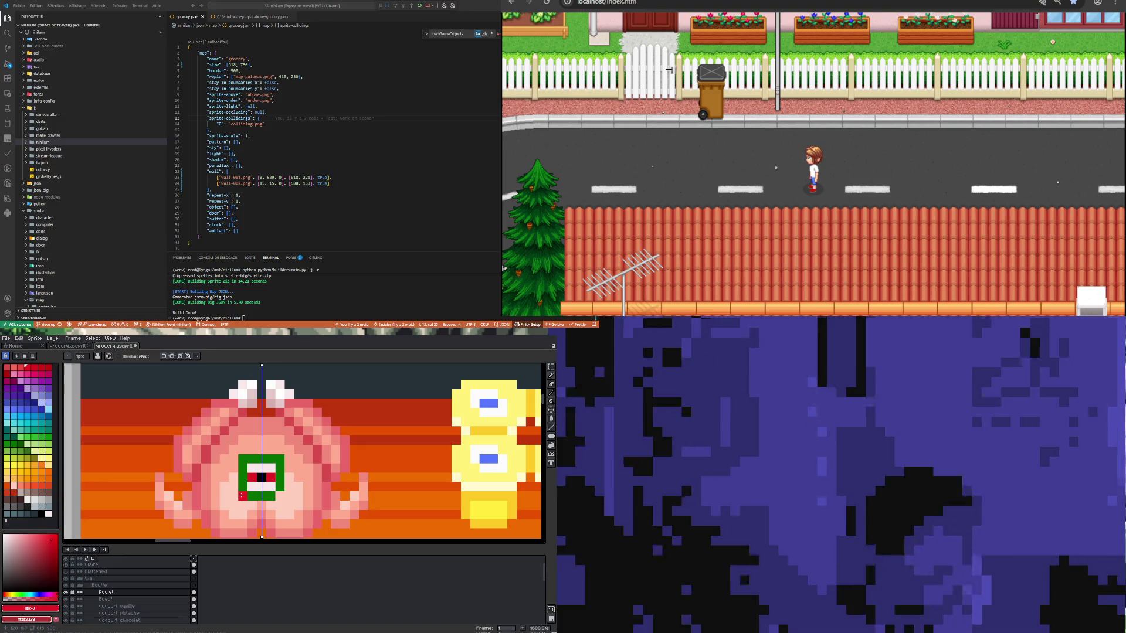
{"action": "key", "text": "i"}
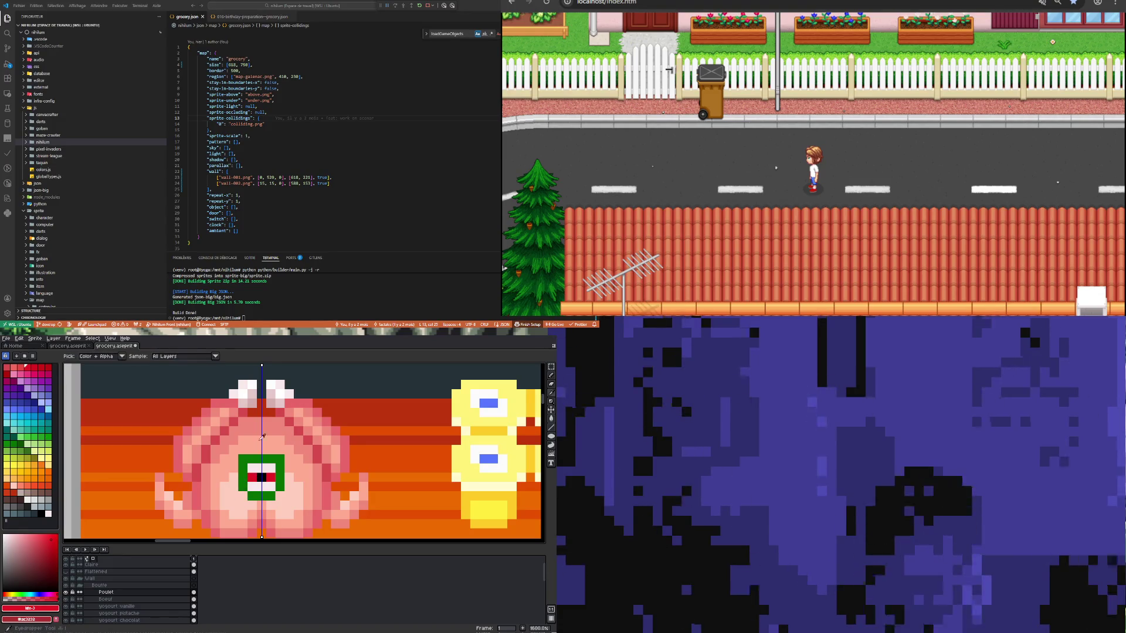
Step: Sample the square's green and widen the green block symmetrically on both sides
{"action": "left_click", "coordinate": [248, 458]}
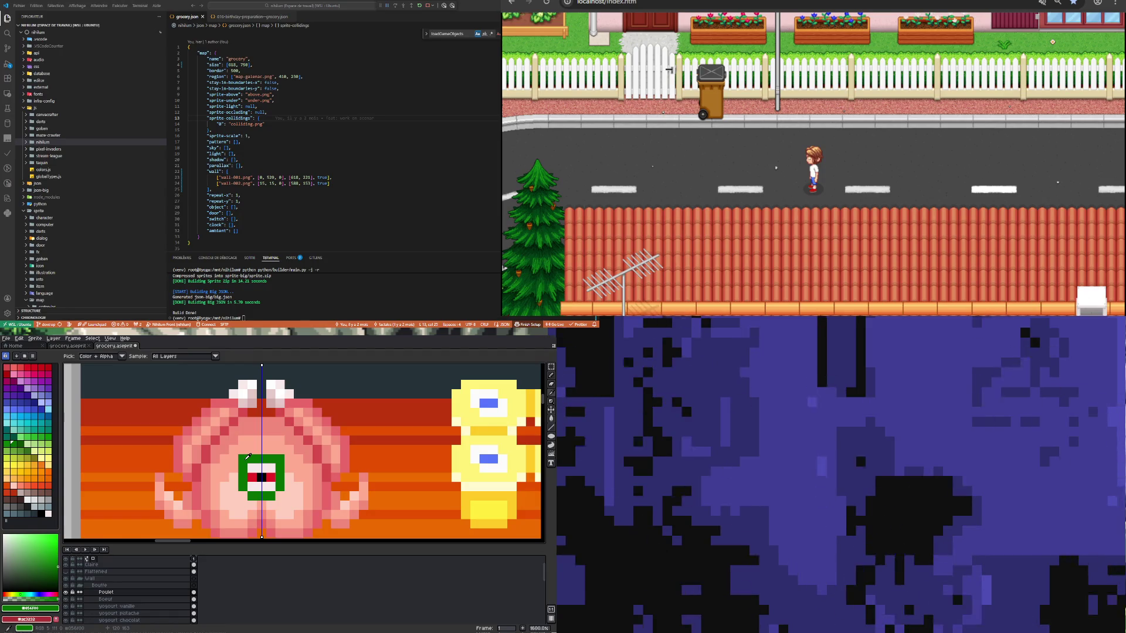
{"action": "key", "text": "b"}
{"action": "left_click", "coordinate": [234, 478]}
{"action": "left_click", "coordinate": [233, 487]}
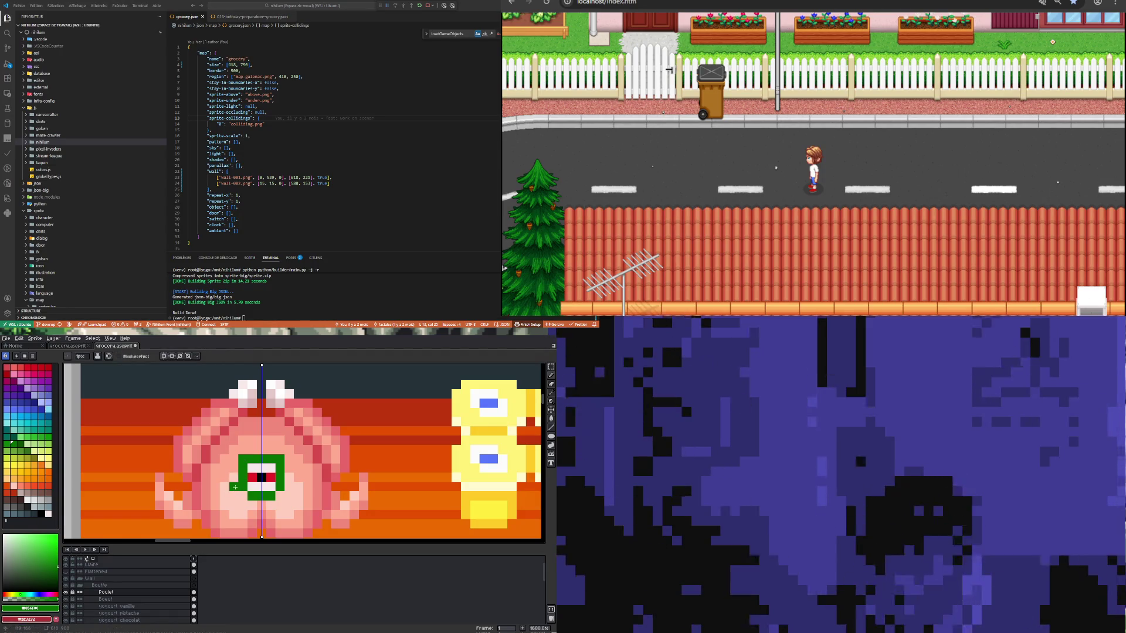
{"action": "left_click_drag", "start_coordinate": [234, 478], "coordinate": [234, 459]}
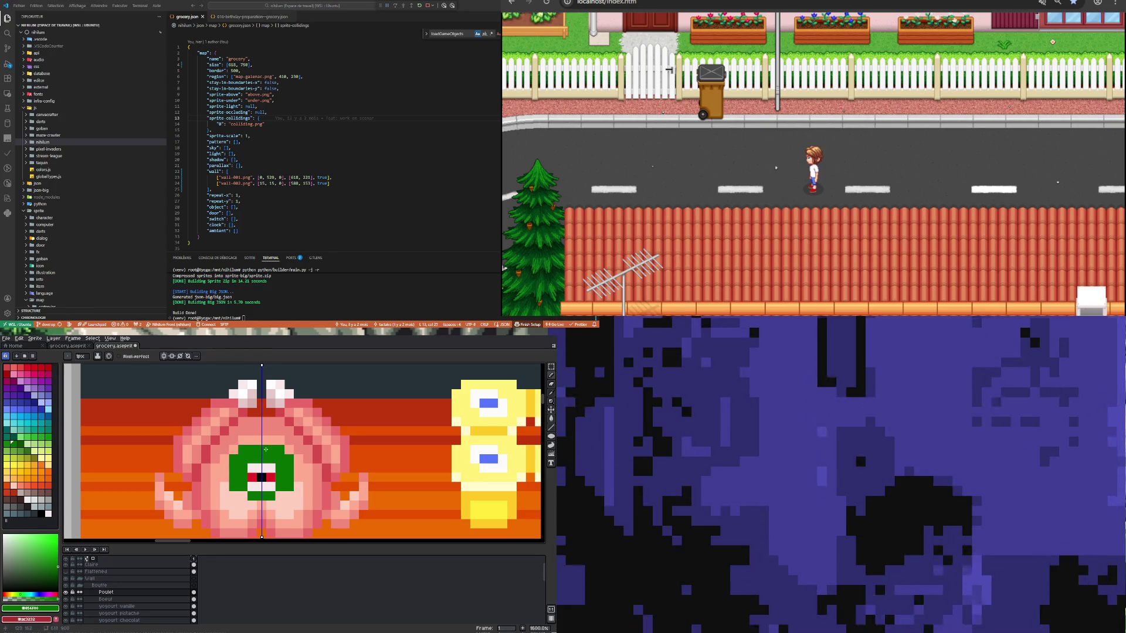
{"action": "scroll", "coordinate": [264, 494], "scroll_direction": "down", "scroll_amount": 1}
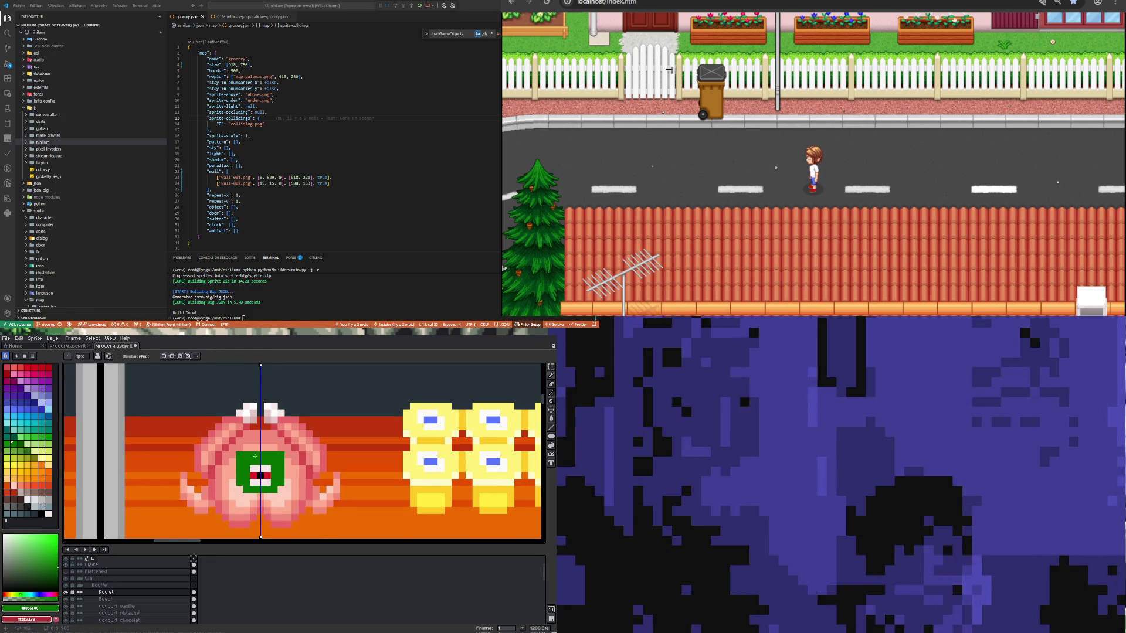
{"action": "scroll", "coordinate": [241, 456], "scroll_direction": "down", "scroll_amount": 2}
{"action": "scroll", "coordinate": [274, 476], "scroll_direction": "up", "scroll_amount": 3}
Step: Fill the green block's interior with pale pink-white #f7eaea sampled from the sprite
{"action": "key", "text": "i"}
{"action": "left_click", "coordinate": [279, 472]}
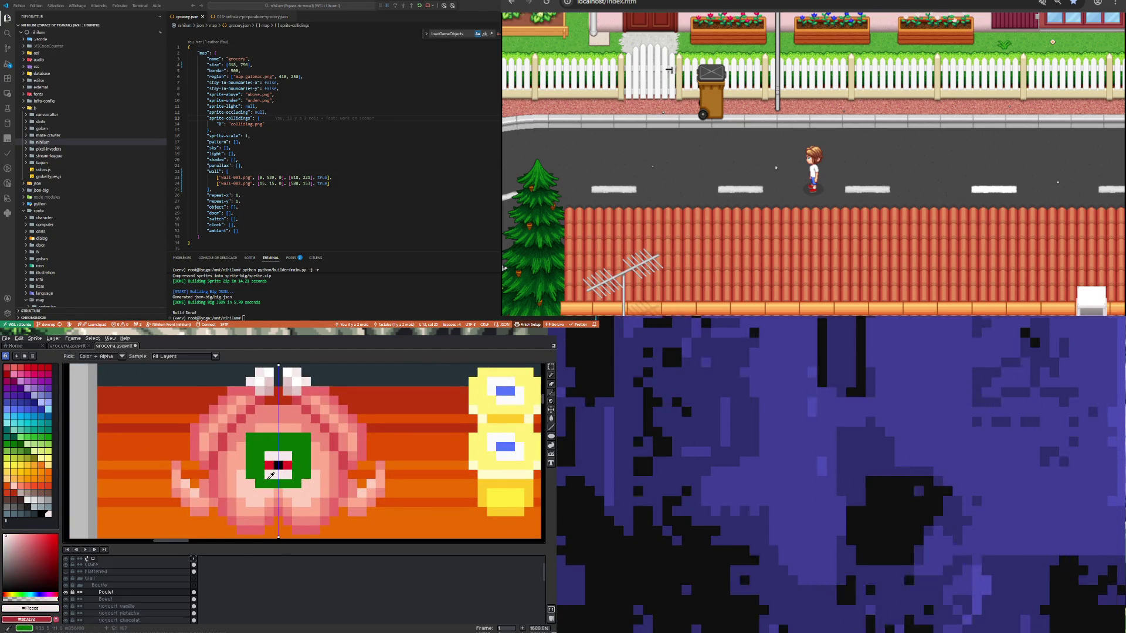
{"action": "key", "text": "b"}
{"action": "mouse_move", "coordinate": [262, 478]}
{"action": "left_mouse_down"}
{"action": "mouse_move", "coordinate": [261, 463]}
{"action": "mouse_move", "coordinate": [297, 445]}
{"action": "mouse_move", "coordinate": [262, 437]}
{"action": "left_mouse_up"}
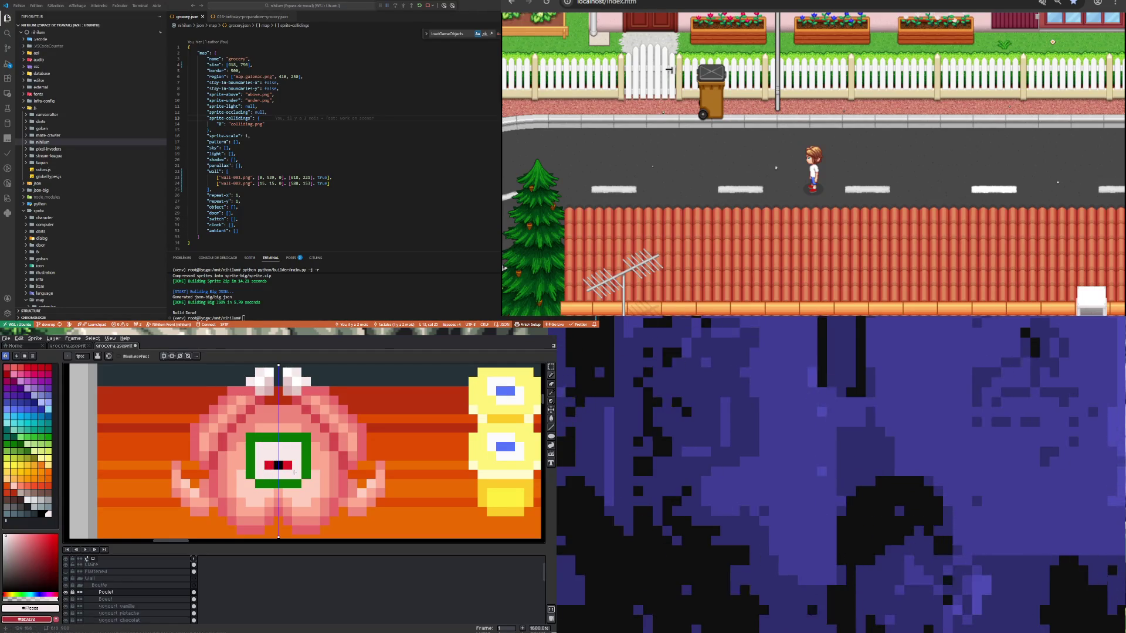
{"action": "scroll", "coordinate": [294, 473], "scroll_direction": "down", "scroll_amount": 3}
{"action": "scroll", "coordinate": [277, 461], "scroll_direction": "up", "scroll_amount": 1}
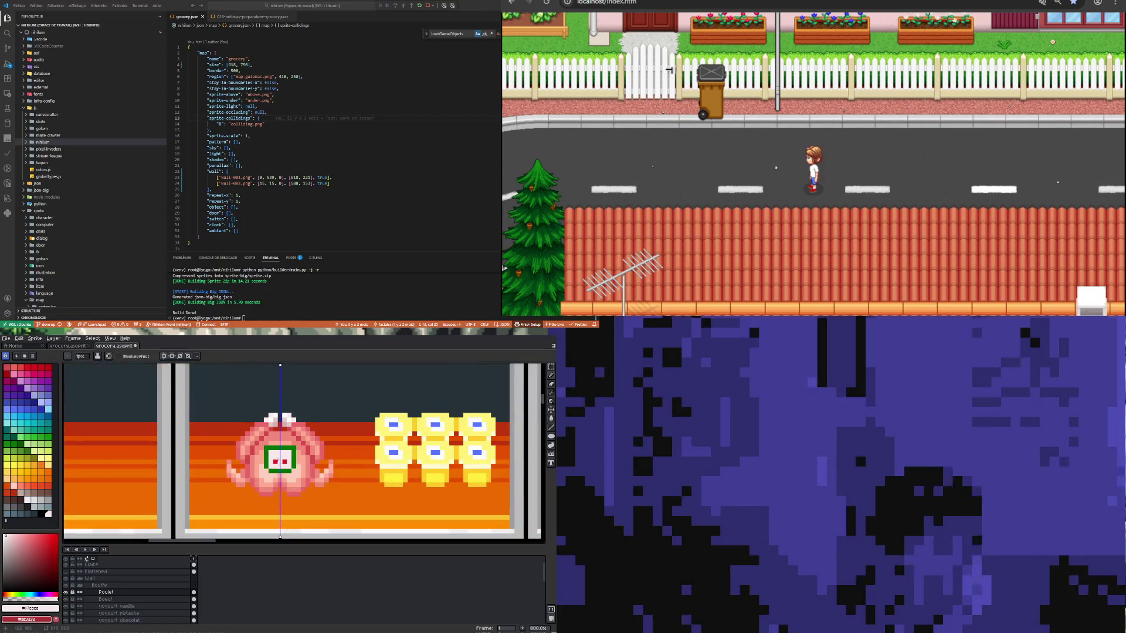
{"action": "scroll", "coordinate": [277, 461], "scroll_direction": "up", "scroll_amount": 2}
{"action": "scroll", "coordinate": [274, 469], "scroll_direction": "down", "scroll_amount": 5}
{"action": "scroll", "coordinate": [272, 482], "scroll_direction": "up", "scroll_amount": 3}
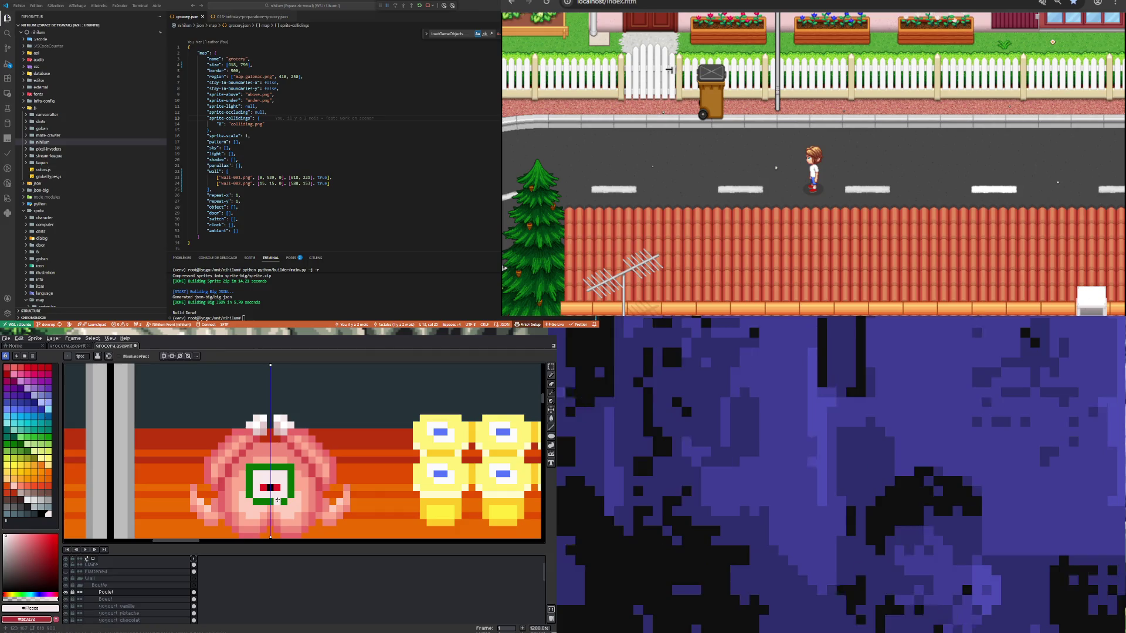
Step: Choose bright yellow #ffee58, then a deeper yellow-orange, as the Pencil colour
{"action": "key", "text": "i"}
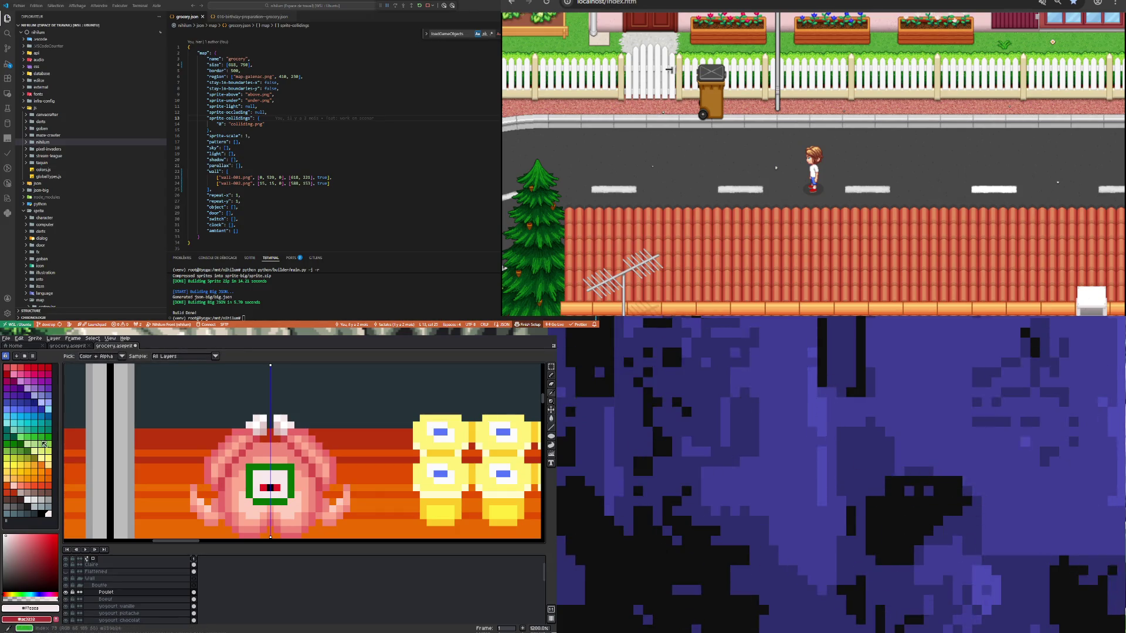
{"action": "left_click", "coordinate": [9, 467]}
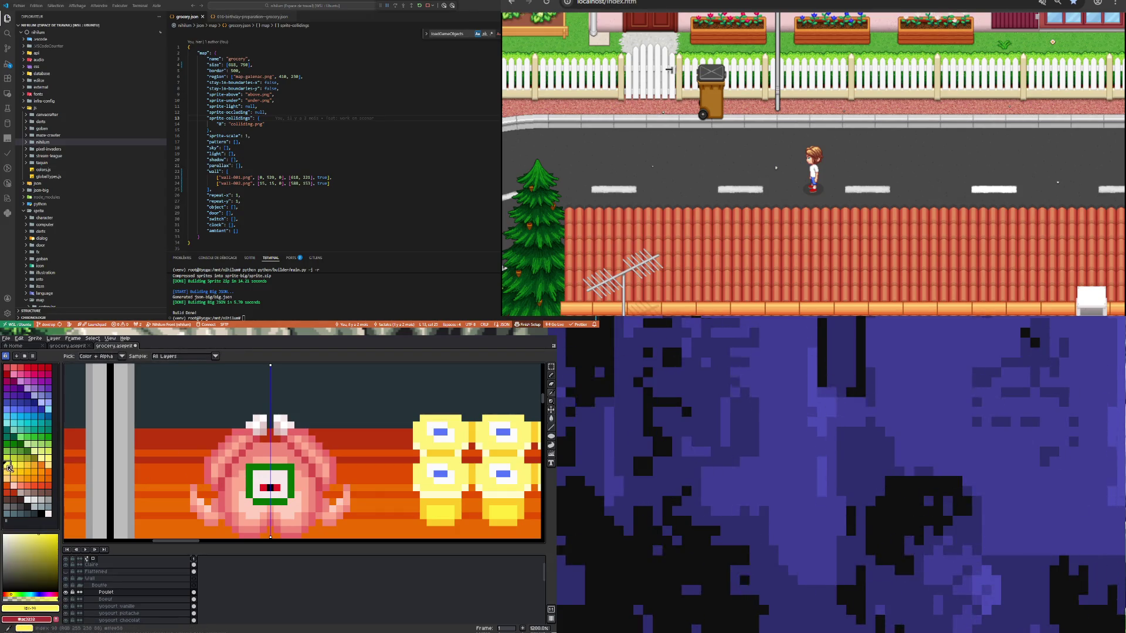
{"action": "key", "text": "b"}
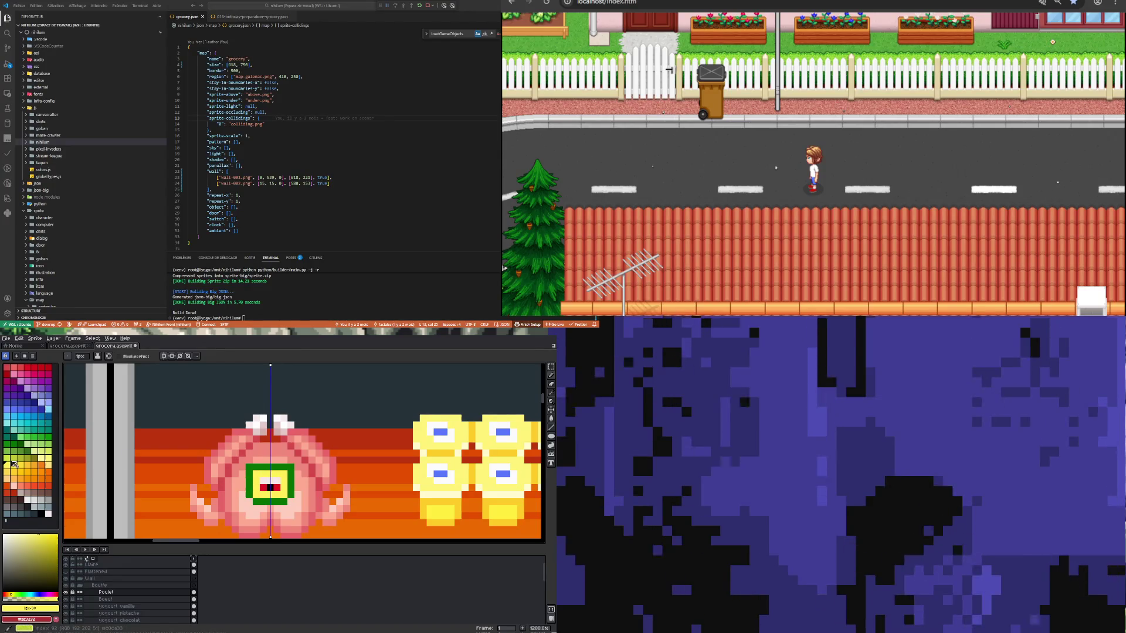
{"action": "left_click", "coordinate": [18, 471]}
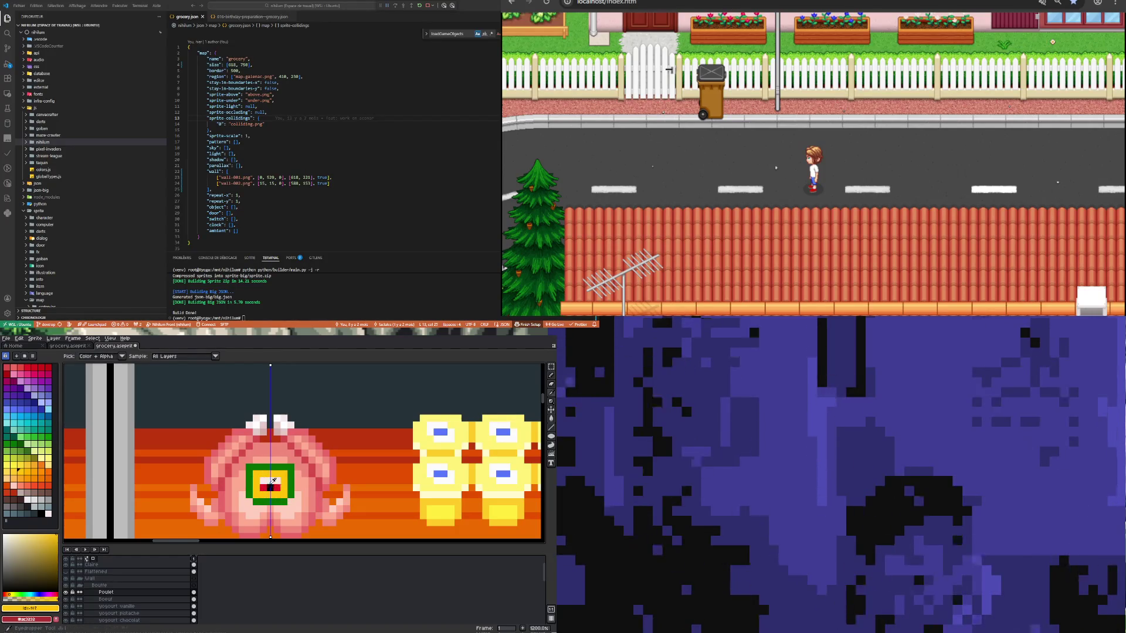
Step: Eyedrop the pale pink-white from the canvas and paint over the black centre pixel
{"action": "left_click", "coordinate": [269, 480], "text": "alt"}
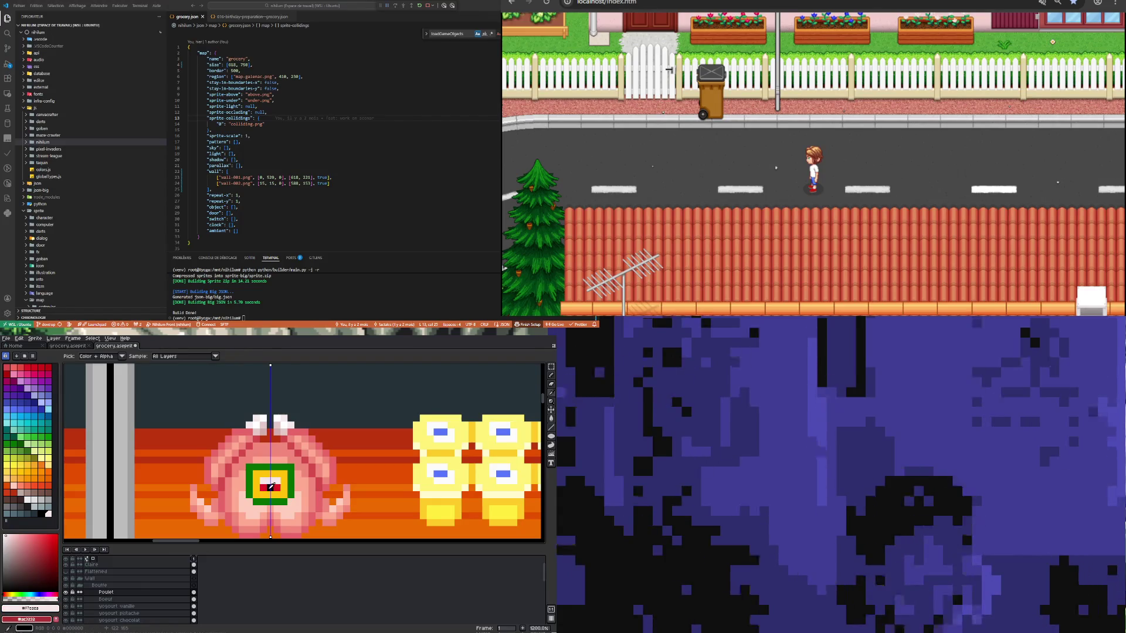
{"action": "left_click", "coordinate": [268, 488]}
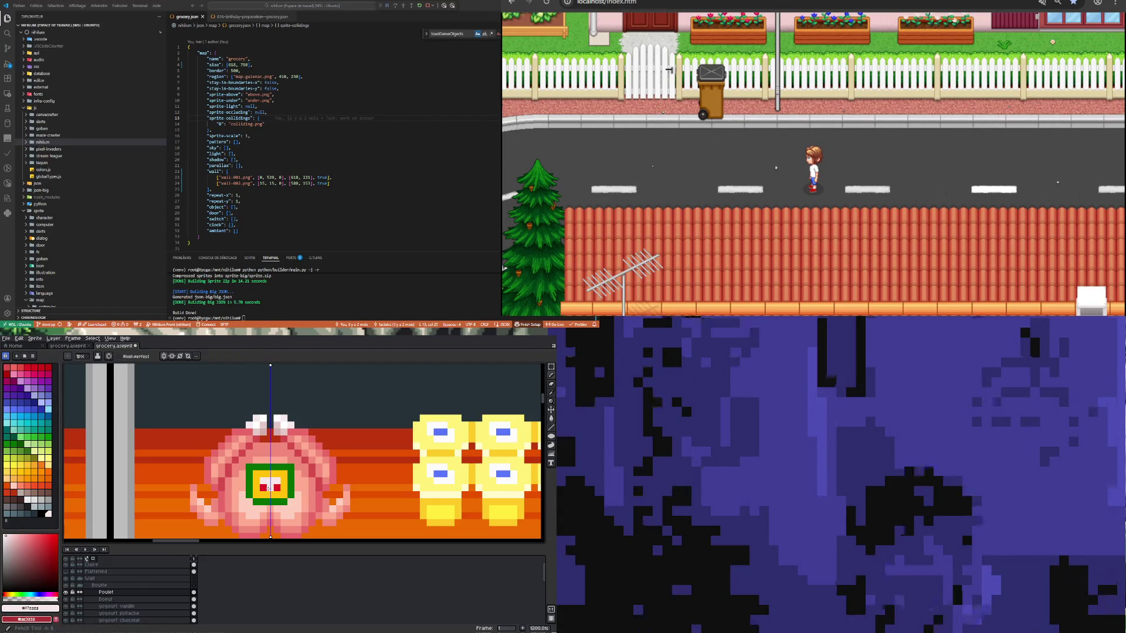
{"action": "scroll", "coordinate": [267, 489], "scroll_direction": "down", "scroll_amount": 6}
{"action": "scroll", "coordinate": [273, 474], "scroll_direction": "up", "scroll_amount": 7}
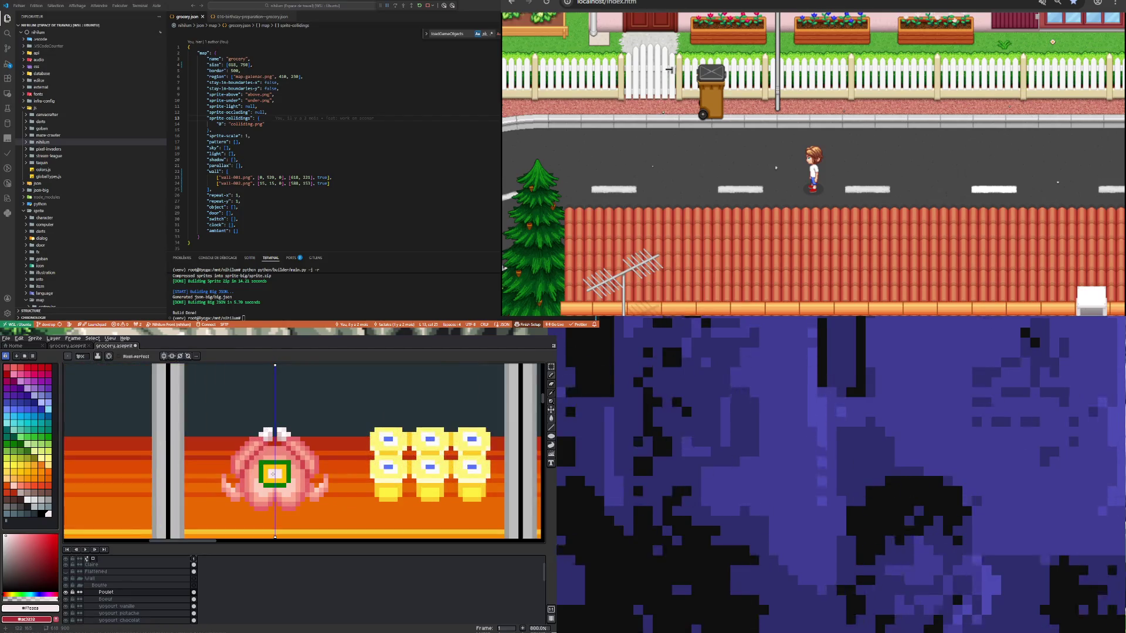
{"action": "scroll", "coordinate": [256, 498], "scroll_direction": "down", "scroll_amount": 3}
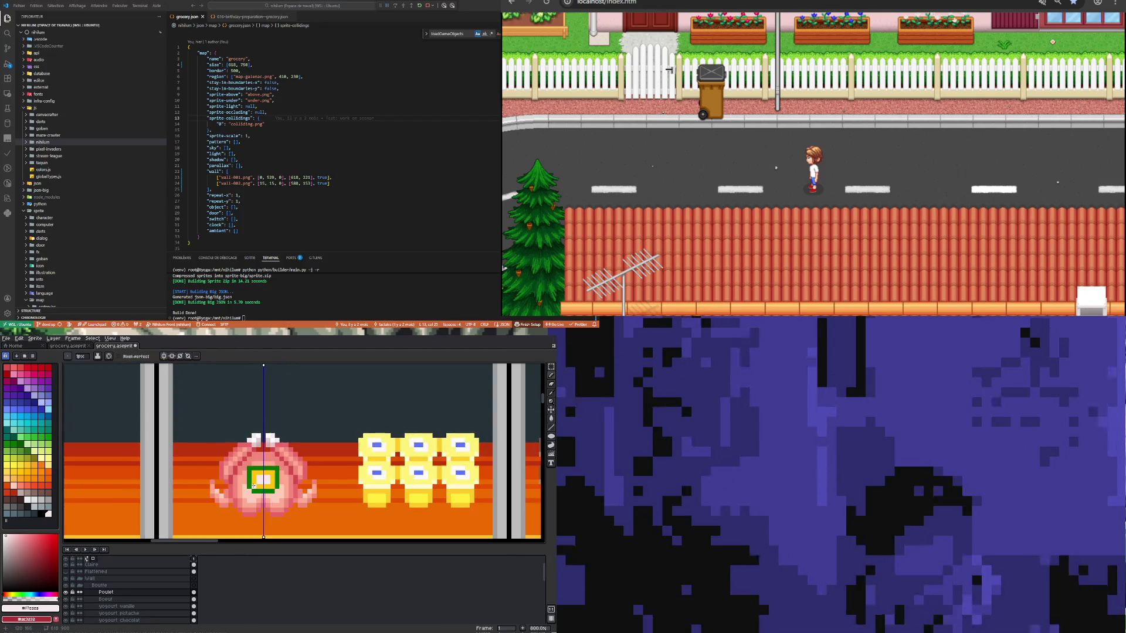
{"action": "scroll", "coordinate": [256, 497], "scroll_direction": "up", "scroll_amount": 3}
Step: Sample the chicken's body pink and then its light pink from the canvas
{"action": "key", "text": "alt"}
{"action": "left_click", "coordinate": [259, 503]}
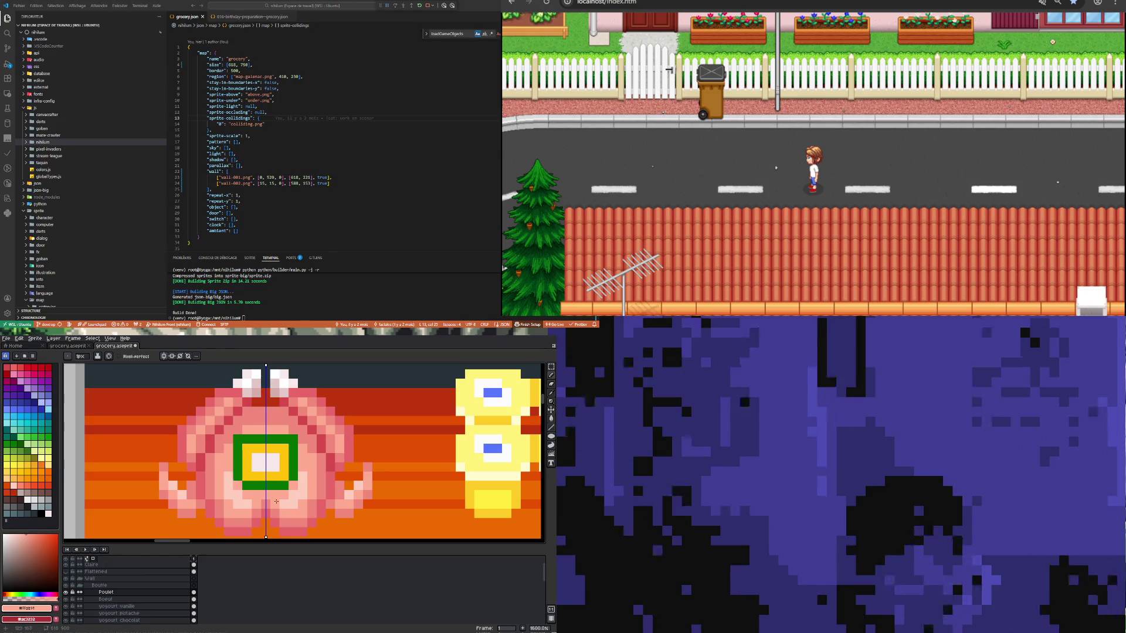
{"action": "scroll", "coordinate": [253, 506], "scroll_direction": "down", "scroll_amount": 3}
{"action": "scroll", "coordinate": [286, 496], "scroll_direction": "up", "scroll_amount": 4}
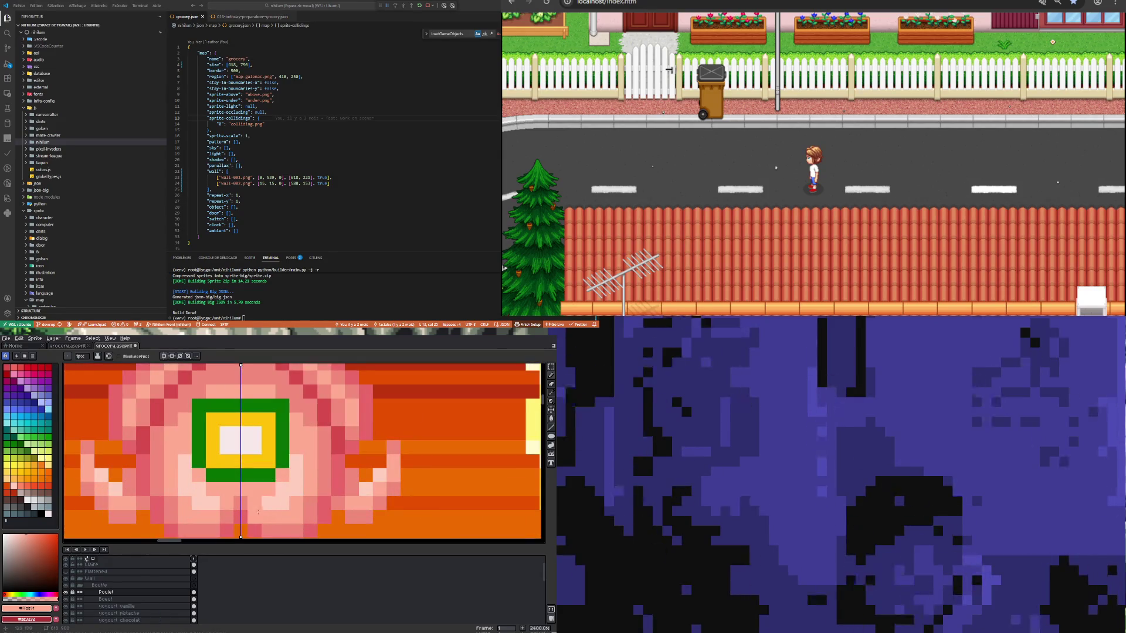
{"action": "left_click", "coordinate": [246, 501], "text": "alt"}
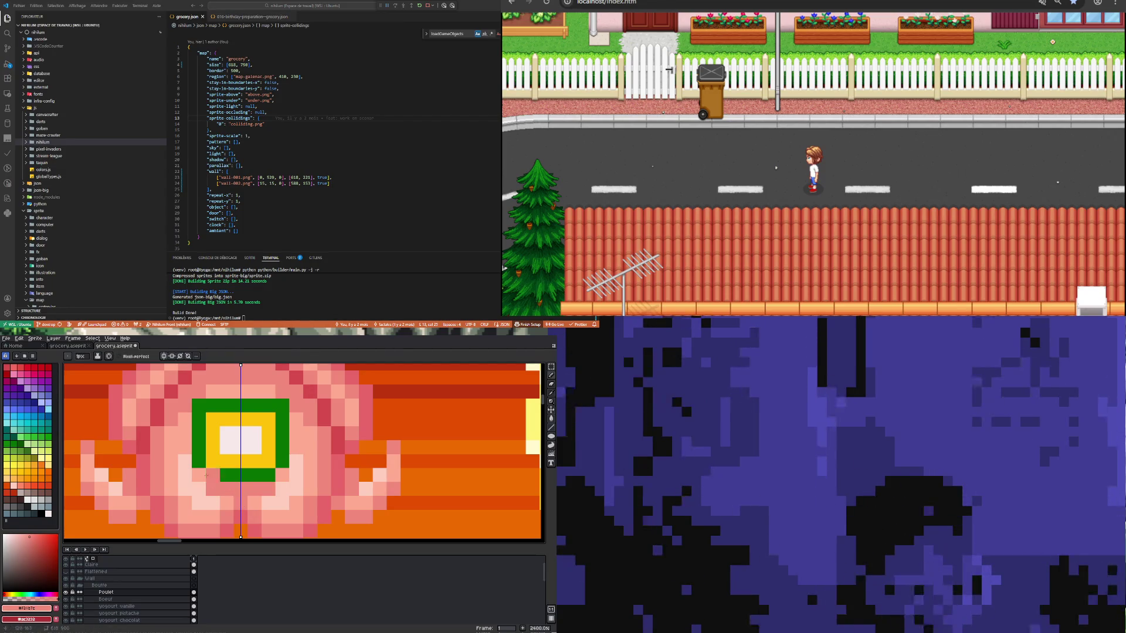
{"action": "scroll", "coordinate": [201, 473], "scroll_direction": "down", "scroll_amount": 4}
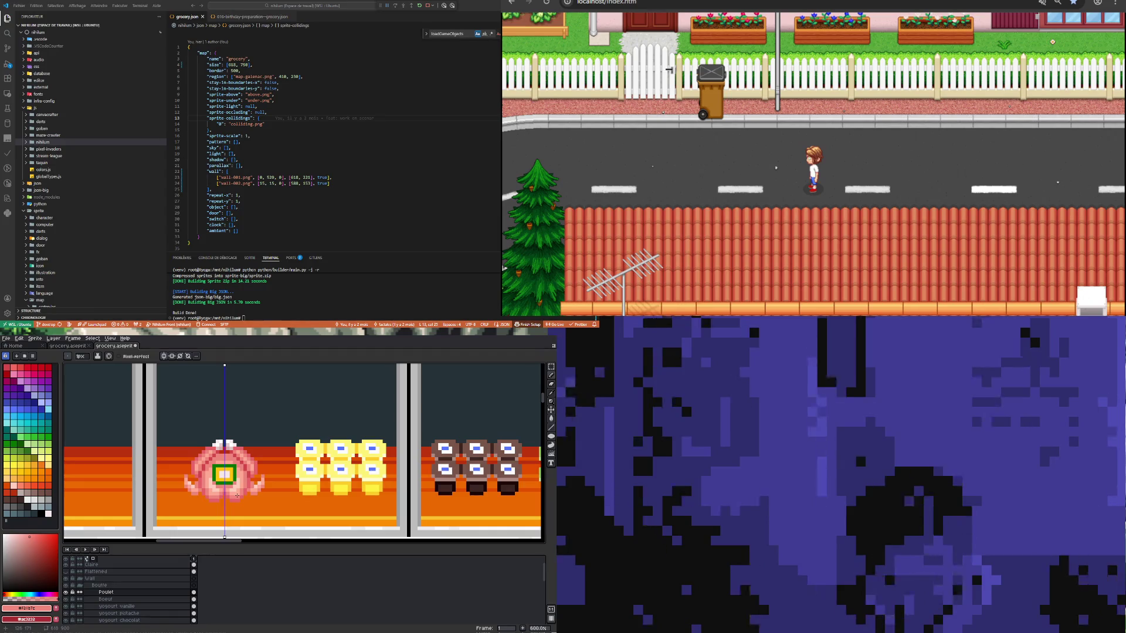
Step: Undo the last two pencil strokes on the chicken's tag
{"action": "scroll", "coordinate": [236, 496], "scroll_direction": "up", "scroll_amount": 4}
{"action": "key", "text": "ctrl+z"}
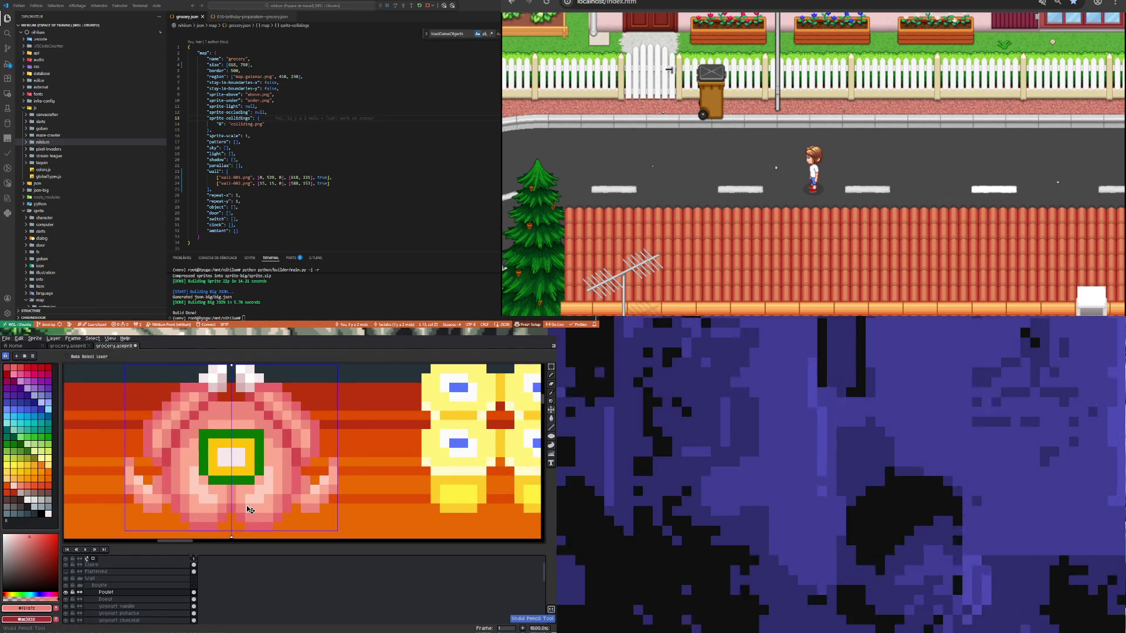
{"action": "scroll", "coordinate": [251, 519], "scroll_direction": "down", "scroll_amount": 4}
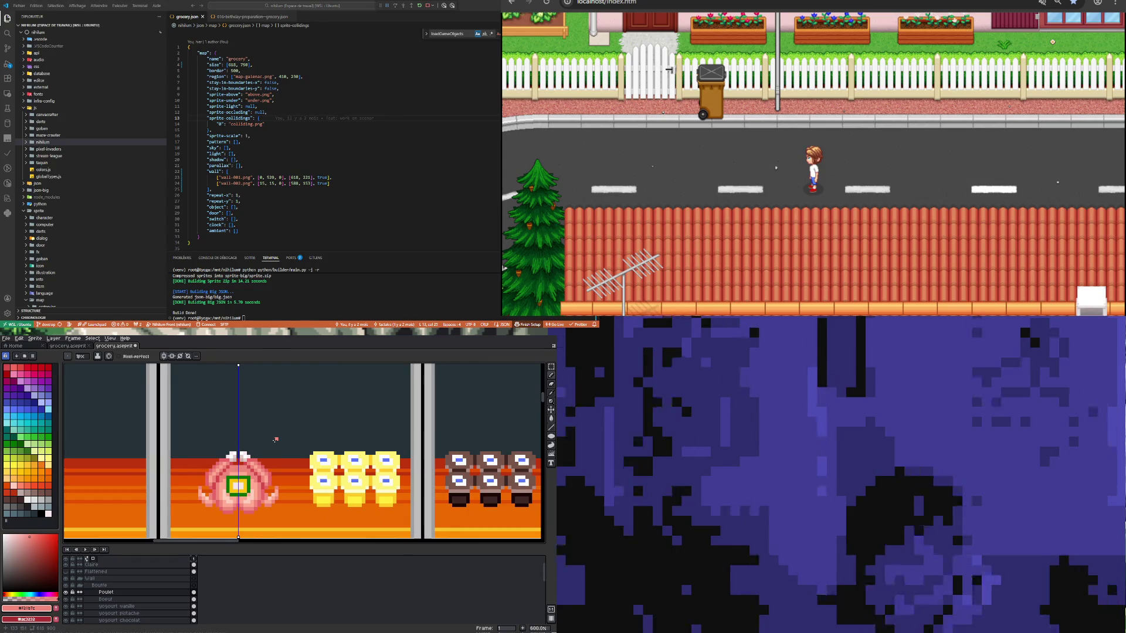
{"action": "scroll", "coordinate": [275, 439], "scroll_direction": "down", "scroll_amount": 1}
{"action": "scroll", "coordinate": [268, 509], "scroll_direction": "down", "scroll_amount": 2}
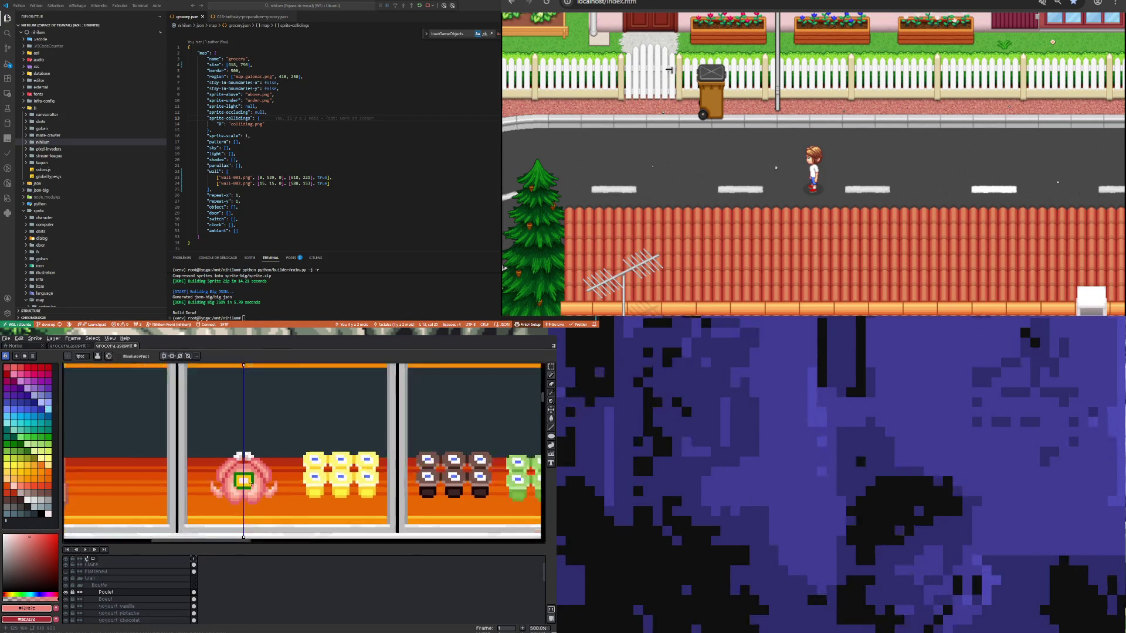
{"action": "scroll", "coordinate": [260, 506], "scroll_direction": "up", "scroll_amount": 6}
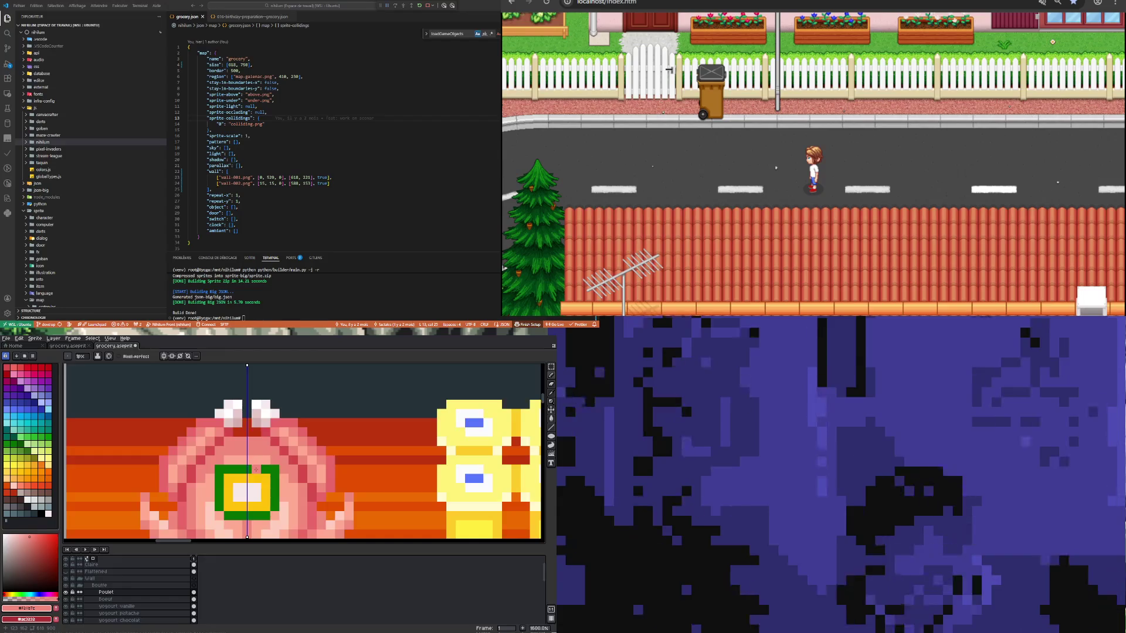
{"action": "key", "text": "ctrl+z"}
{"action": "scroll", "coordinate": [252, 476], "scroll_direction": "down", "scroll_amount": 3}
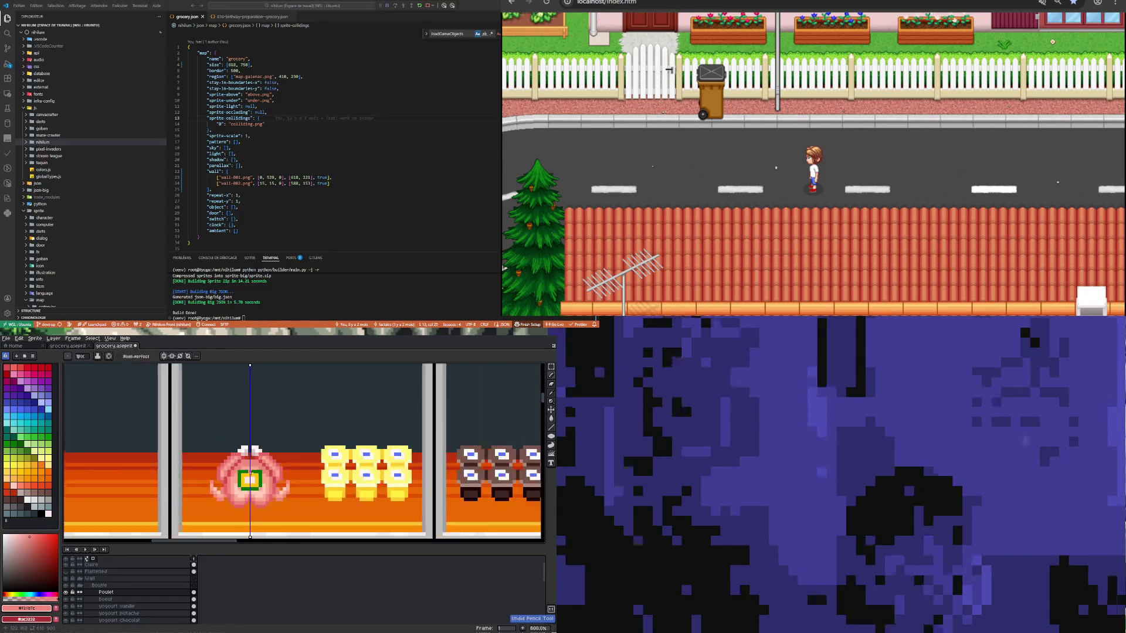
{"action": "scroll", "coordinate": [254, 482], "scroll_direction": "up", "scroll_amount": 3}
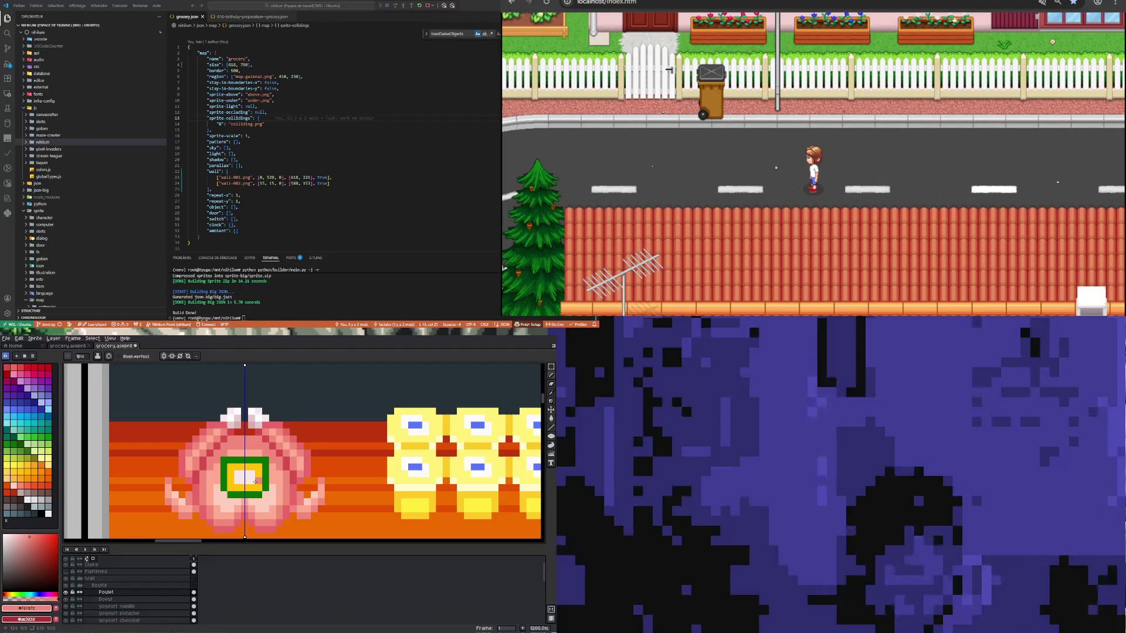
{"action": "scroll", "coordinate": [248, 503], "scroll_direction": "up", "scroll_amount": 1}
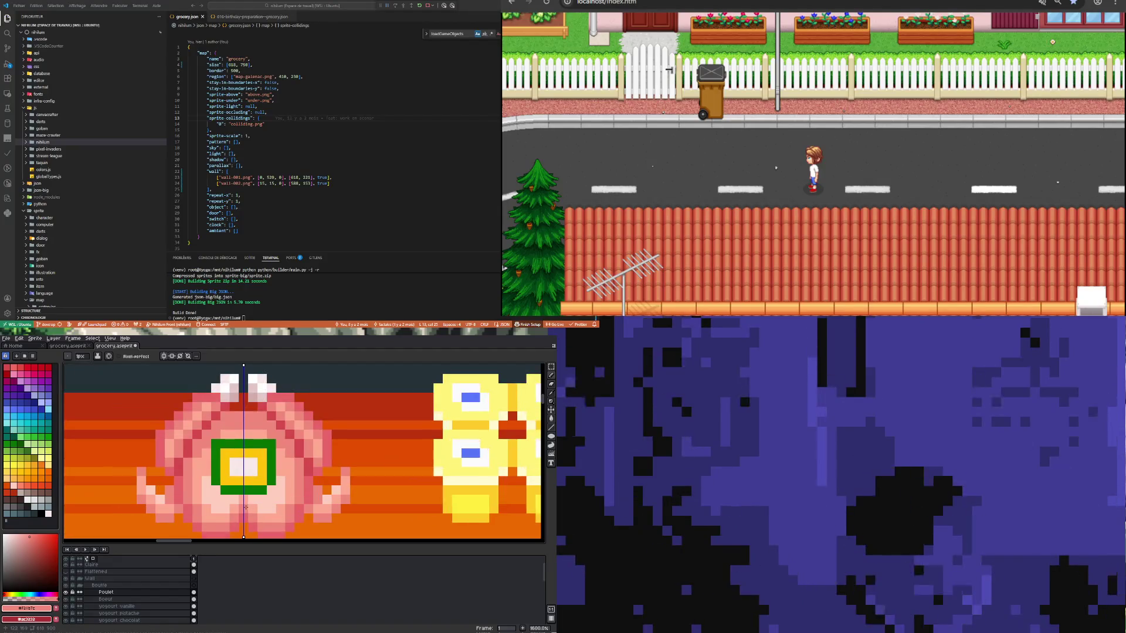
Step: Paint a frame-green pixel inside the yellow square, then sample the pale pink skin colour
{"action": "left_click", "coordinate": [217, 475], "text": "alt"}
{"action": "left_click", "coordinate": [231, 481]}
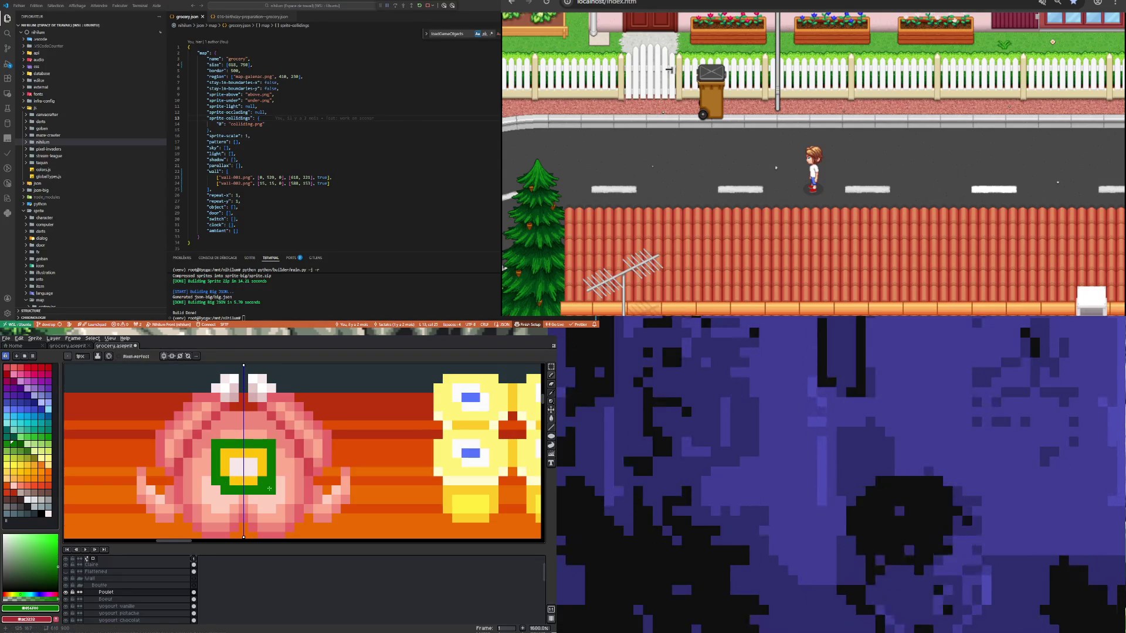
{"action": "left_click", "coordinate": [280, 493], "text": "alt"}
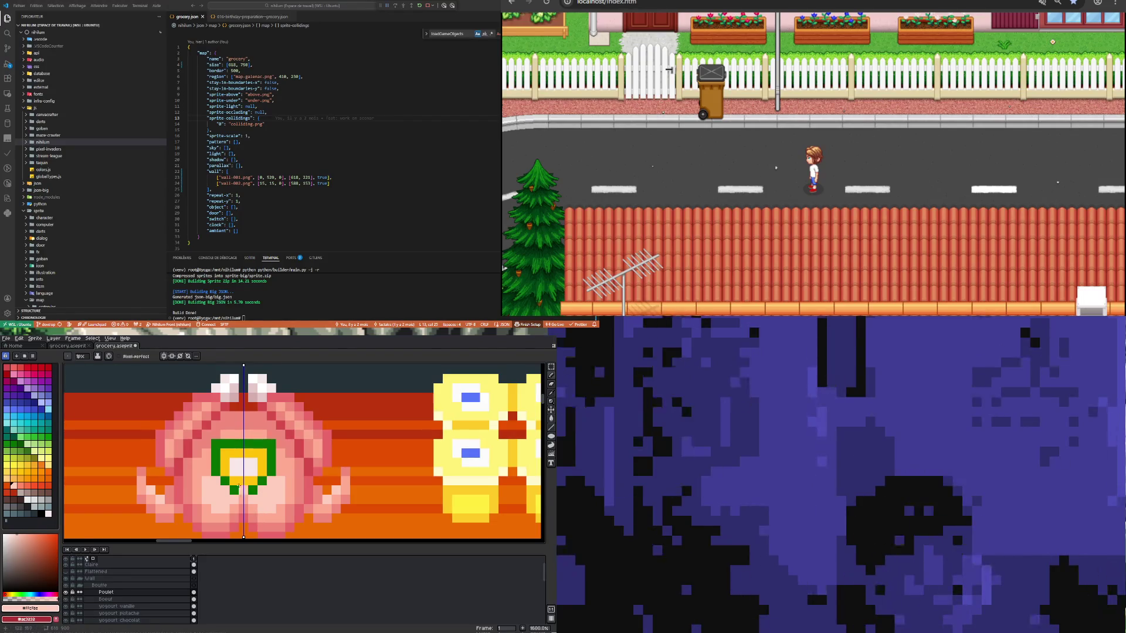
{"action": "scroll", "coordinate": [239, 486], "scroll_direction": "down", "scroll_amount": 5}
{"action": "scroll", "coordinate": [230, 468], "scroll_direction": "up", "scroll_amount": 5}
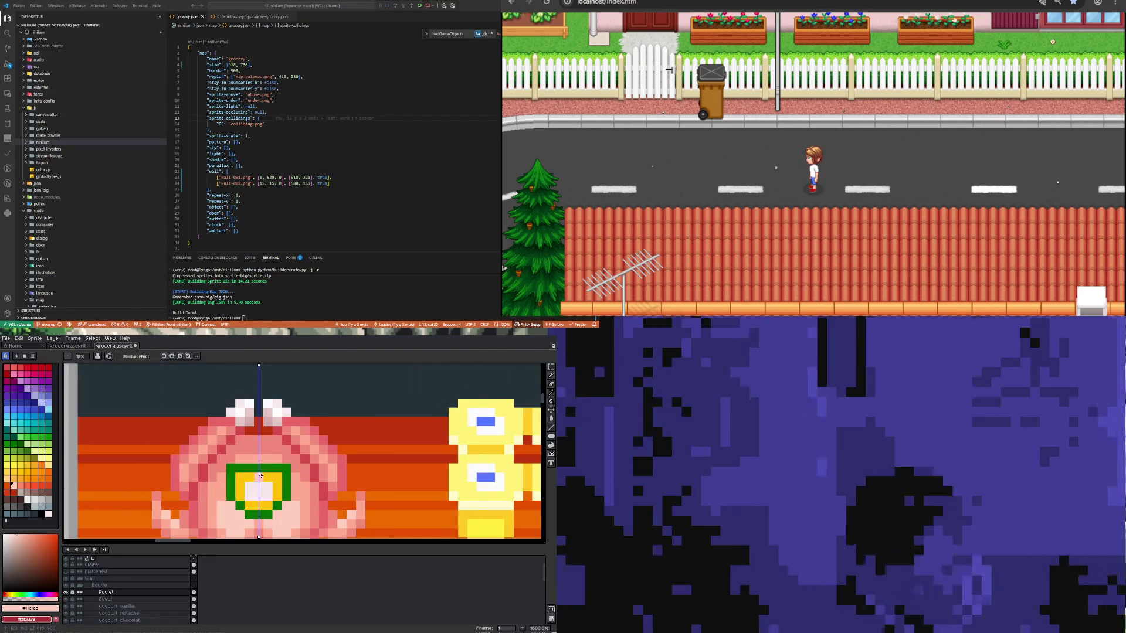
Step: Draw a darker green row along the top of the tag's frame
{"action": "left_click", "coordinate": [248, 464], "text": "alt"}
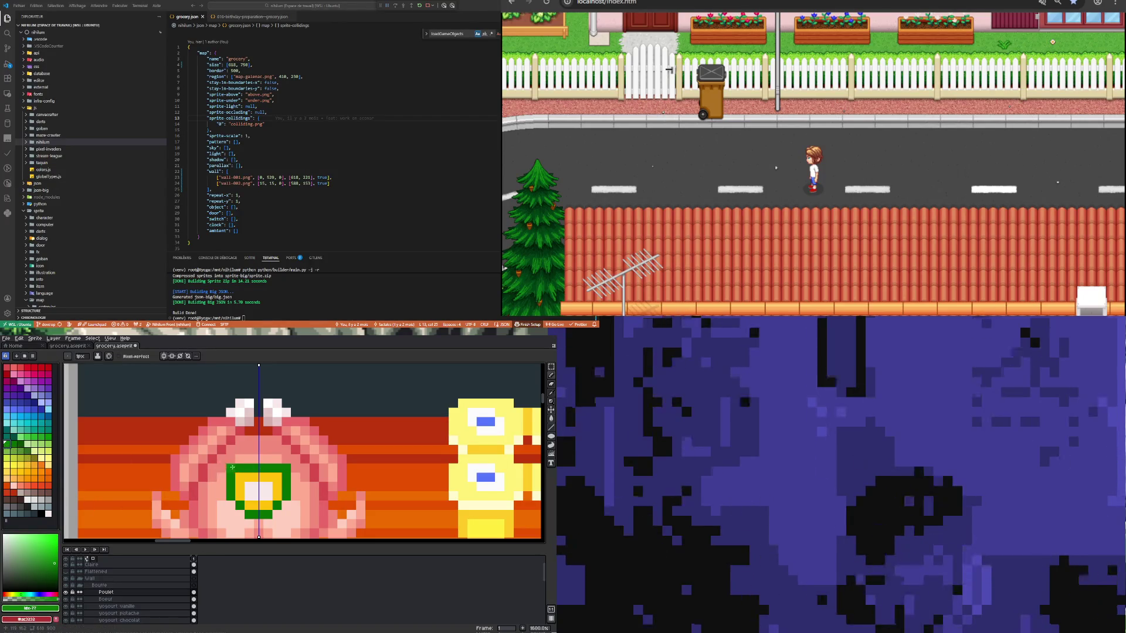
{"action": "left_click", "coordinate": [20, 444]}
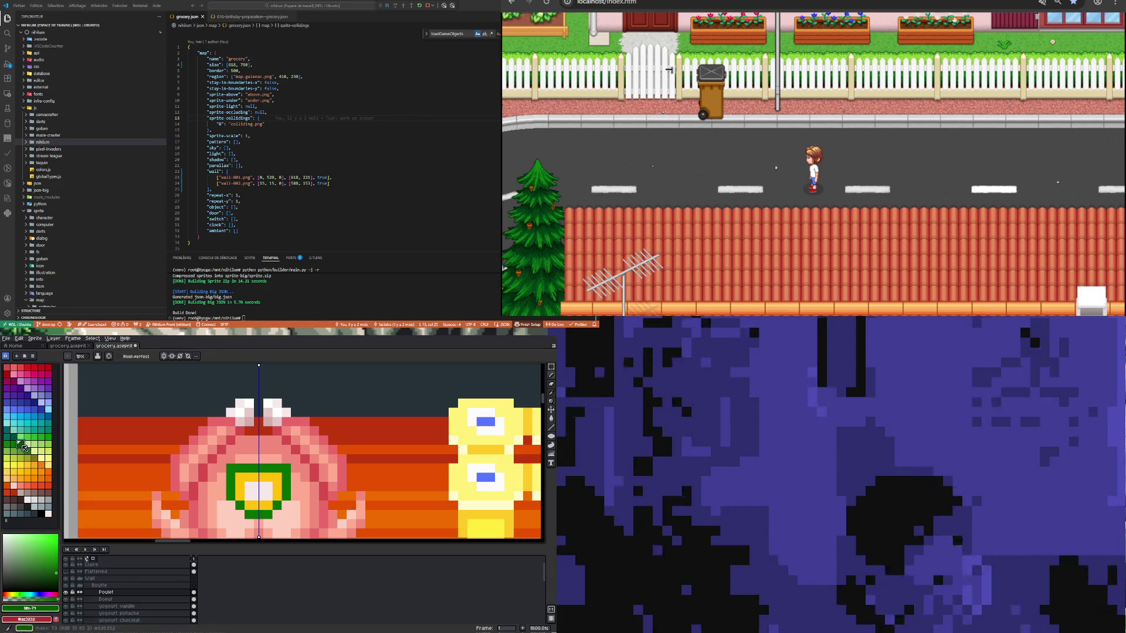
{"action": "left_click_drag", "start_coordinate": [234, 466], "coordinate": [286, 468]}
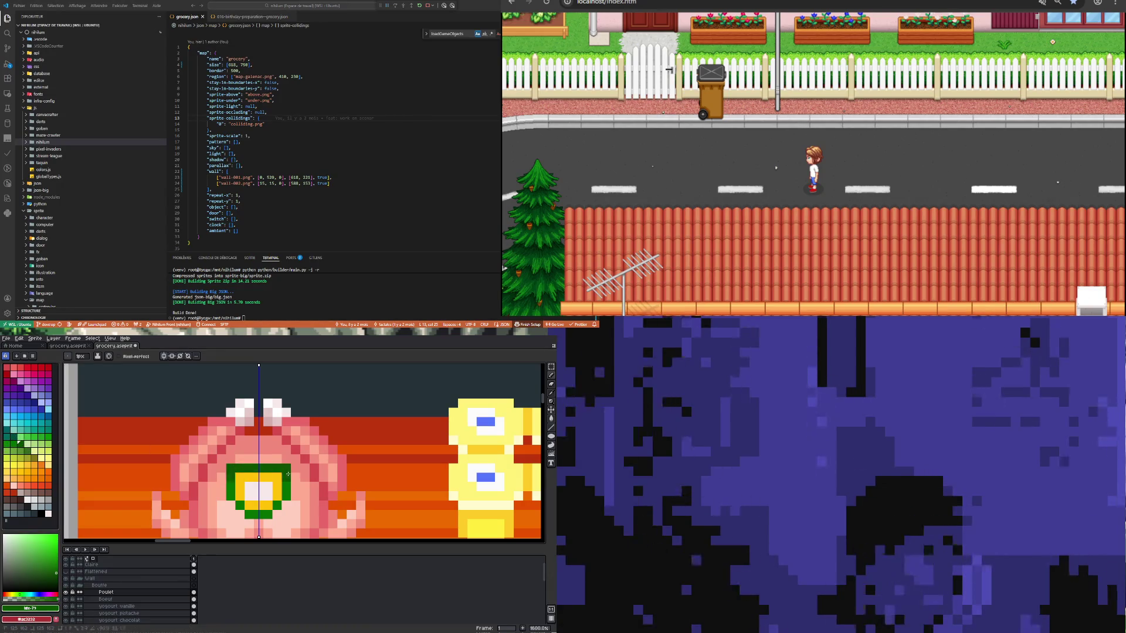
Step: Paint an orange pixel into the yellow strip inside the frame
{"action": "key", "text": "i"}
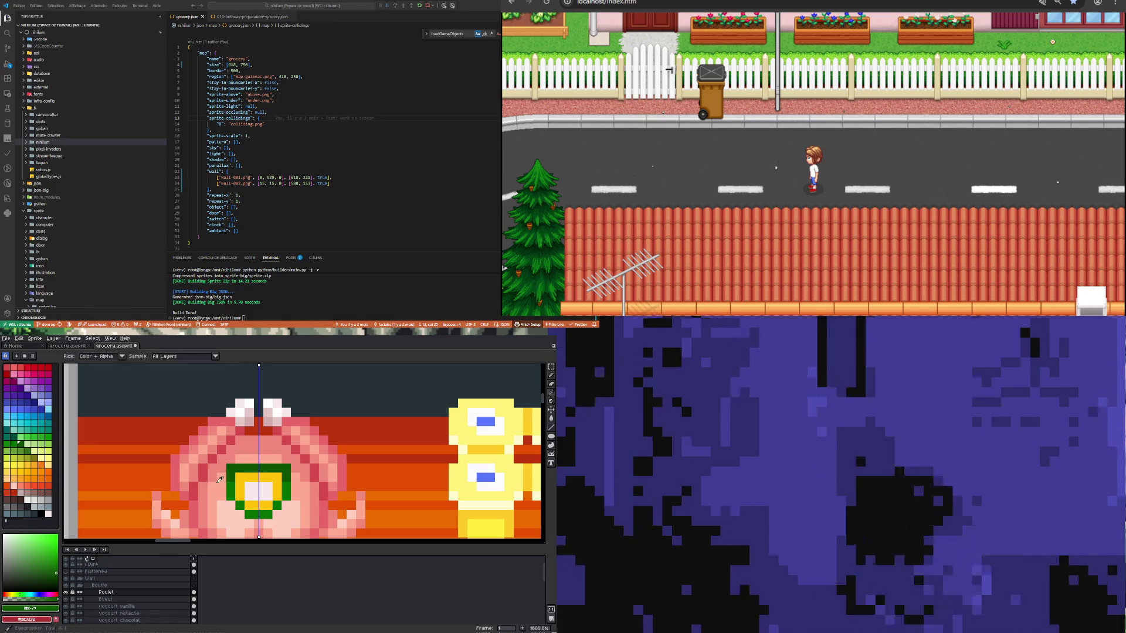
{"action": "left_click", "coordinate": [271, 474]}
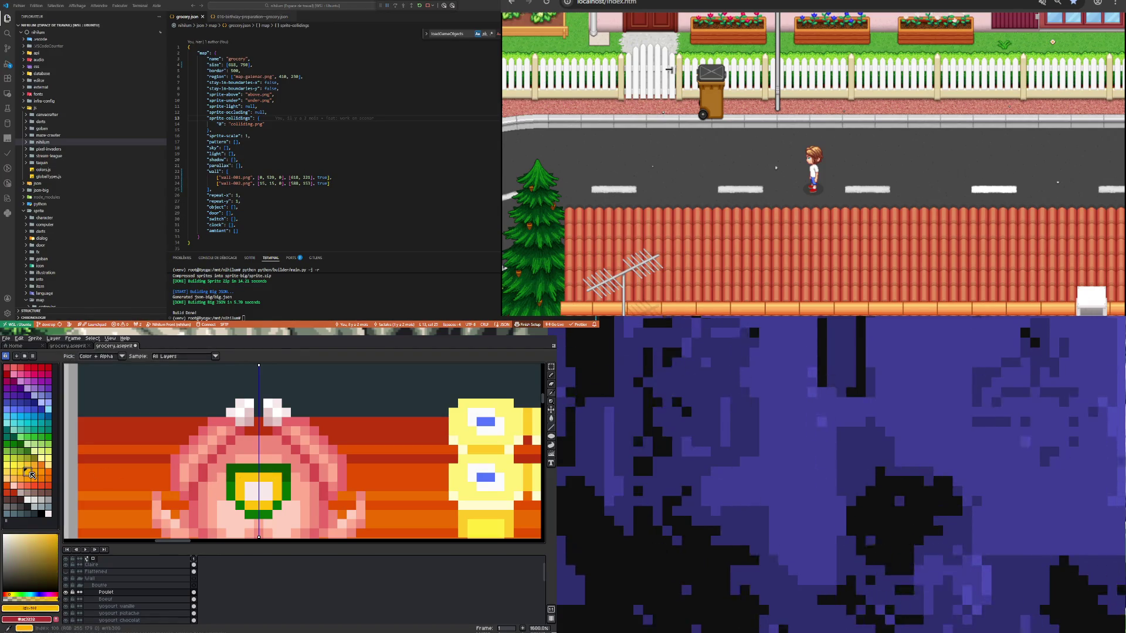
{"action": "left_click", "coordinate": [27, 471]}
{"action": "key", "text": "b"}
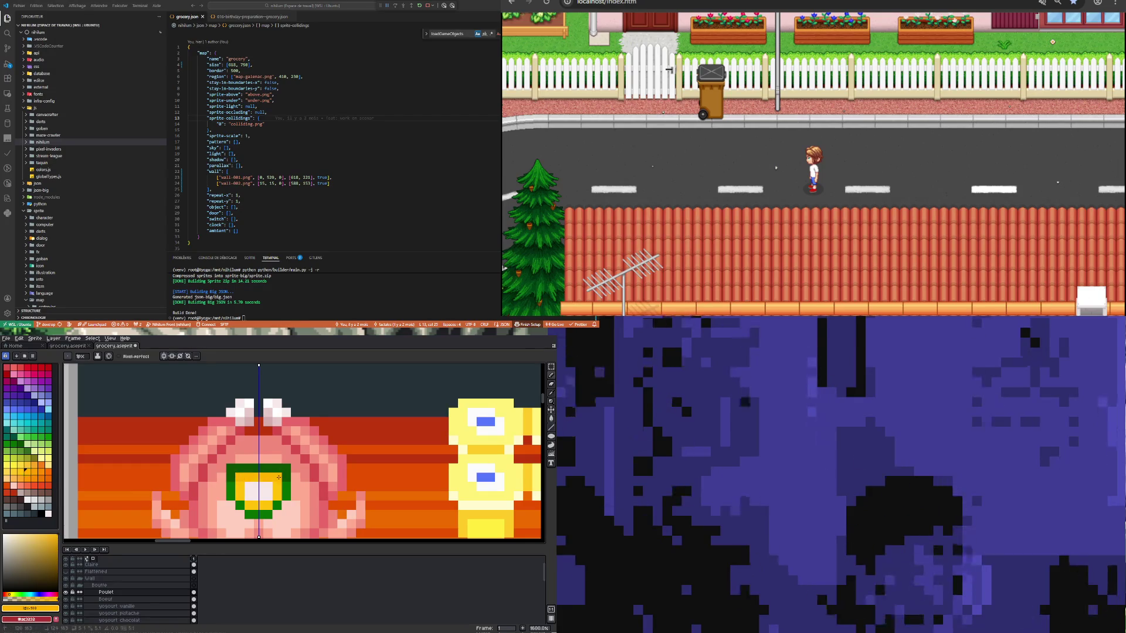
{"action": "left_click", "coordinate": [38, 472]}
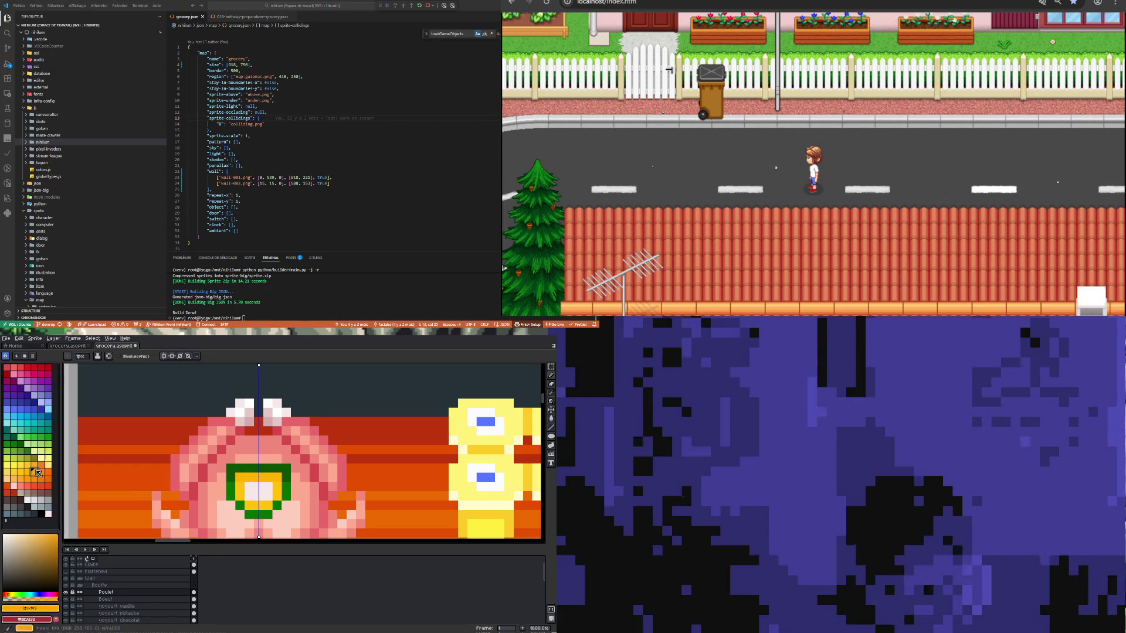
{"action": "left_click", "coordinate": [243, 476]}
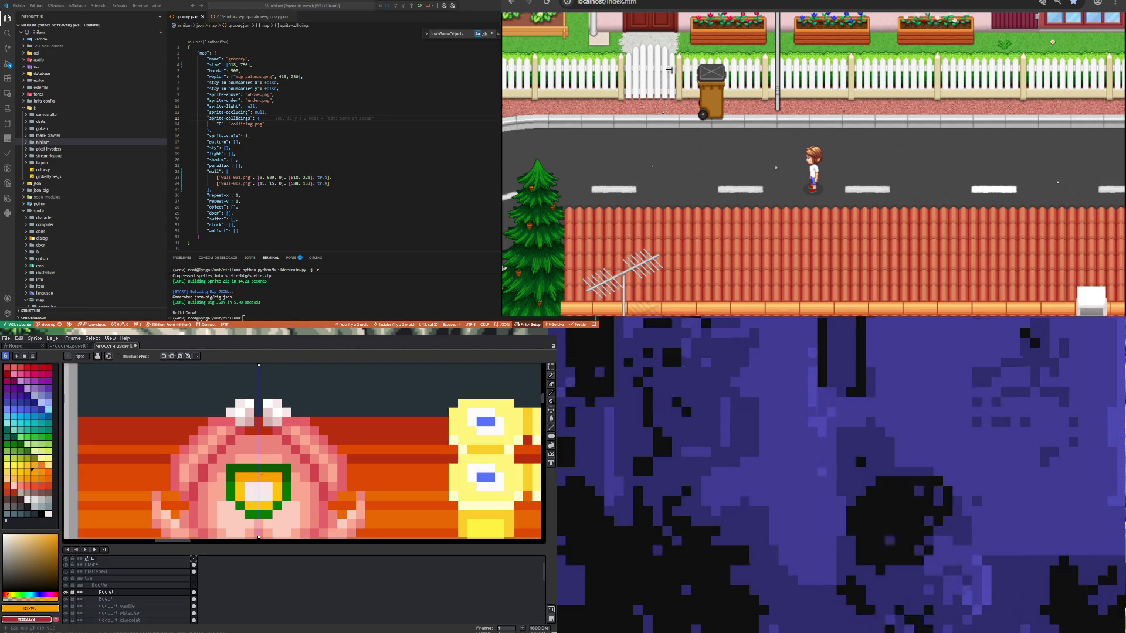
{"action": "scroll", "coordinate": [261, 474], "scroll_direction": "down", "scroll_amount": 2}
{"action": "scroll", "coordinate": [252, 475], "scroll_direction": "up", "scroll_amount": 3}
Step: Repaint two pixels inside the frame with a slightly different pale colour
{"action": "key", "text": "i"}
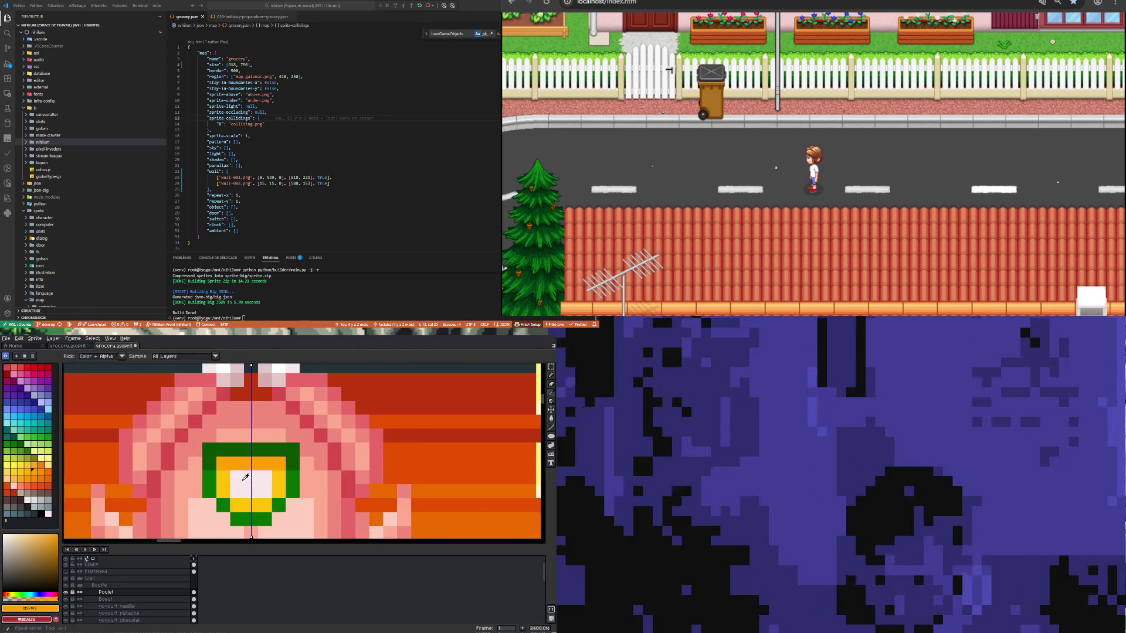
{"action": "left_click", "coordinate": [246, 477]}
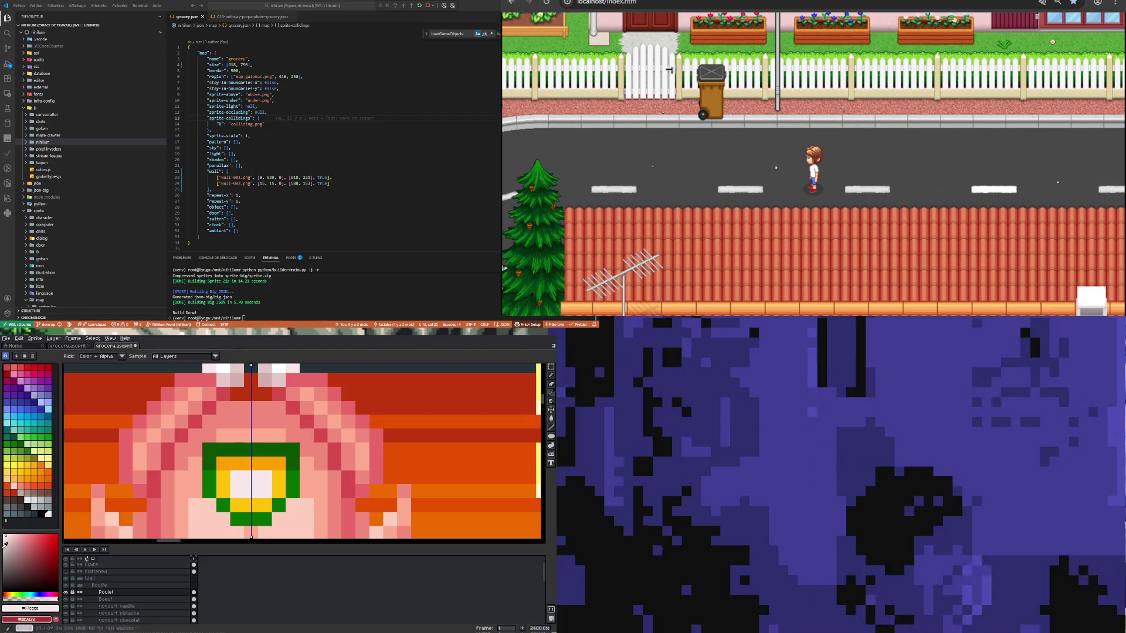
{"action": "left_click", "coordinate": [8, 535]}
{"action": "key", "text": "b"}
{"action": "left_click", "coordinate": [238, 478]}
{"action": "left_click", "coordinate": [265, 478]}
{"action": "scroll", "coordinate": [258, 478], "scroll_direction": "down", "scroll_amount": 8}
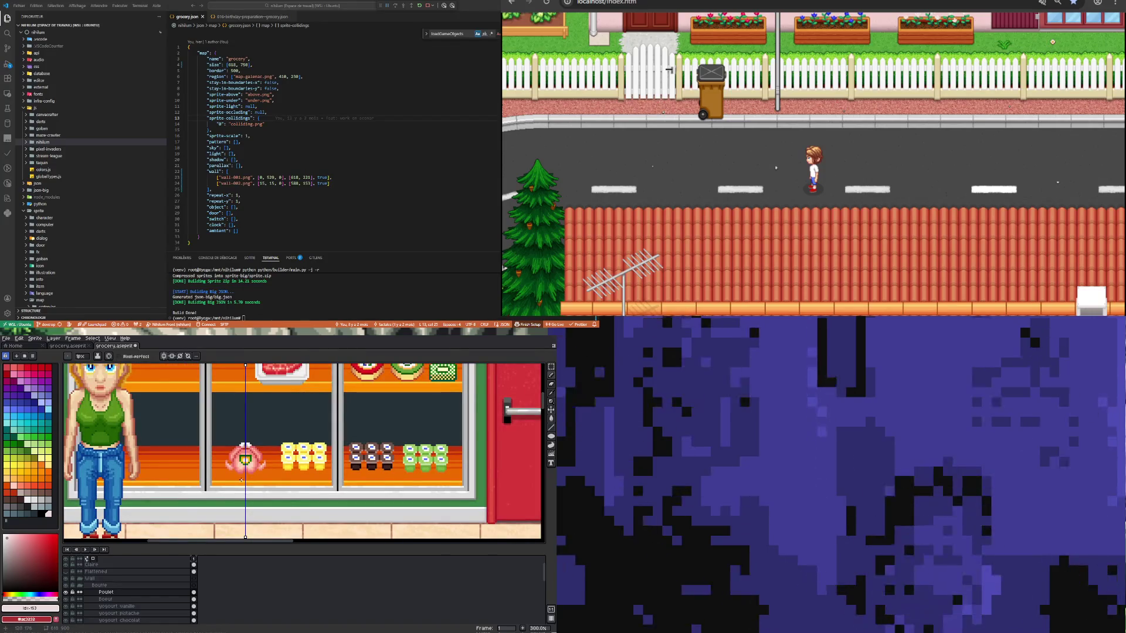
{"action": "scroll", "coordinate": [242, 487], "scroll_direction": "down", "scroll_amount": 1}
{"action": "scroll", "coordinate": [244, 466], "scroll_direction": "up", "scroll_amount": 3}
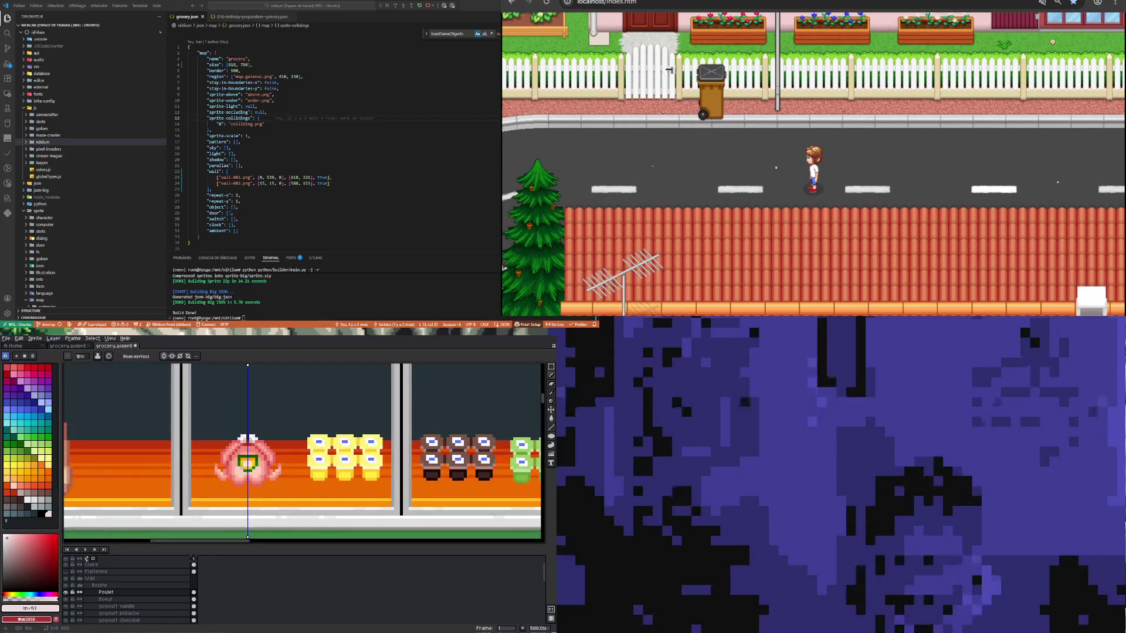
{"action": "scroll", "coordinate": [244, 466], "scroll_direction": "down", "scroll_amount": 4}
{"action": "scroll", "coordinate": [242, 463], "scroll_direction": "up", "scroll_amount": 2}
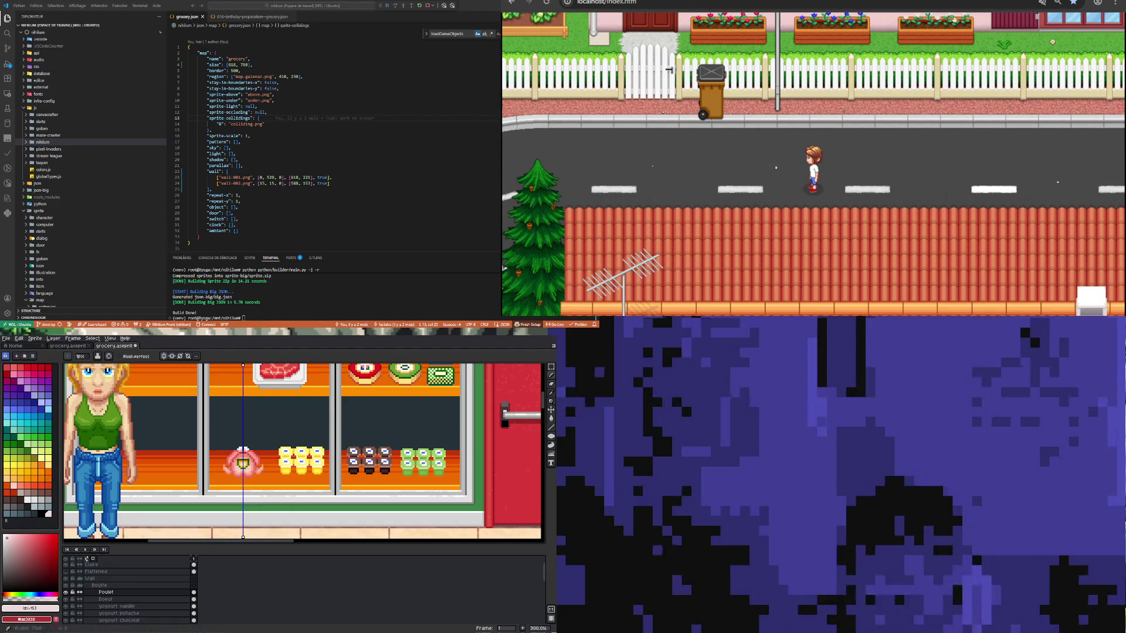
{"action": "key", "text": "1"}
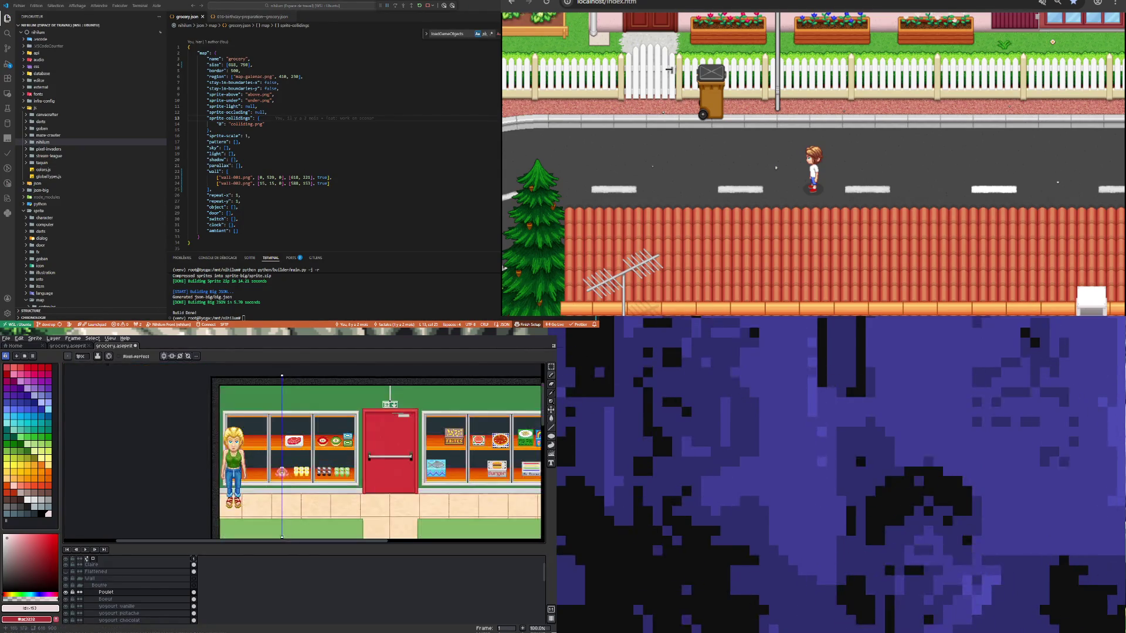
{"action": "key", "text": "2"}
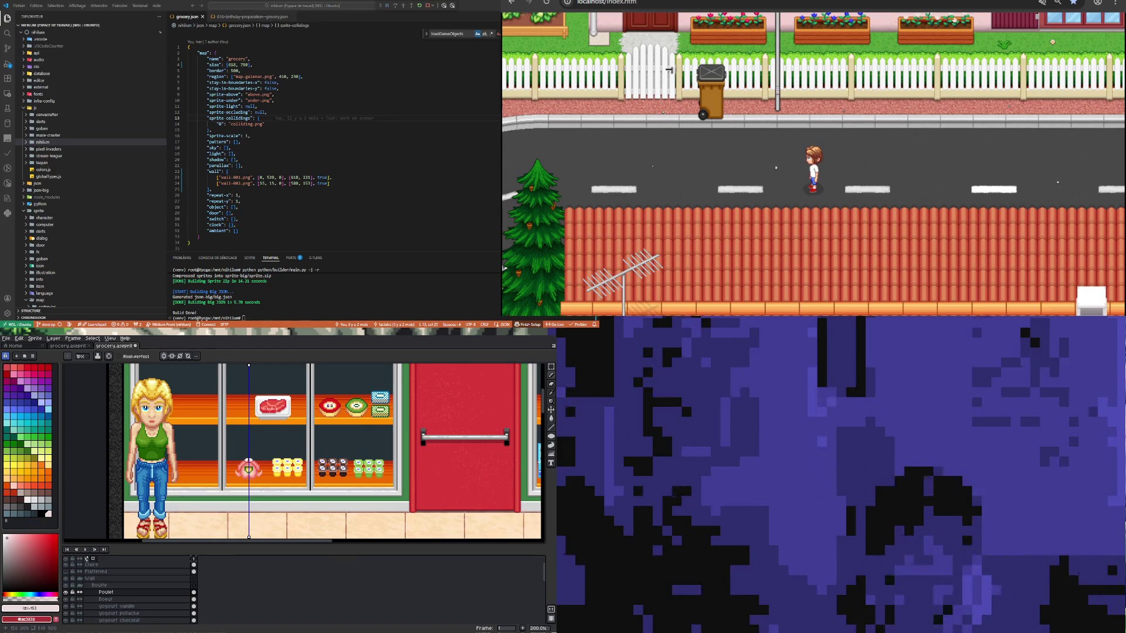
{"action": "key", "text": "1"}
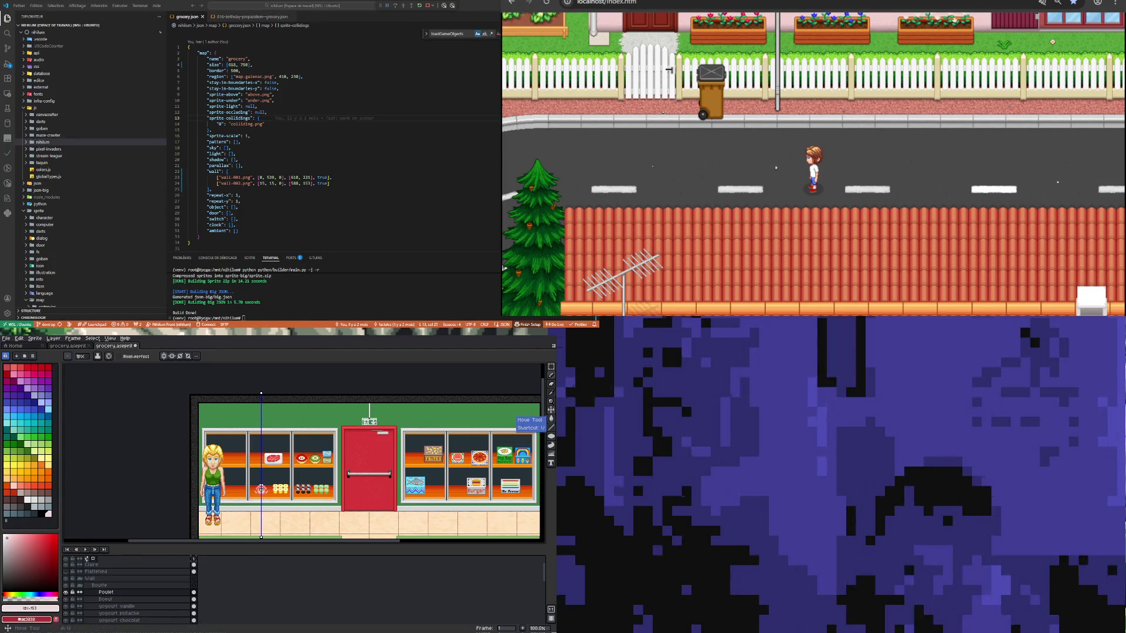
Step: Switch to a selection tool and draw a rectangle around the green yogurt cups
{"action": "left_click", "coordinate": [543, 367]}
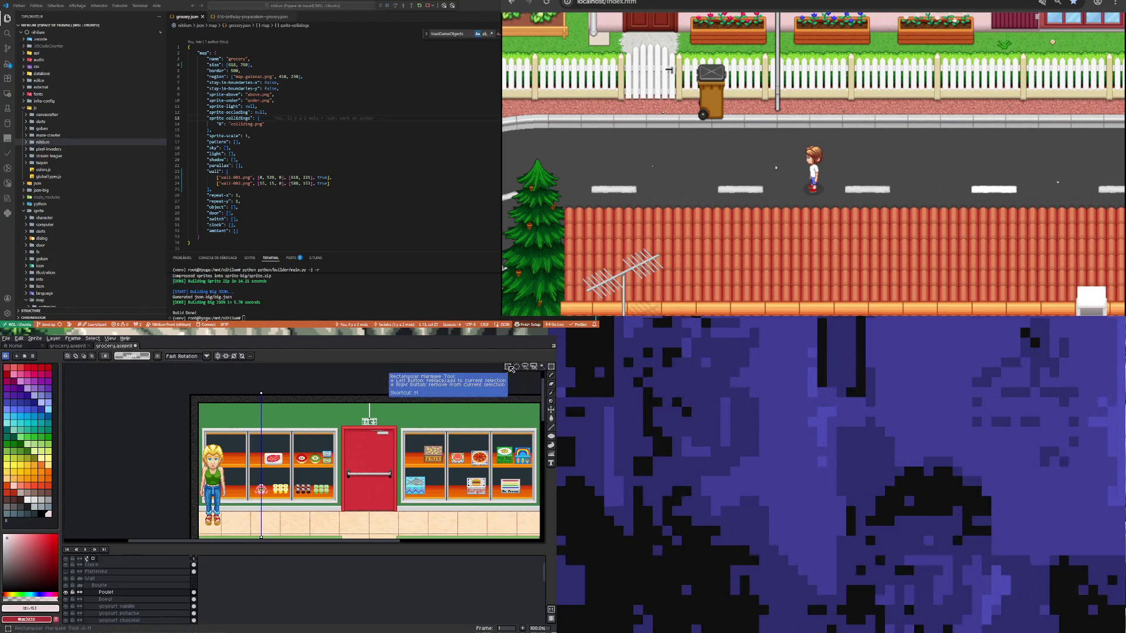
{"action": "scroll", "coordinate": [300, 483], "scroll_direction": "up", "scroll_amount": 3}
{"action": "scroll", "coordinate": [270, 473], "scroll_direction": "down", "scroll_amount": 2}
{"action": "scroll", "coordinate": [362, 511], "scroll_direction": "up", "scroll_amount": 3}
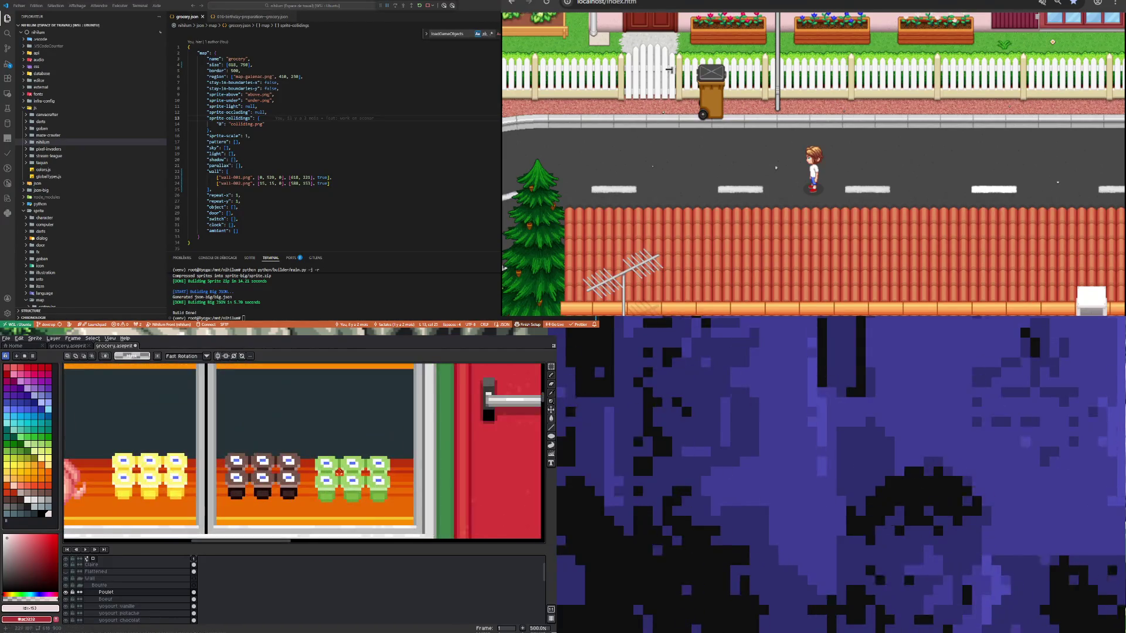
{"action": "mouse_move", "coordinate": [316, 449]}
{"action": "left_mouse_down"}
{"action": "mouse_move", "coordinate": [392, 495]}
{"action": "mouse_move", "coordinate": [390, 509]}
{"action": "left_mouse_up"}
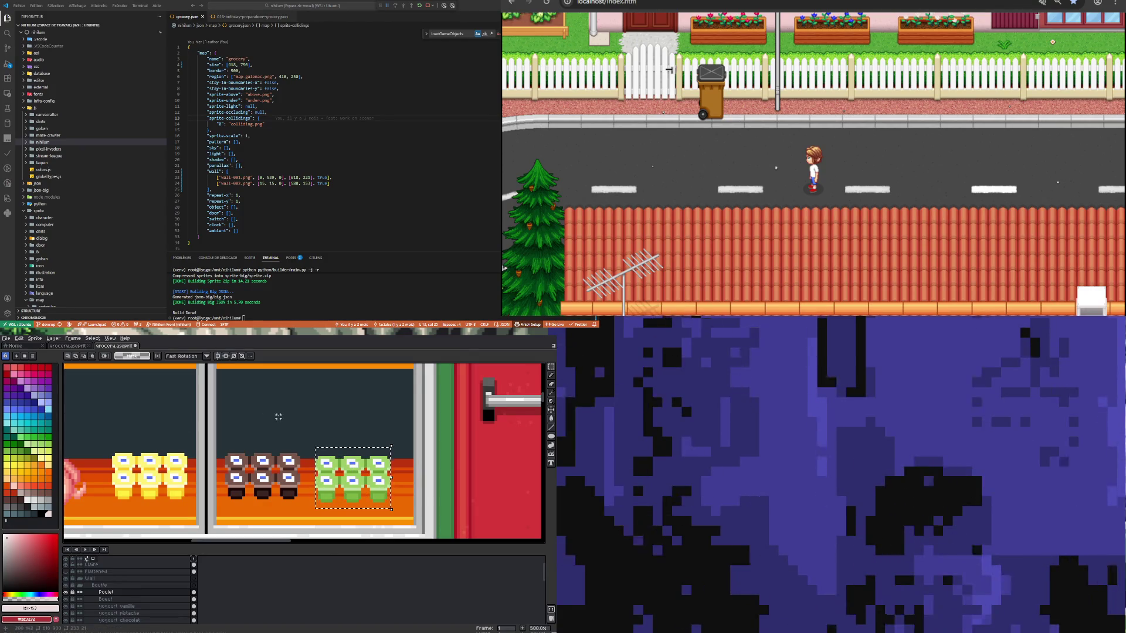
{"action": "scroll", "coordinate": [278, 415], "scroll_direction": "down", "scroll_amount": 2}
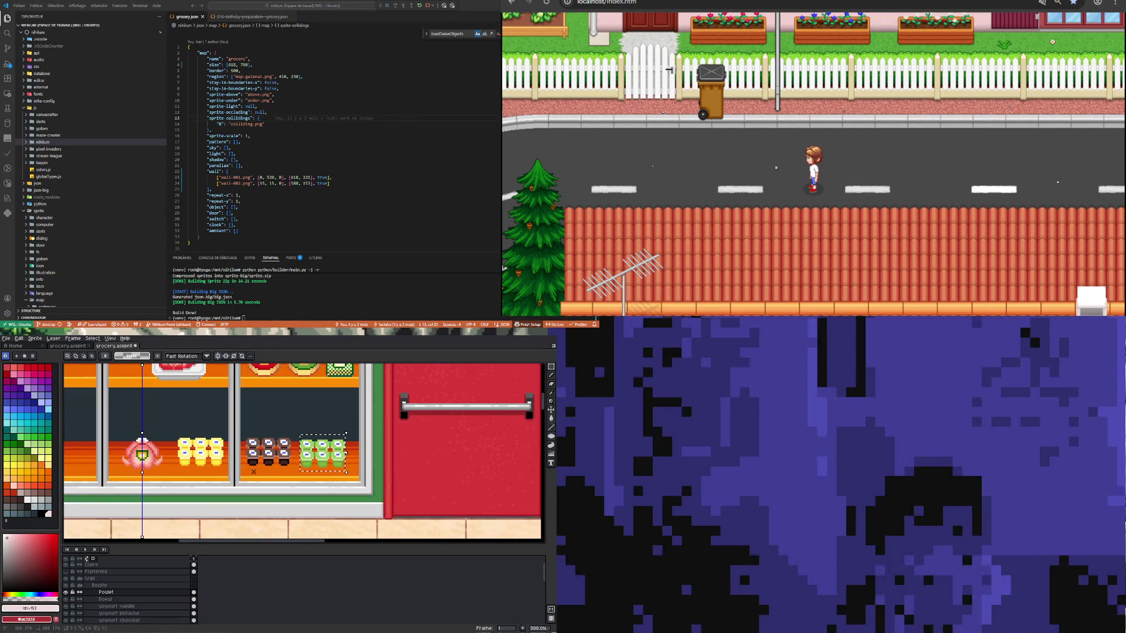
{"action": "scroll", "coordinate": [254, 471], "scroll_direction": "down", "scroll_amount": 3}
{"action": "scroll", "coordinate": [221, 478], "scroll_direction": "up", "scroll_amount": 1}
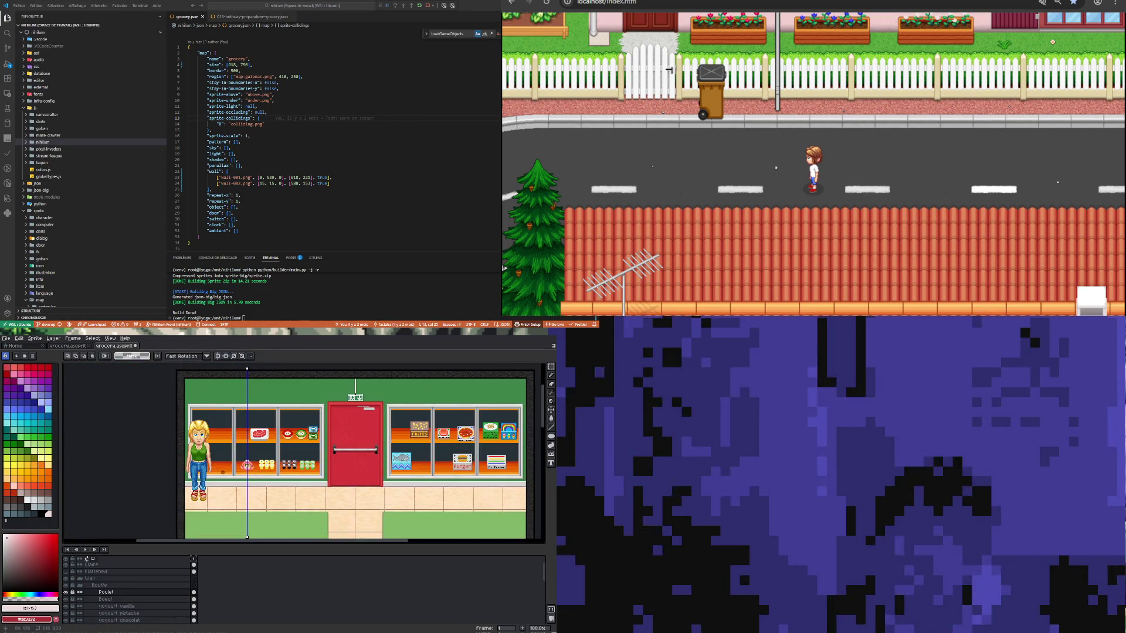
{"action": "scroll", "coordinate": [226, 475], "scroll_direction": "down", "scroll_amount": 2}
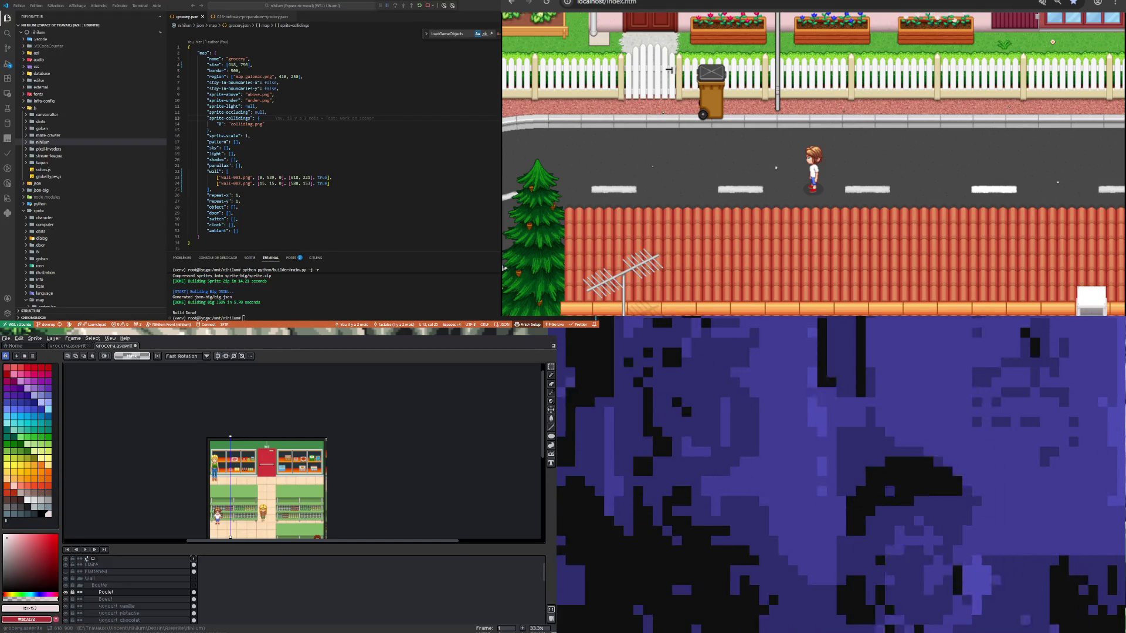
{"action": "scroll", "coordinate": [230, 463], "scroll_direction": "up", "scroll_amount": 3}
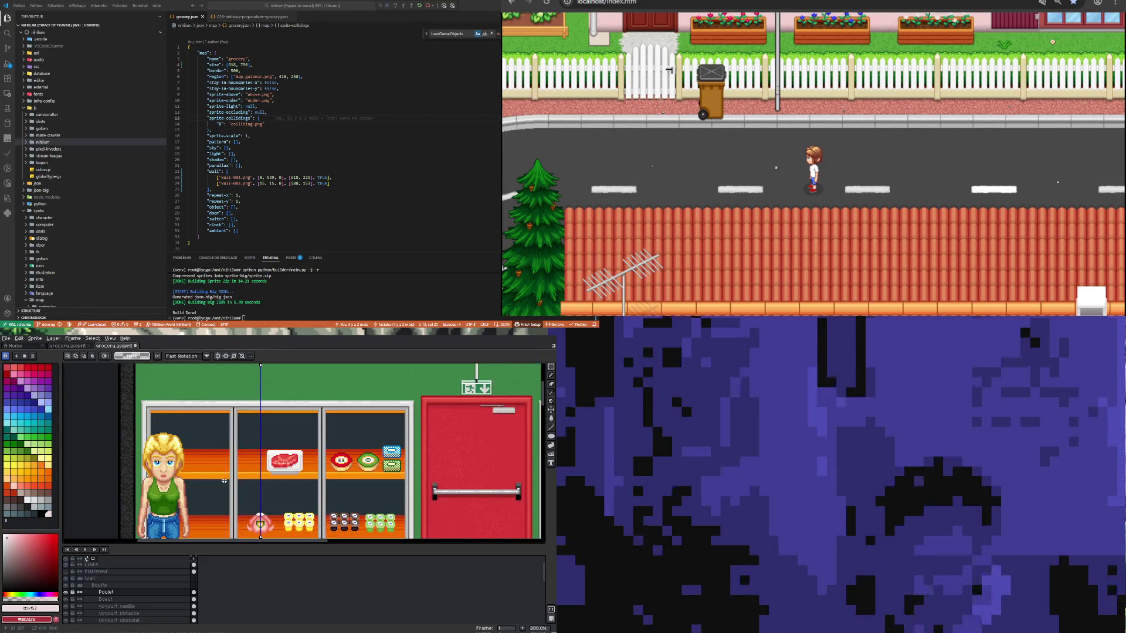
{"action": "scroll", "coordinate": [224, 481], "scroll_direction": "down", "scroll_amount": 3}
{"action": "scroll", "coordinate": [264, 469], "scroll_direction": "up", "scroll_amount": 2}
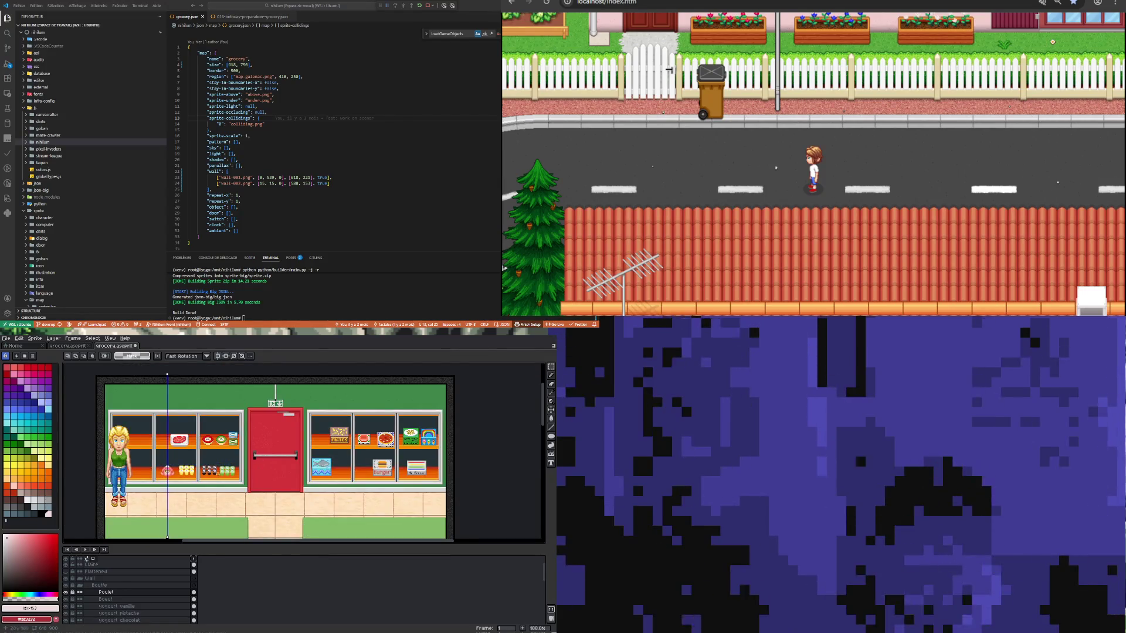
{"action": "scroll", "coordinate": [182, 462], "scroll_direction": "up", "scroll_amount": 2}
{"action": "scroll", "coordinate": [181, 463], "scroll_direction": "down", "scroll_amount": 3}
{"action": "scroll", "coordinate": [158, 464], "scroll_direction": "up", "scroll_amount": 2}
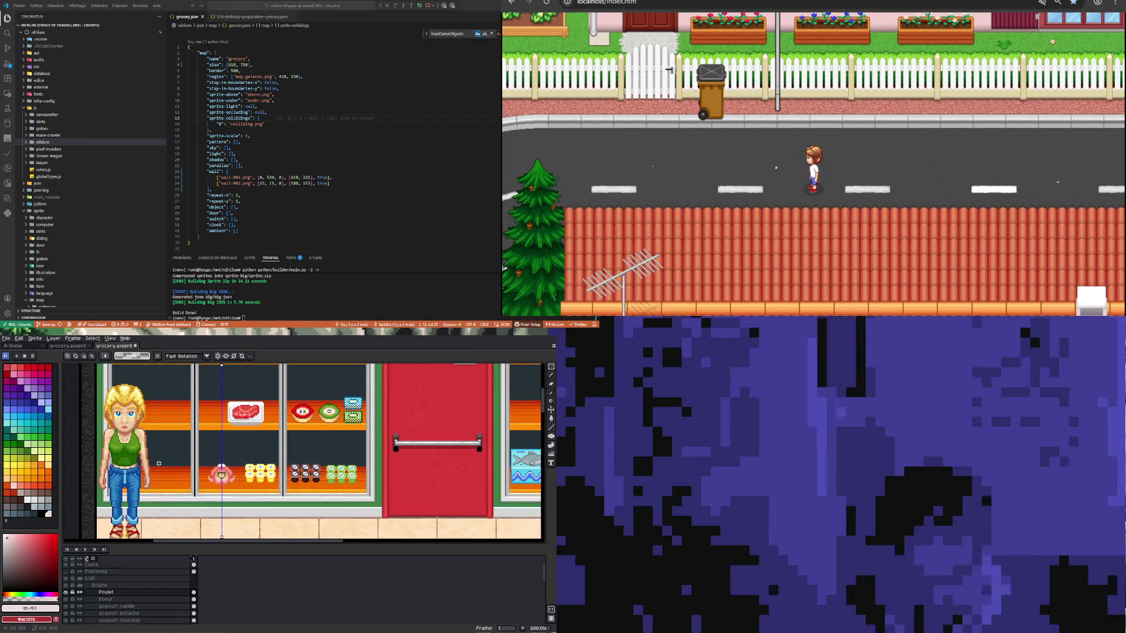
{"action": "scroll", "coordinate": [158, 463], "scroll_direction": "down", "scroll_amount": 3}
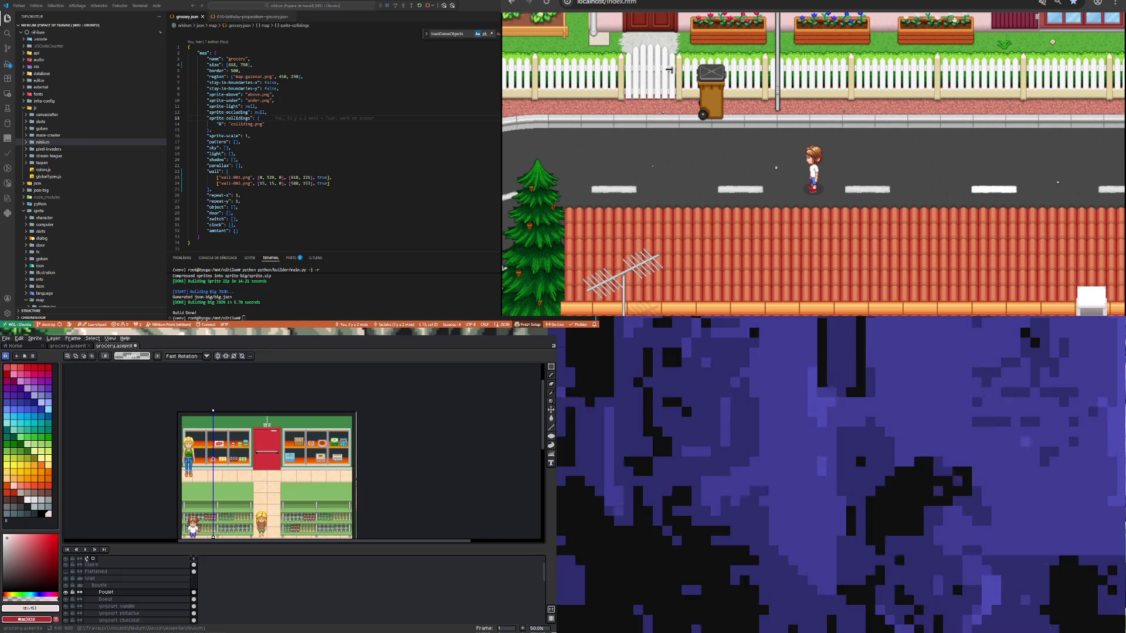
{"action": "scroll", "coordinate": [213, 459], "scroll_direction": "up", "scroll_amount": 2}
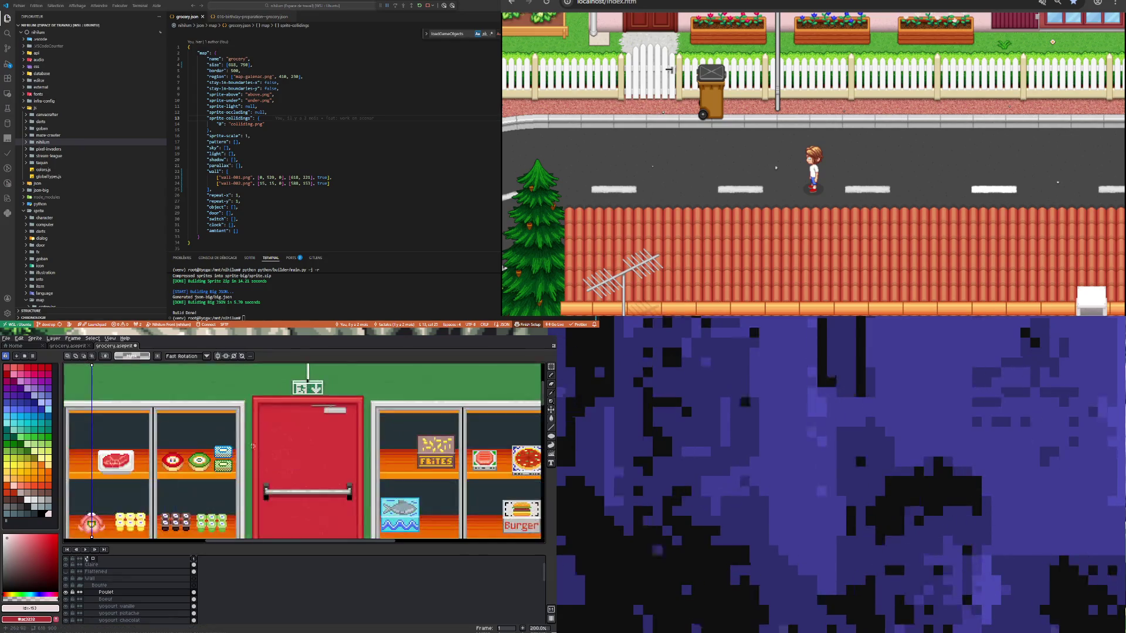
{"action": "scroll", "coordinate": [212, 460], "scroll_direction": "down", "scroll_amount": 1}
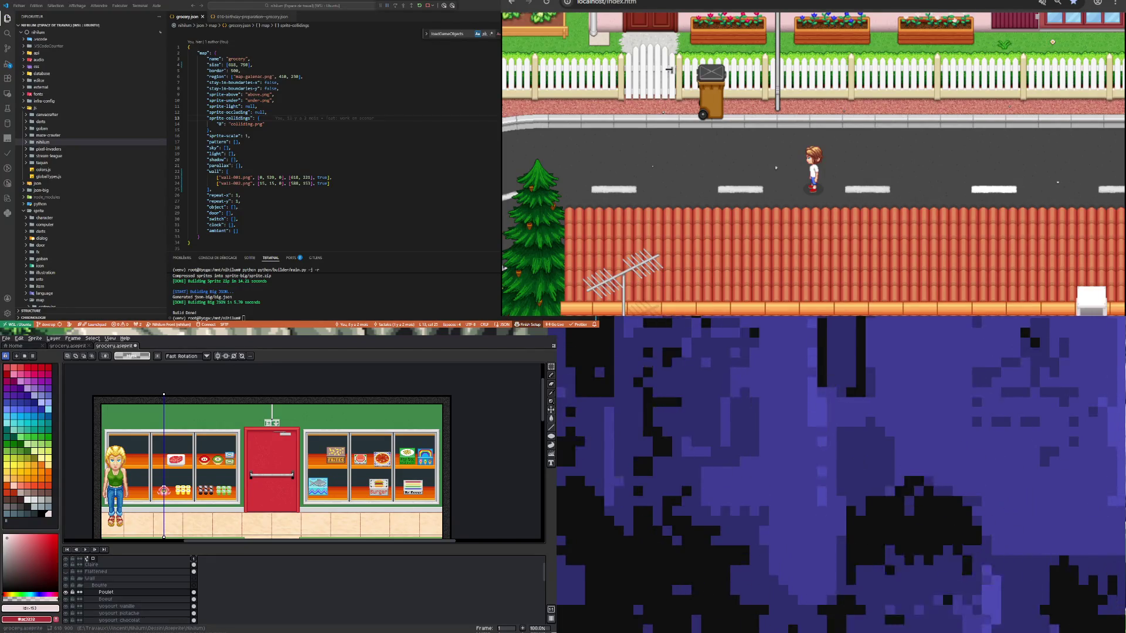
{"action": "scroll", "coordinate": [217, 494], "scroll_direction": "down", "scroll_amount": 1}
{"action": "scroll", "coordinate": [217, 494], "scroll_direction": "up", "scroll_amount": 1}
{"action": "scroll", "coordinate": [217, 494], "scroll_direction": "up", "scroll_amount": 1}
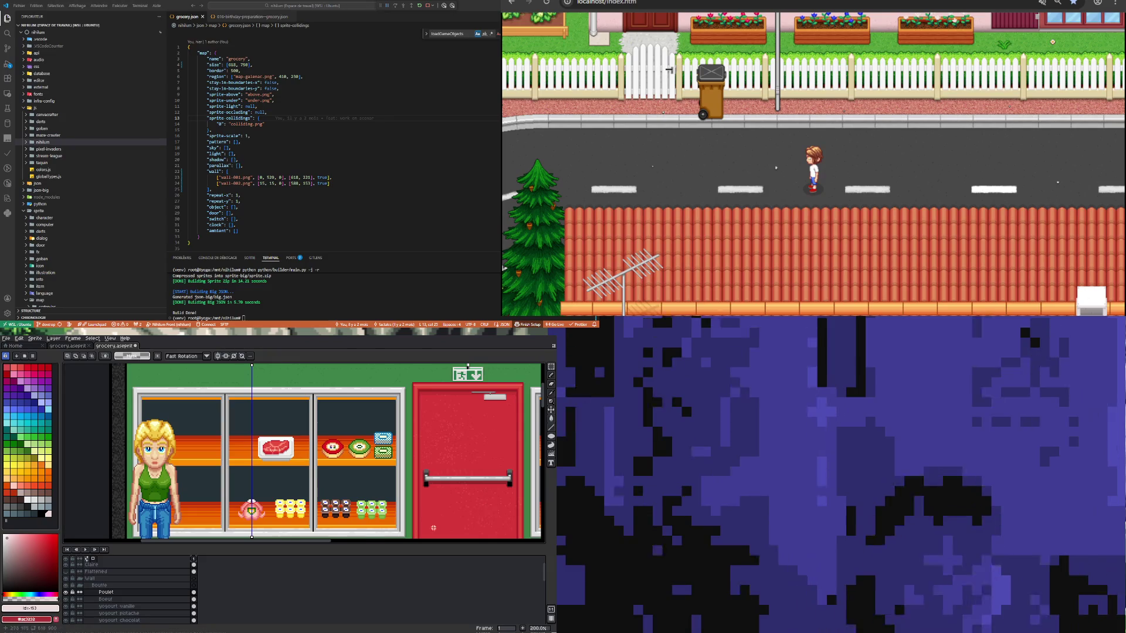
{"action": "scroll", "coordinate": [330, 487], "scroll_direction": "down", "scroll_amount": 1}
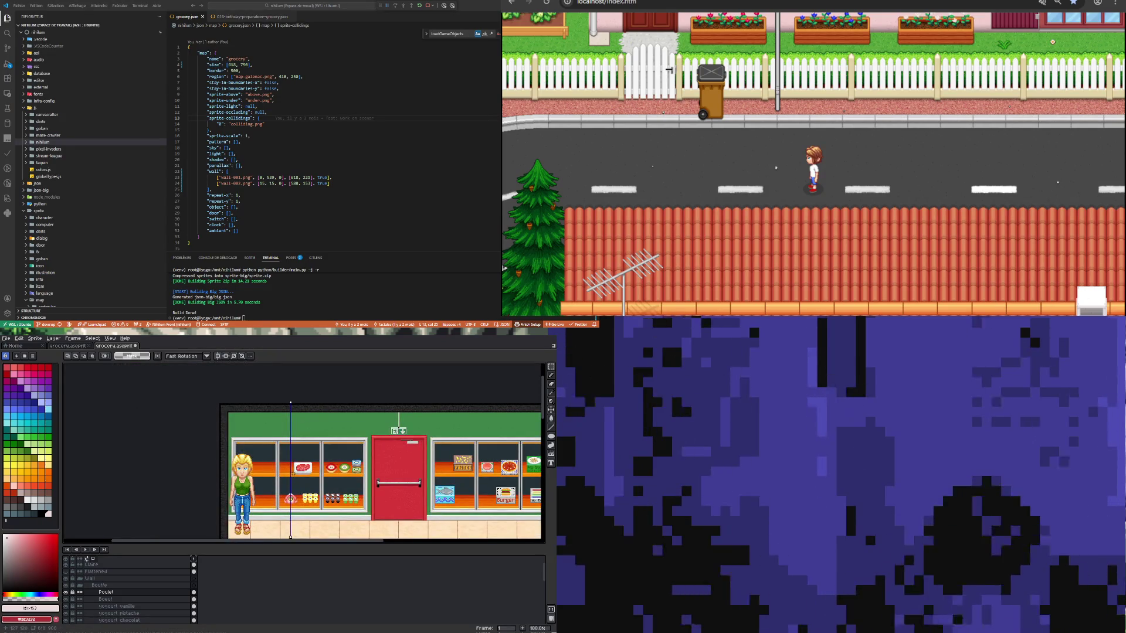
{"action": "scroll", "coordinate": [291, 501], "scroll_direction": "up", "scroll_amount": 1}
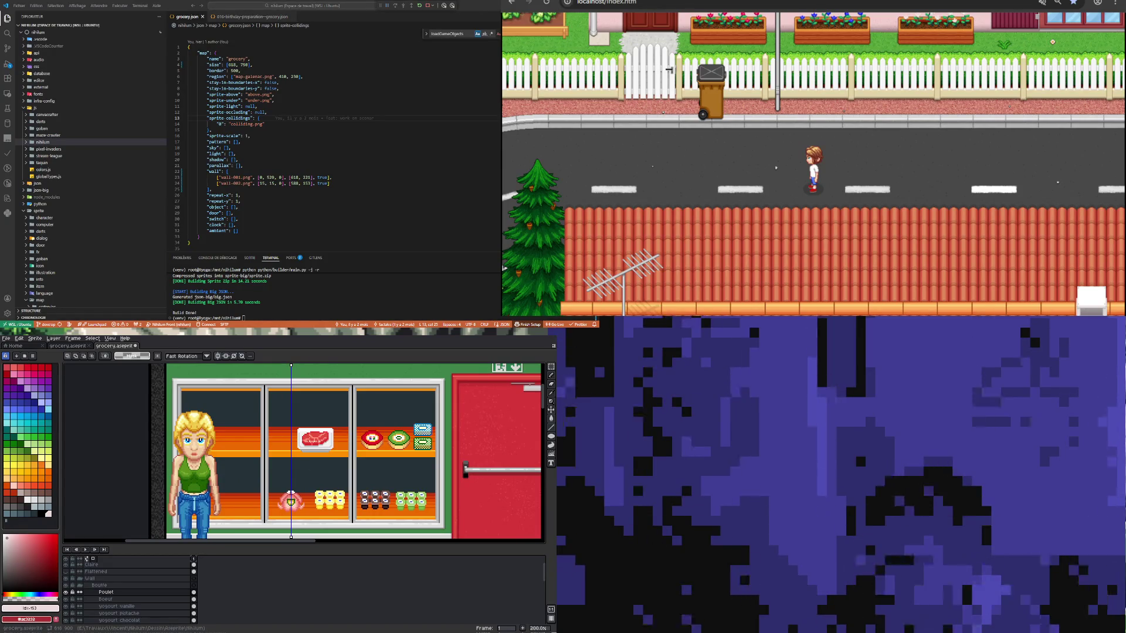
{"action": "scroll", "coordinate": [285, 488], "scroll_direction": "right", "scroll_amount": 2}
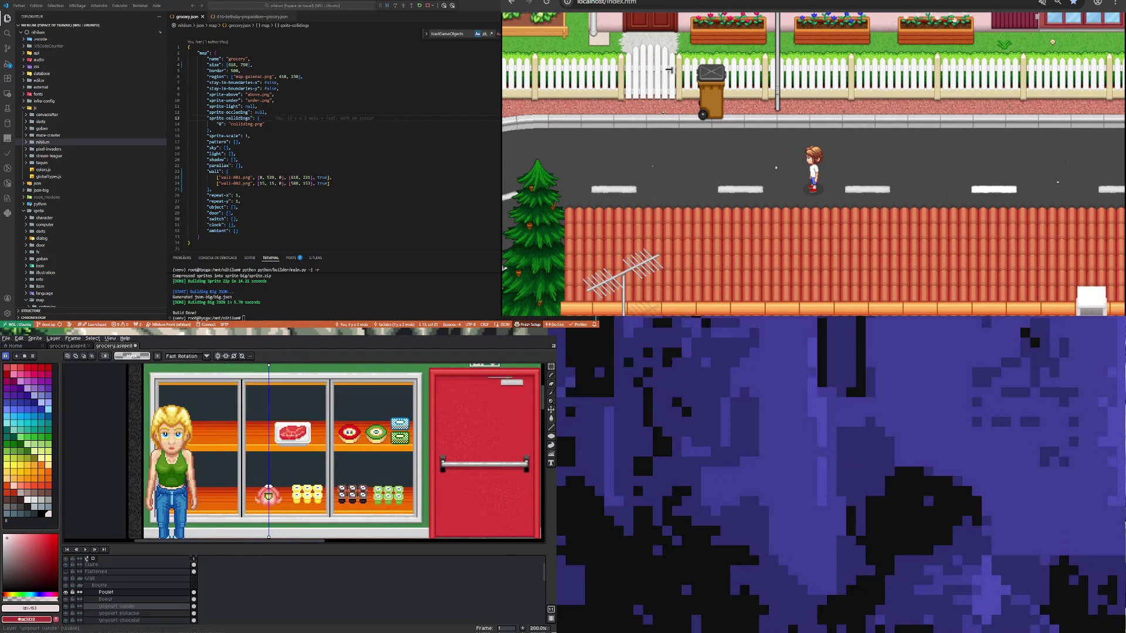
{"action": "right_click", "coordinate": [173, 599]}
Step: Duplicate the Boeuf layer and move the steak tray copy to the bottom-left shelf
{"action": "mouse_move", "coordinate": [187, 601]}
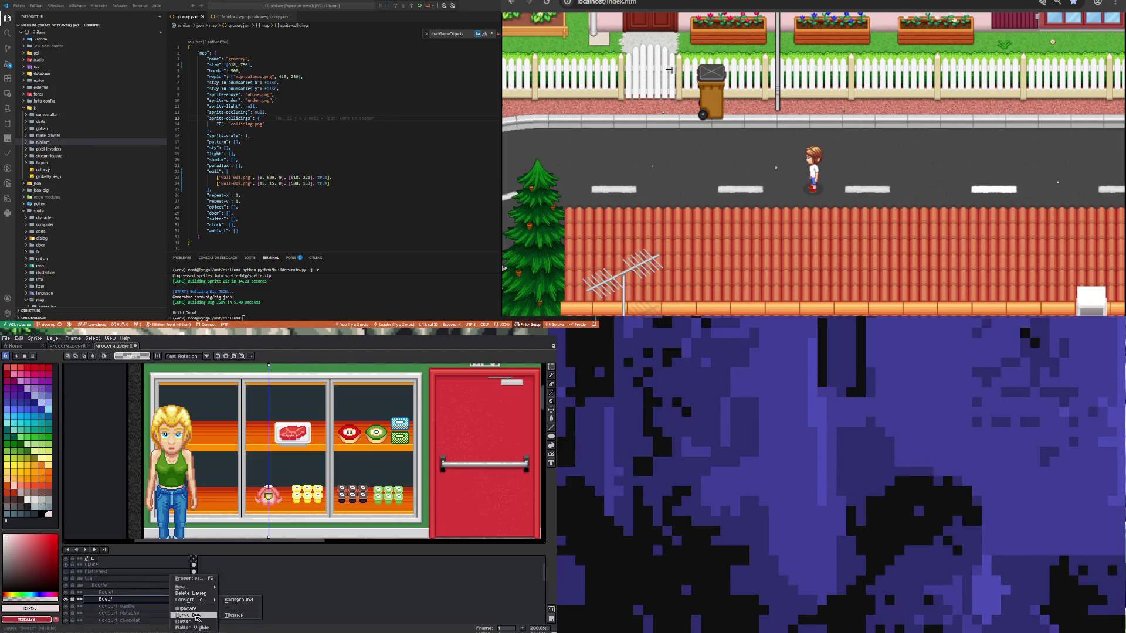
{"action": "left_click", "coordinate": [187, 608]}
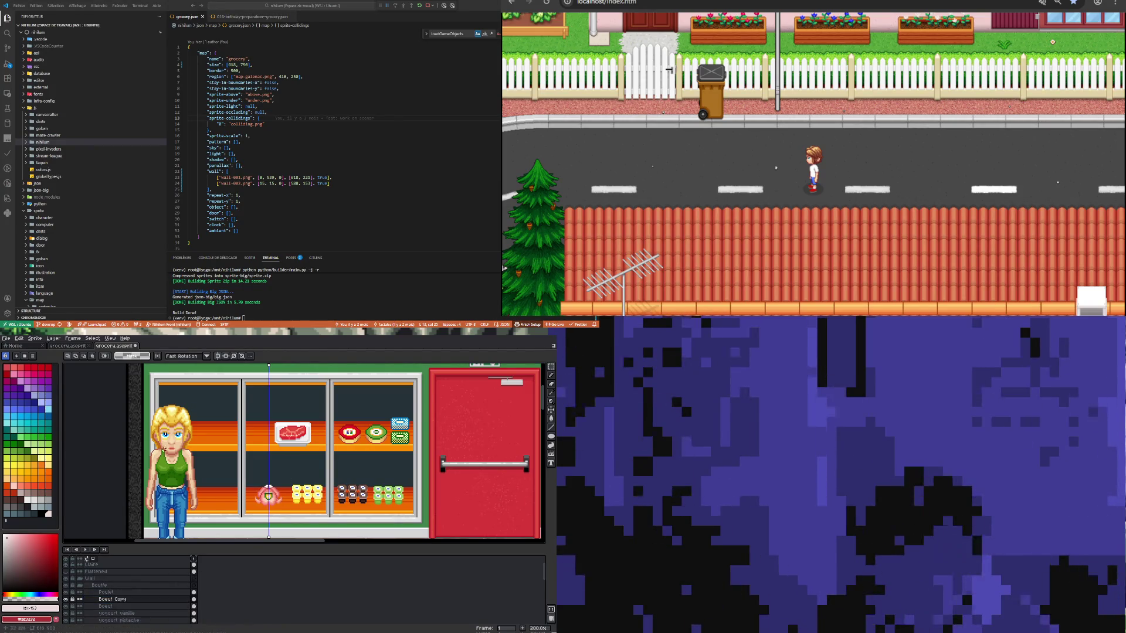
{"action": "key", "text": "v"}
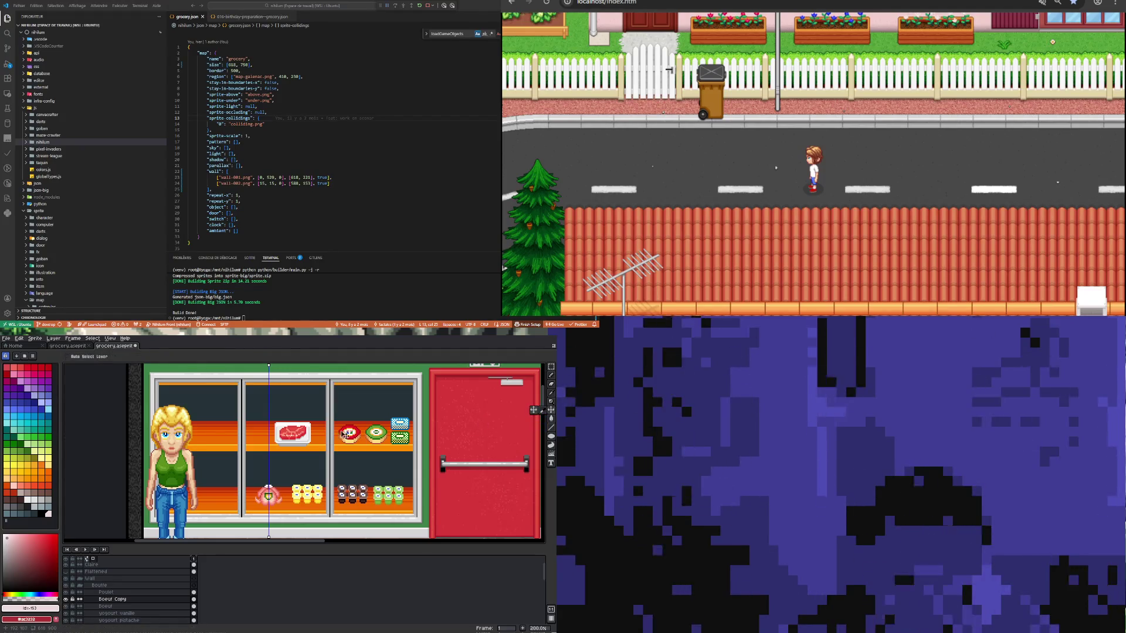
{"action": "left_click_drag", "start_coordinate": [287, 437], "coordinate": [212, 497]}
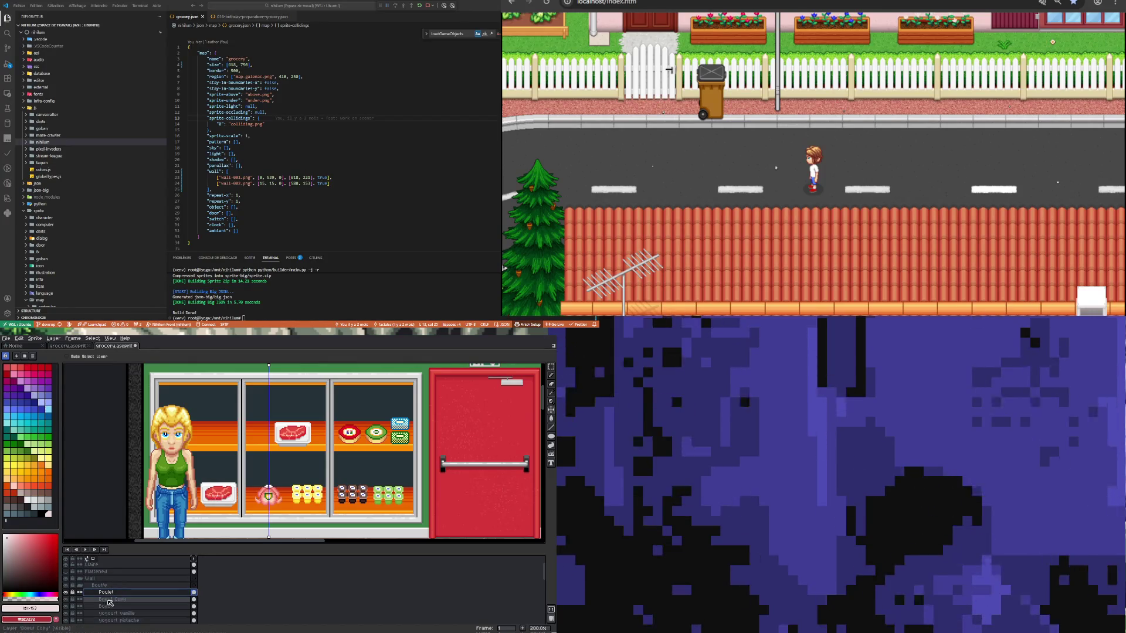
Step: Rename the copied layer to 'Poulet' and merge the steak copy into the Poulet layer
{"action": "double_click", "coordinate": [117, 592]}
{"action": "double_click", "coordinate": [117, 600]}
{"action": "type", "text": "Poulet"}
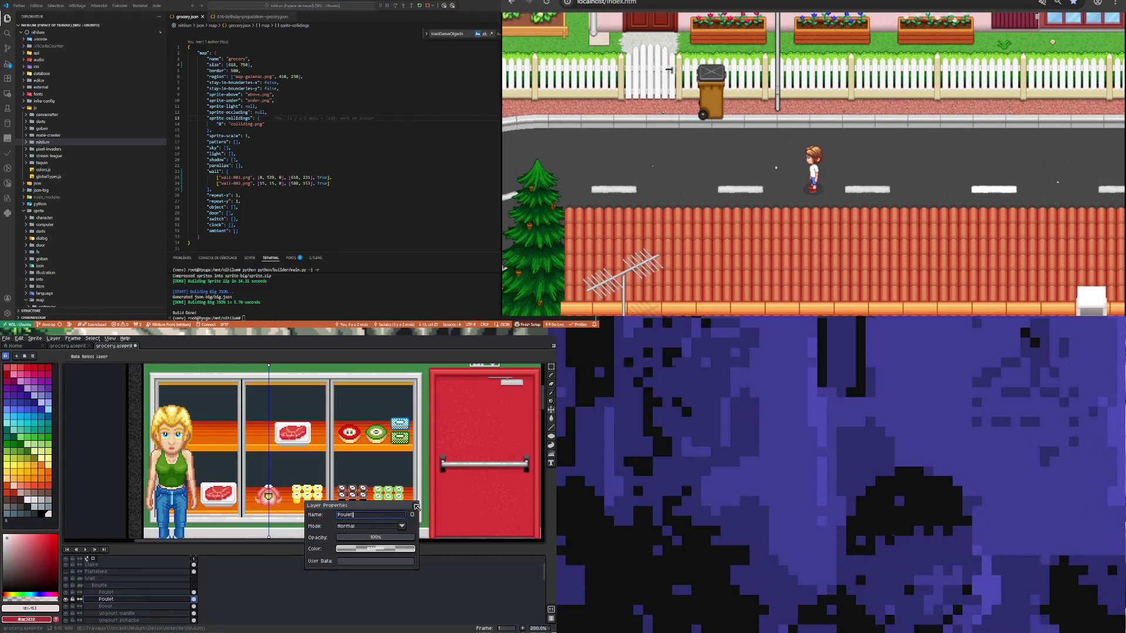
{"action": "left_click", "coordinate": [414, 505]}
{"action": "scroll", "coordinate": [225, 487], "scroll_direction": "up", "scroll_amount": 2}
{"action": "left_click", "coordinate": [127, 592]}
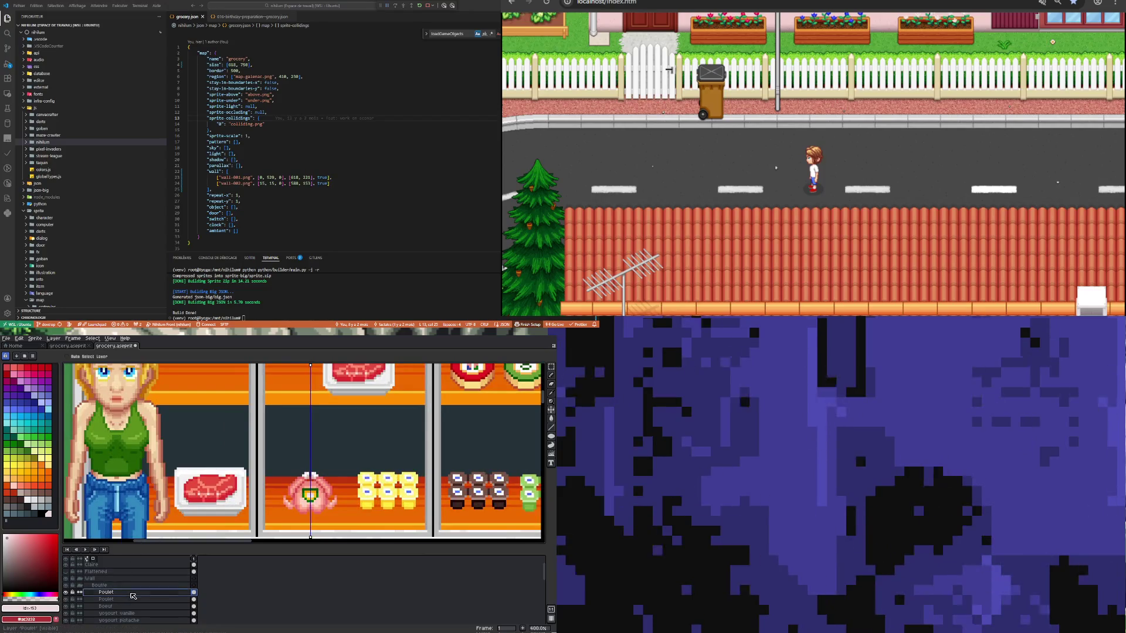
{"action": "key", "text": "Delete"}
{"action": "scroll", "coordinate": [176, 537], "scroll_direction": "up", "scroll_amount": 2}
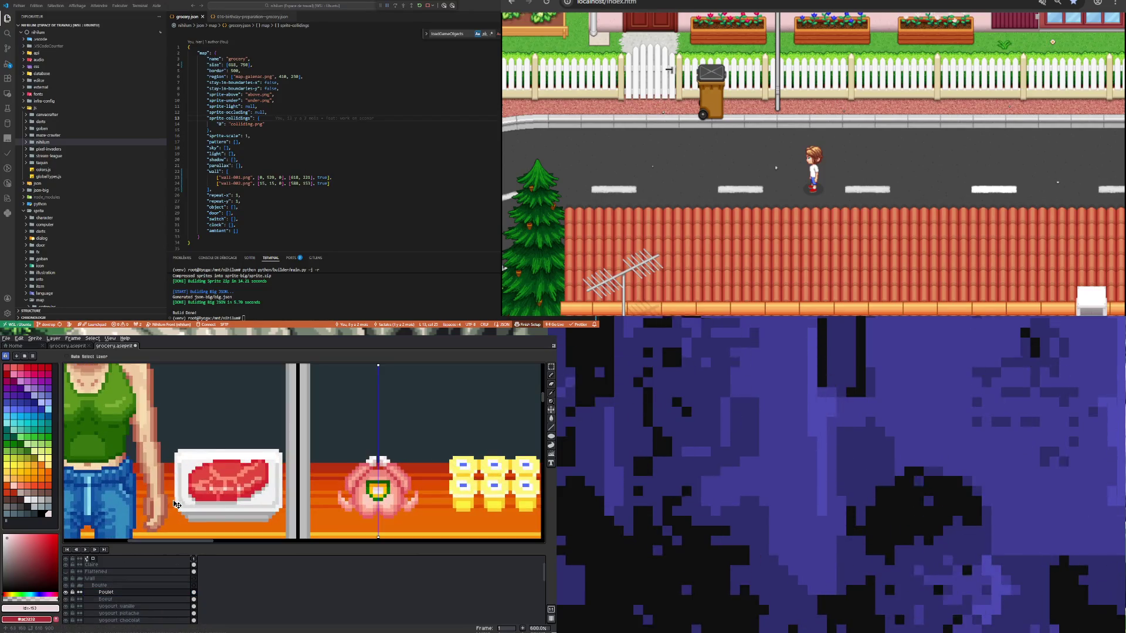
Step: Test moving thin strips at the tray's edges, cancel the move, and clear the selection
{"action": "key", "text": "m"}
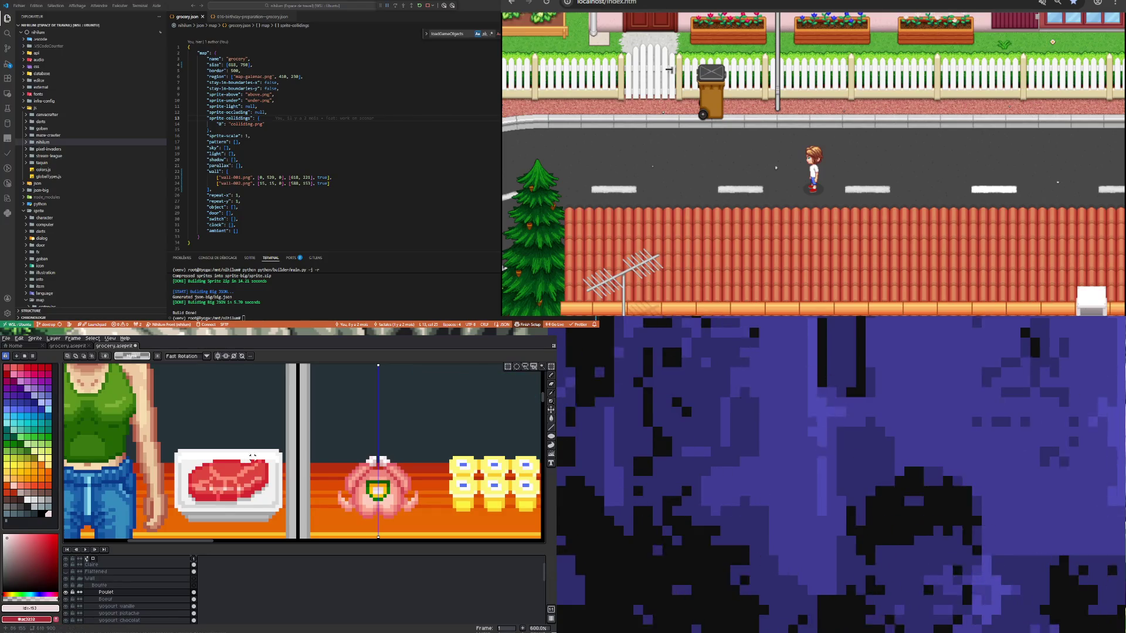
{"action": "left_click_drag", "start_coordinate": [271, 460], "coordinate": [267, 506]}
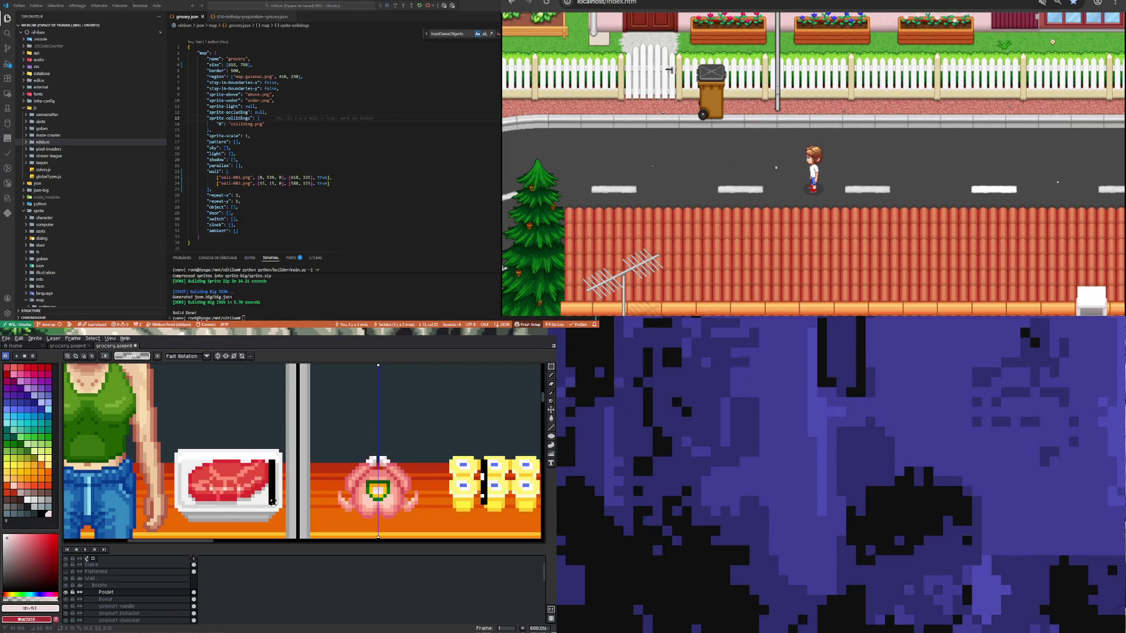
{"action": "left_click_drag", "start_coordinate": [269, 494], "coordinate": [200, 490]}
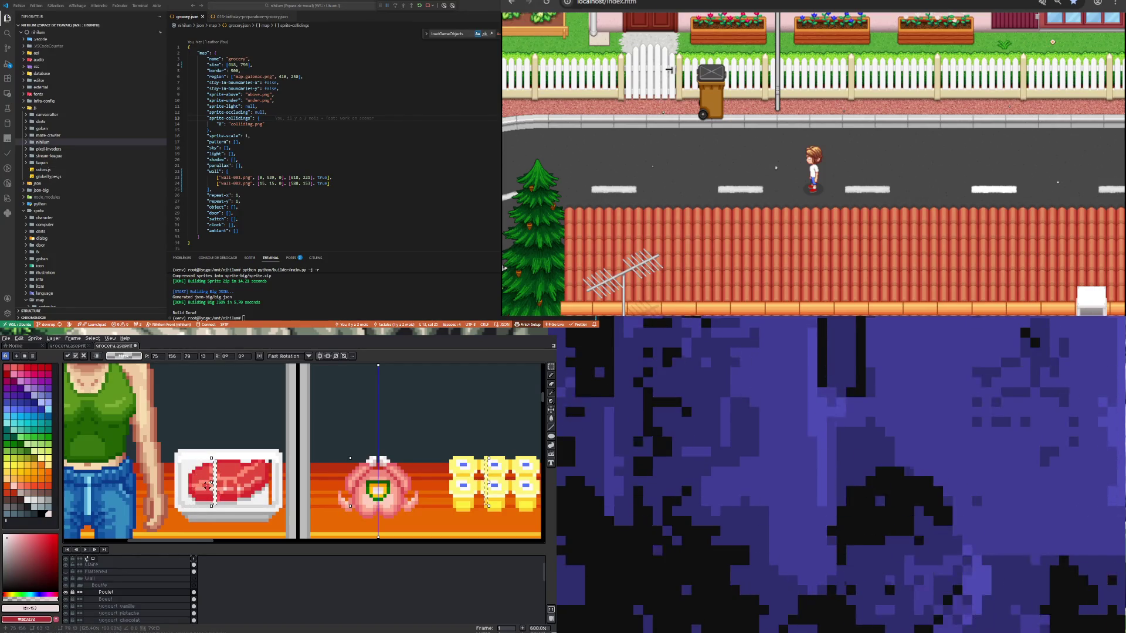
{"action": "key", "text": "Escape"}
{"action": "left_click", "coordinate": [66, 593]}
{"action": "left_click", "coordinate": [68, 595]}
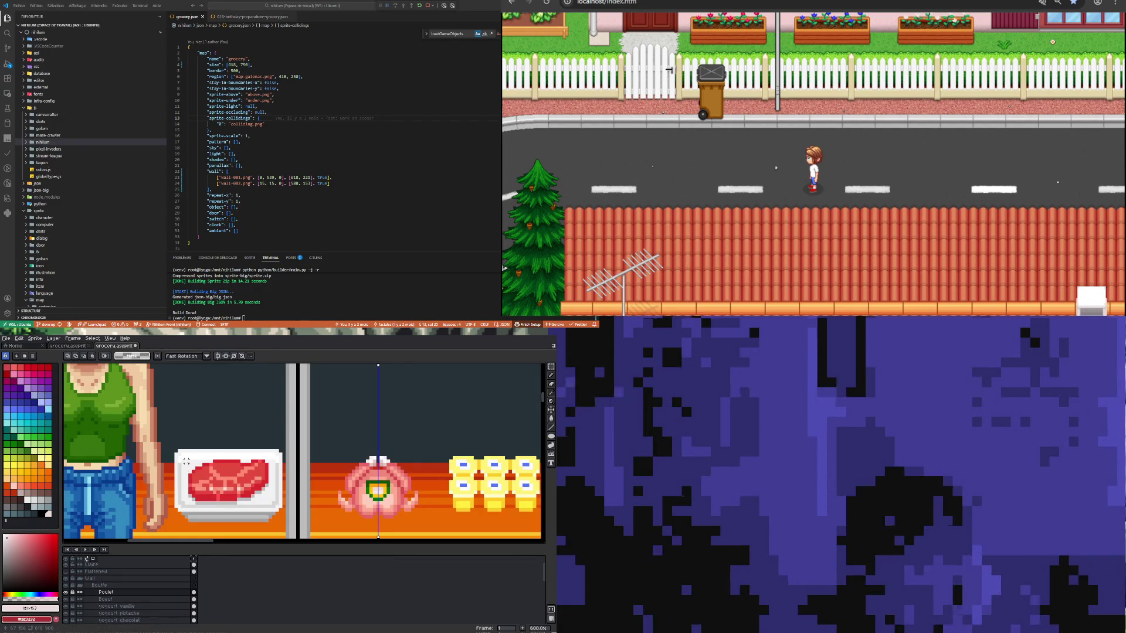
{"action": "left_click_drag", "start_coordinate": [185, 458], "coordinate": [187, 504]}
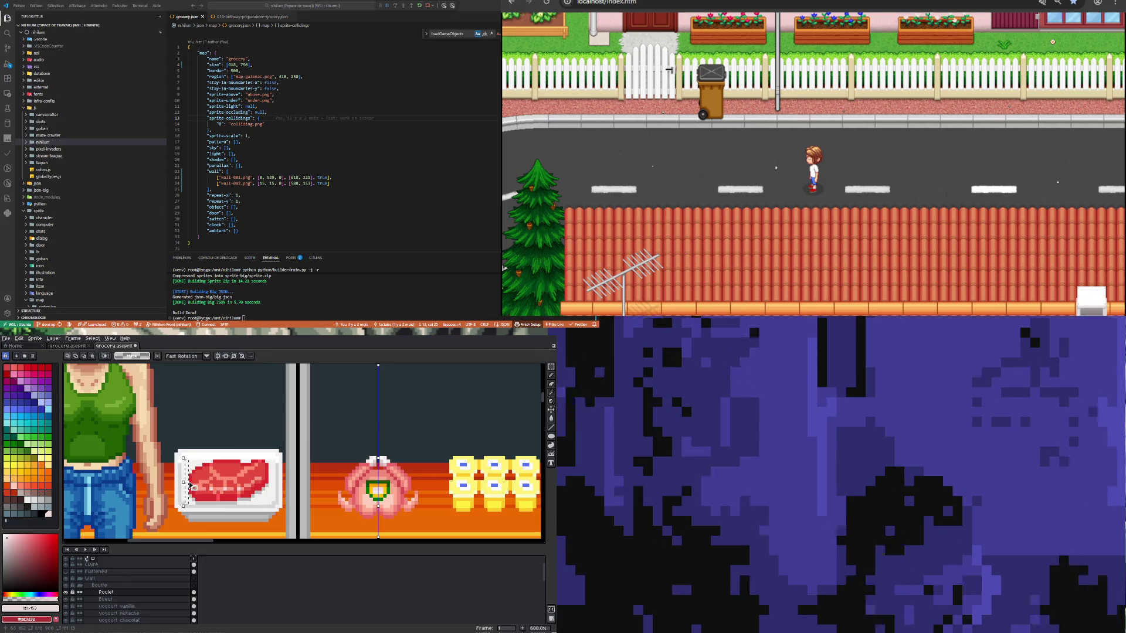
{"action": "left_click", "coordinate": [182, 461]}
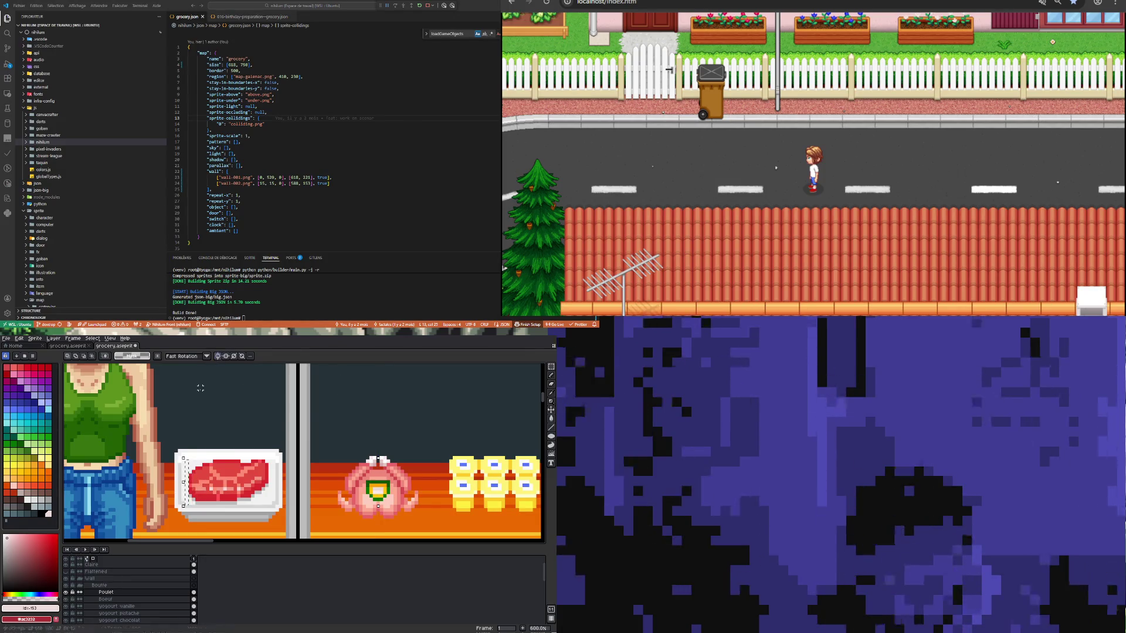
Step: Remove the steak so the tray is empty white, and nudge the tray into place
{"action": "left_click_drag", "start_coordinate": [184, 461], "coordinate": [186, 506]}
{"action": "key", "text": "Delete"}
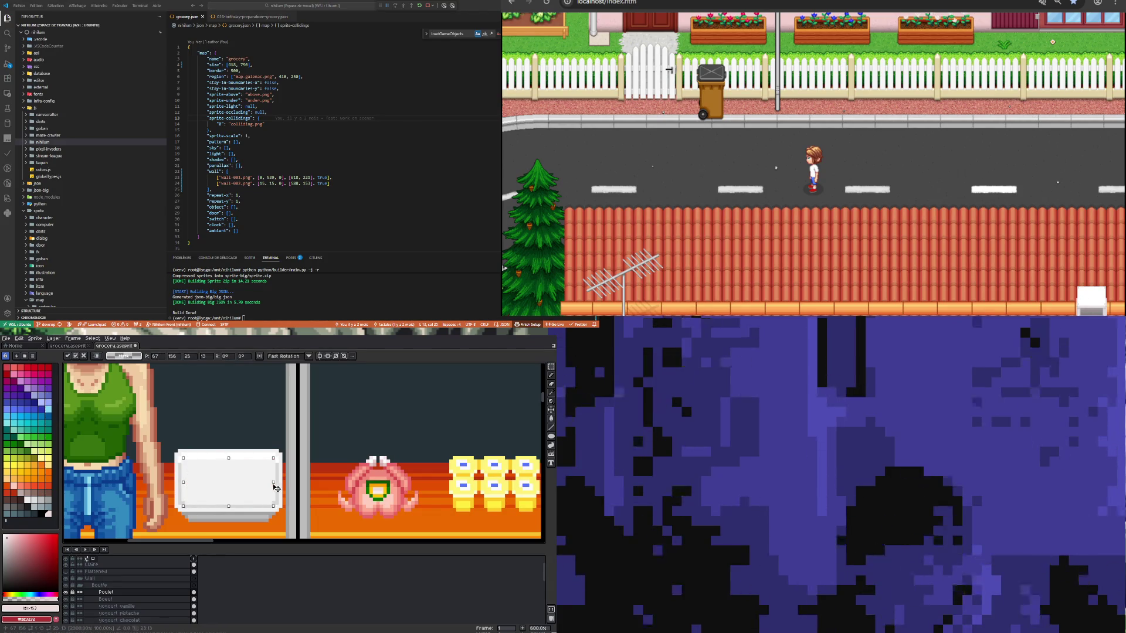
{"action": "key", "text": "Return"}
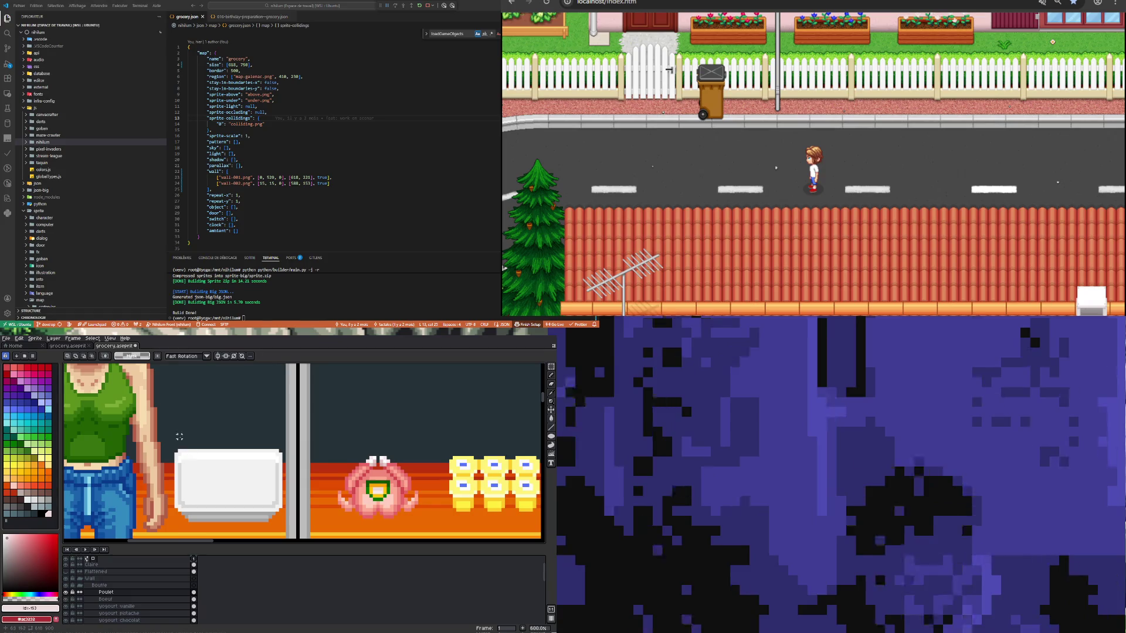
{"action": "mouse_move", "coordinate": [170, 430]}
{"action": "left_mouse_down"}
{"action": "mouse_move", "coordinate": [214, 537]}
{"action": "mouse_move", "coordinate": [228, 537]}
{"action": "left_mouse_up"}
{"action": "key", "text": "Right"}
{"action": "key", "text": "Right"}
{"action": "key", "text": "Right"}
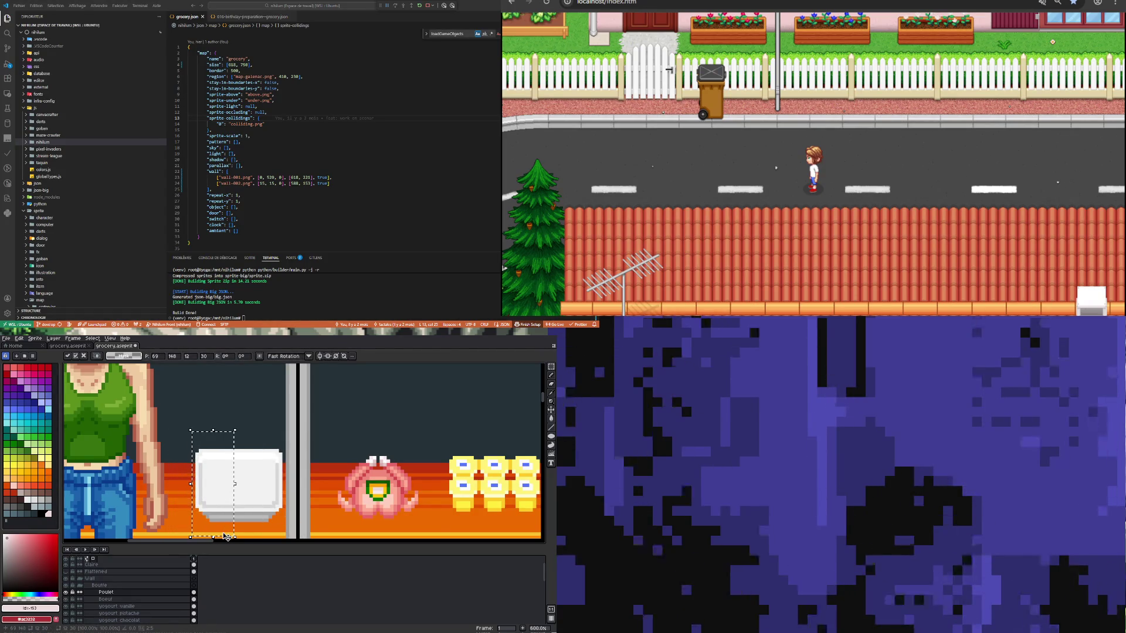
{"action": "key", "text": "Left"}
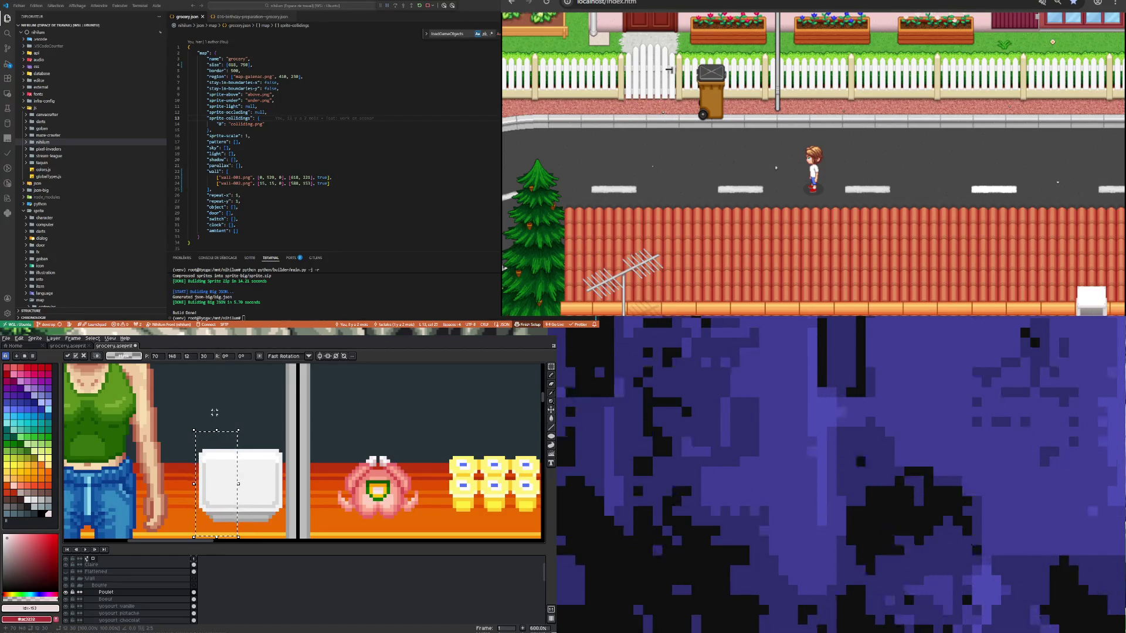
{"action": "left_click", "coordinate": [194, 437]}
Step: Raise the tray's top edge to make the white box taller
{"action": "mouse_move", "coordinate": [277, 478]}
{"action": "left_mouse_down"}
{"action": "mouse_move", "coordinate": [291, 482]}
{"action": "mouse_move", "coordinate": [291, 458]}
{"action": "left_mouse_up"}
{"action": "left_click", "coordinate": [189, 462]}
{"action": "left_click_drag", "start_coordinate": [215, 451], "coordinate": [300, 451]}
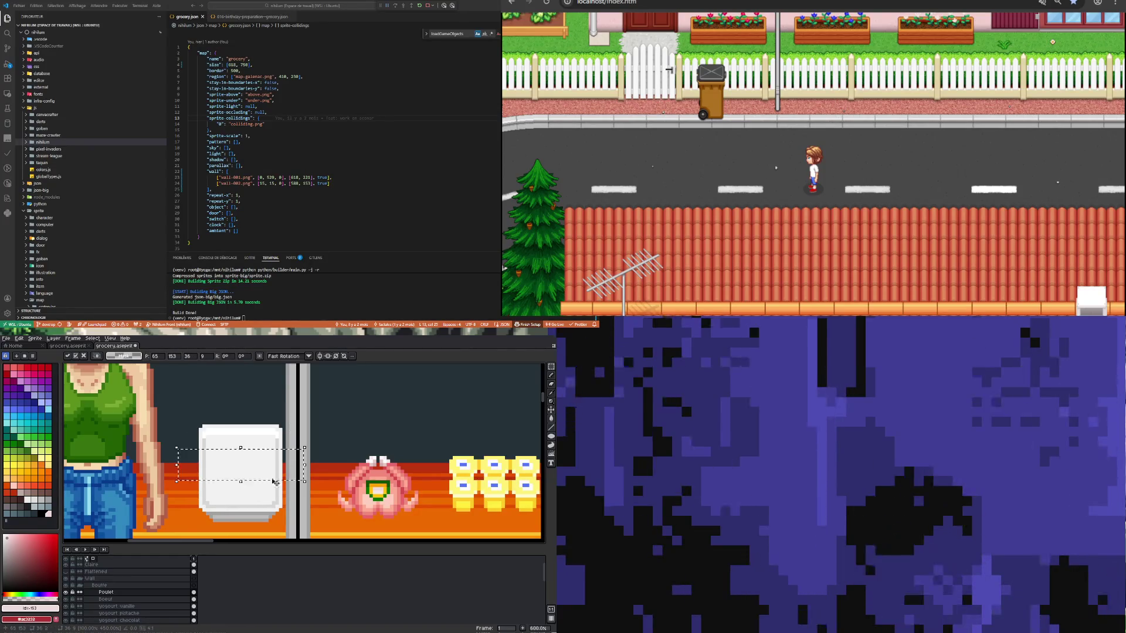
{"action": "key", "text": "Return"}
{"action": "mouse_move", "coordinate": [331, 450]}
{"action": "left_mouse_down"}
{"action": "mouse_move", "coordinate": [419, 520]}
{"action": "mouse_move", "coordinate": [261, 478]}
{"action": "left_mouse_up"}
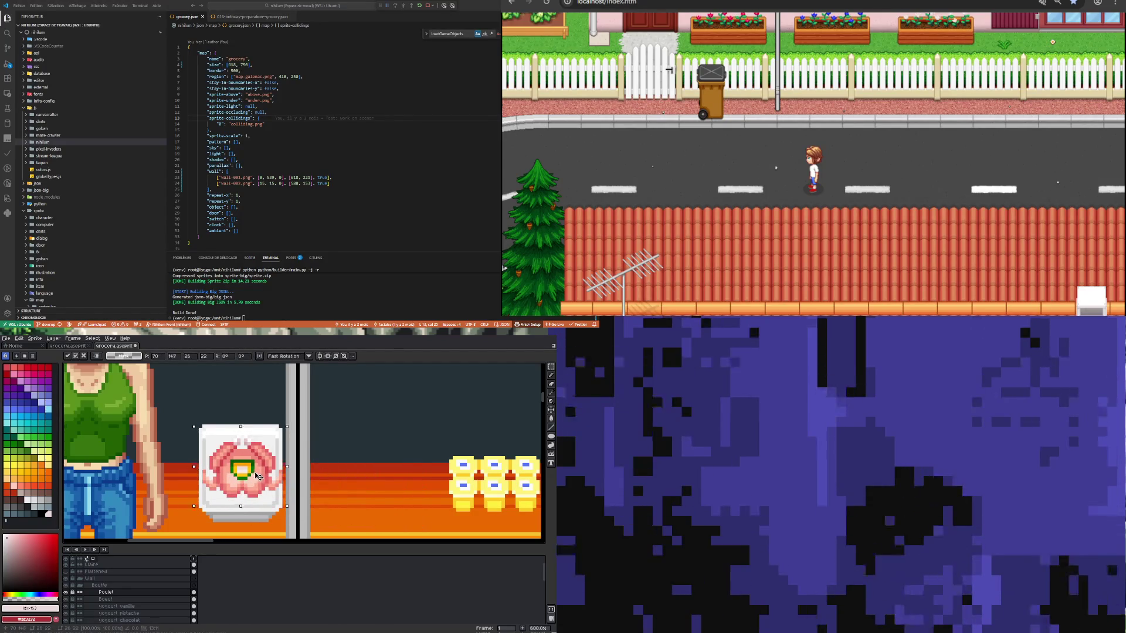
{"action": "key", "text": "Escape"}
{"action": "left_click", "coordinate": [225, 429]}
Step: Lower the white box's top slightly and place the chicken over the box
{"action": "mouse_move", "coordinate": [184, 413]}
{"action": "left_mouse_down"}
{"action": "mouse_move", "coordinate": [297, 457]}
{"action": "mouse_move", "coordinate": [292, 469]}
{"action": "left_mouse_up"}
{"action": "left_click", "coordinate": [353, 433]}
{"action": "left_click_drag", "start_coordinate": [334, 417], "coordinate": [455, 511]}
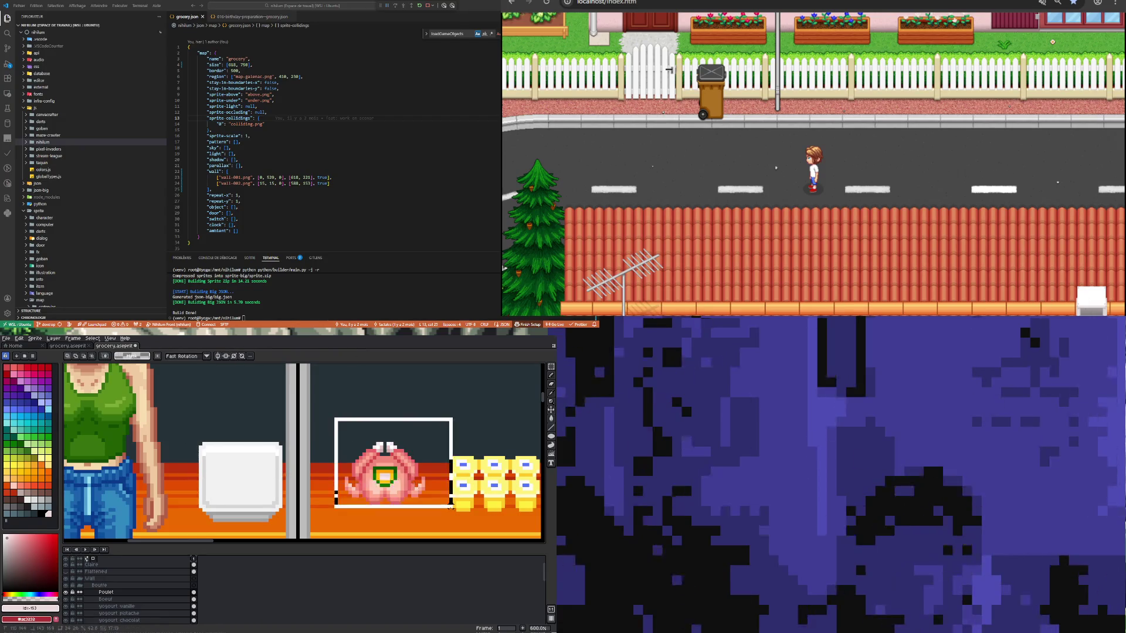
{"action": "mouse_move", "coordinate": [399, 489]}
{"action": "left_mouse_down"}
{"action": "mouse_move", "coordinate": [256, 482]}
{"action": "mouse_move", "coordinate": [405, 432]}
{"action": "mouse_move", "coordinate": [397, 445]}
{"action": "left_mouse_up"}
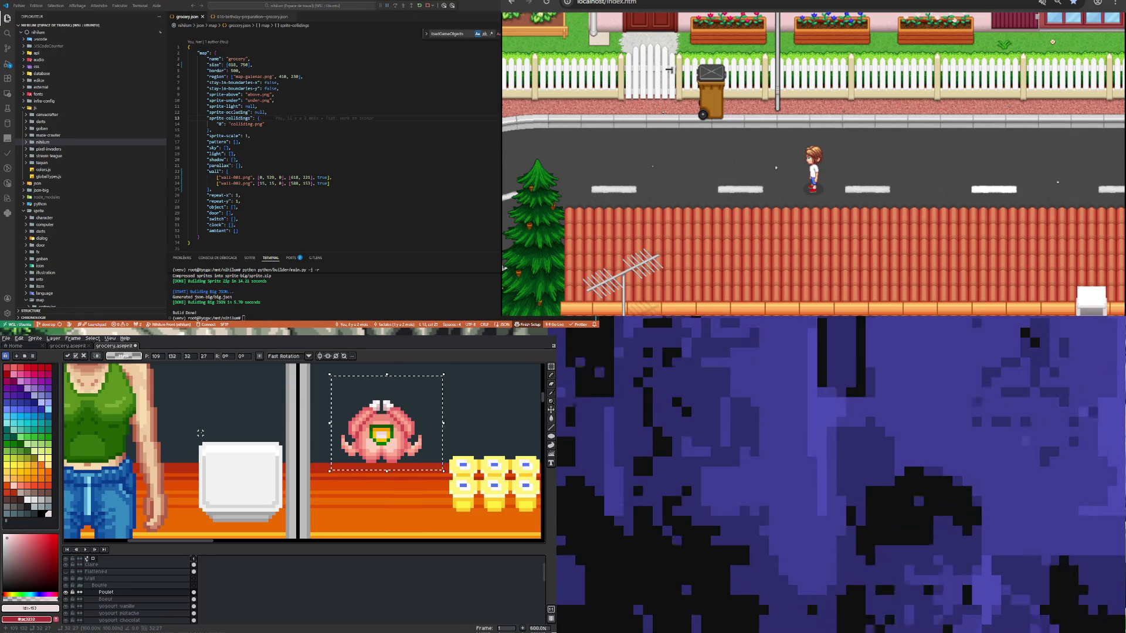
Step: Shift the box's left part left, join it into one box, and set the chicken on top
{"action": "left_click_drag", "start_coordinate": [107, 382], "coordinate": [283, 461]}
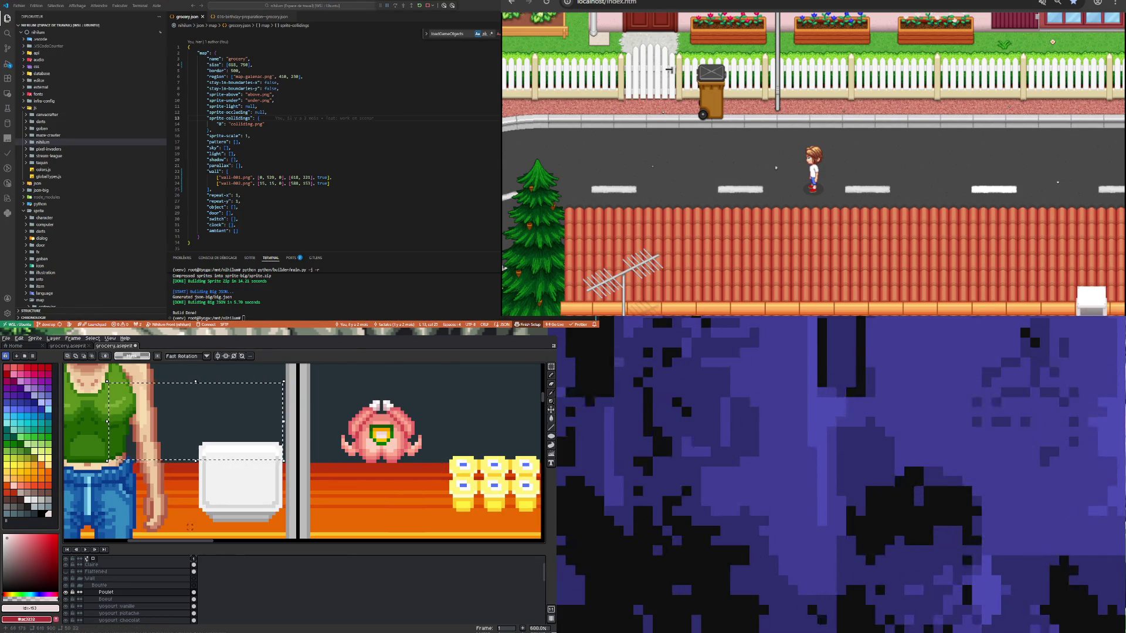
{"action": "mouse_move", "coordinate": [236, 432]}
{"action": "left_mouse_down"}
{"action": "mouse_move", "coordinate": [225, 433]}
{"action": "mouse_move", "coordinate": [235, 534]}
{"action": "left_mouse_up"}
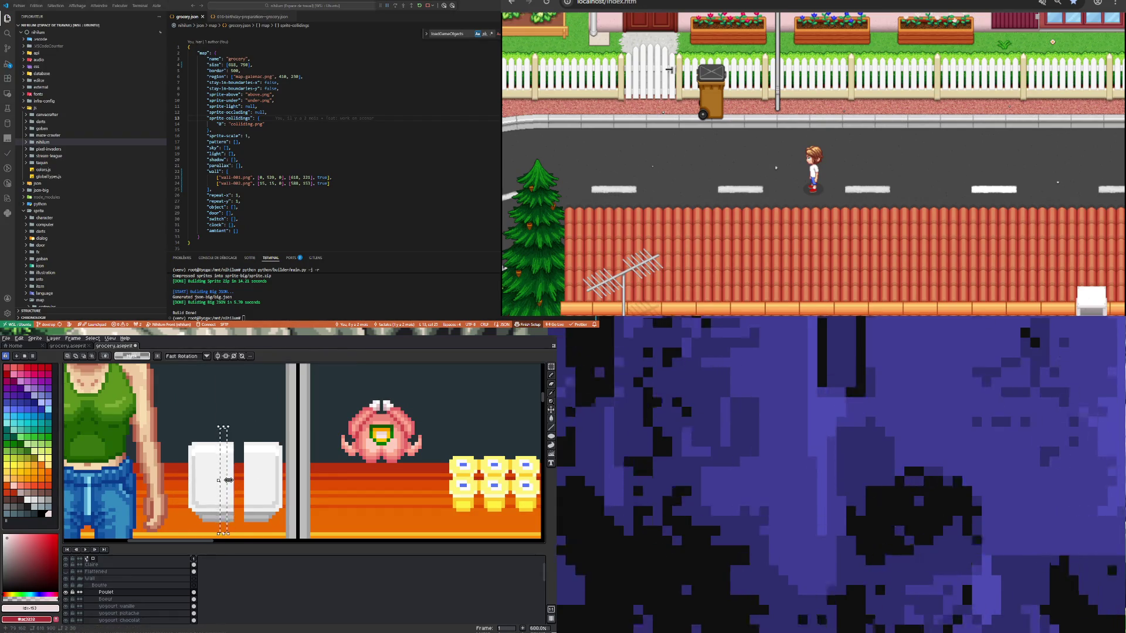
{"action": "left_click_drag", "start_coordinate": [234, 486], "coordinate": [252, 486]}
{"action": "left_click_drag", "start_coordinate": [325, 388], "coordinate": [433, 475]}
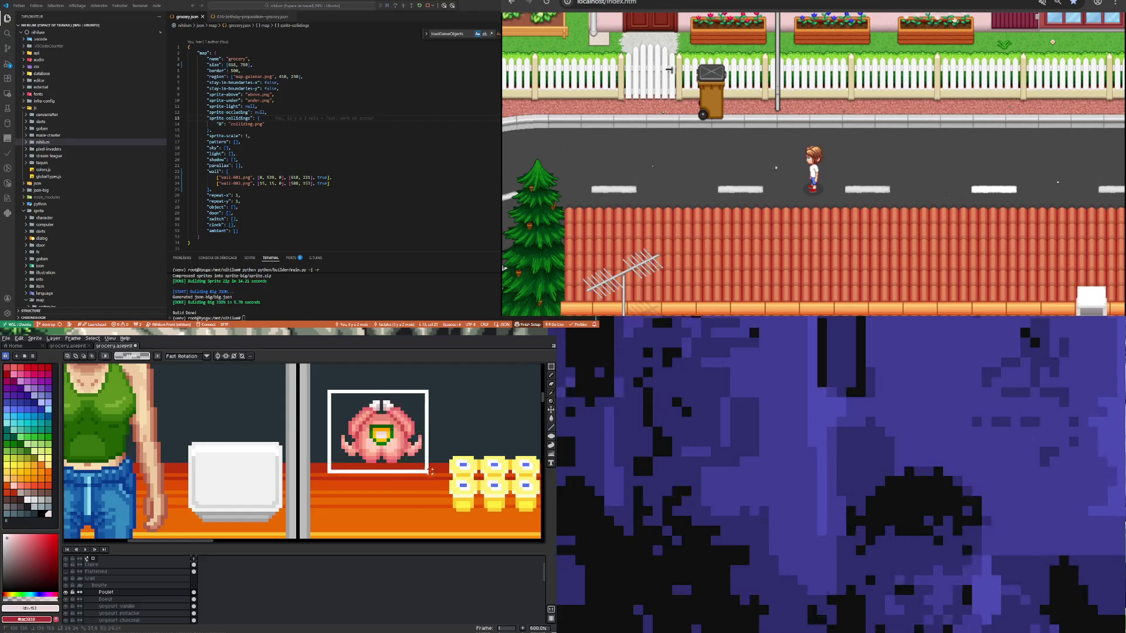
{"action": "mouse_move", "coordinate": [392, 428]}
{"action": "left_mouse_down"}
{"action": "mouse_move", "coordinate": [245, 463]}
{"action": "mouse_move", "coordinate": [377, 472]}
{"action": "left_mouse_up"}
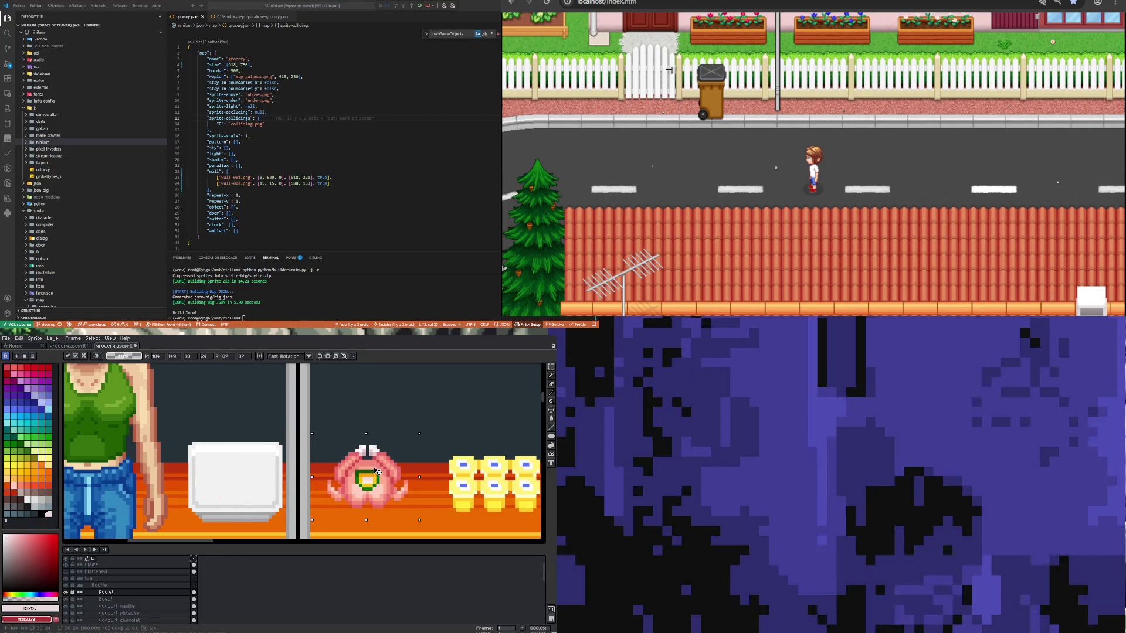
Step: Seat the chicken on the tray and move both beside the yellow goods
{"action": "mouse_move", "coordinate": [175, 428]}
{"action": "left_mouse_down"}
{"action": "mouse_move", "coordinate": [287, 477]}
{"action": "mouse_move", "coordinate": [246, 473]}
{"action": "left_mouse_up"}
{"action": "mouse_move", "coordinate": [317, 432]}
{"action": "left_mouse_down"}
{"action": "mouse_move", "coordinate": [372, 469]}
{"action": "mouse_move", "coordinate": [261, 484]}
{"action": "left_mouse_up"}
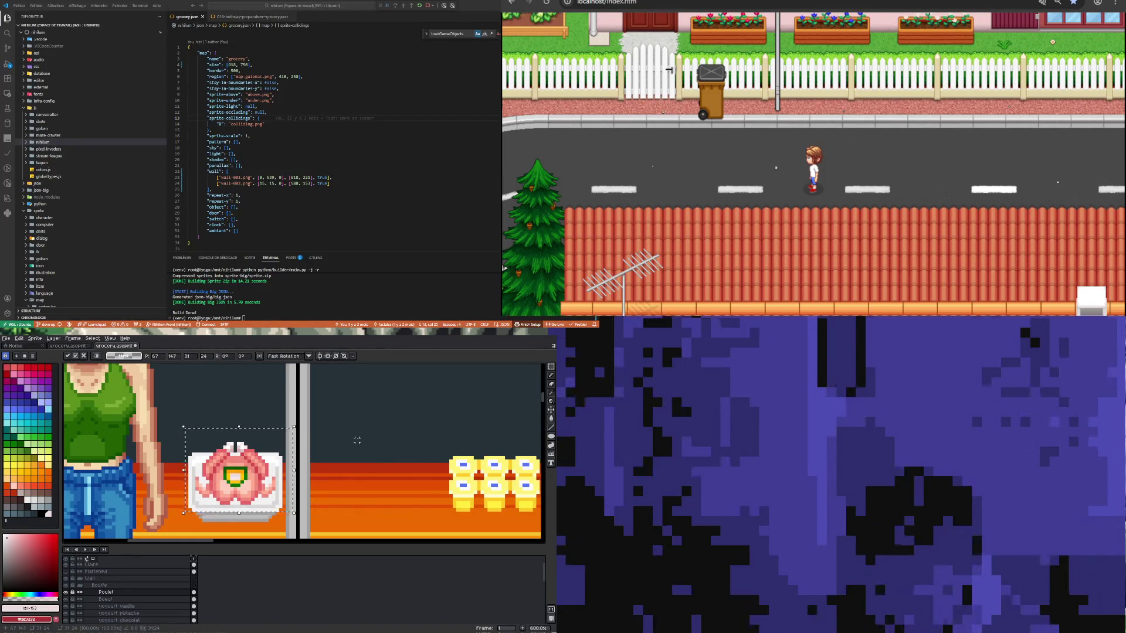
{"action": "left_click", "coordinate": [352, 440]}
{"action": "mouse_move", "coordinate": [169, 423]}
{"action": "left_mouse_down"}
{"action": "mouse_move", "coordinate": [216, 489]}
{"action": "mouse_move", "coordinate": [286, 534]}
{"action": "mouse_move", "coordinate": [405, 490]}
{"action": "mouse_move", "coordinate": [394, 491]}
{"action": "left_mouse_up"}
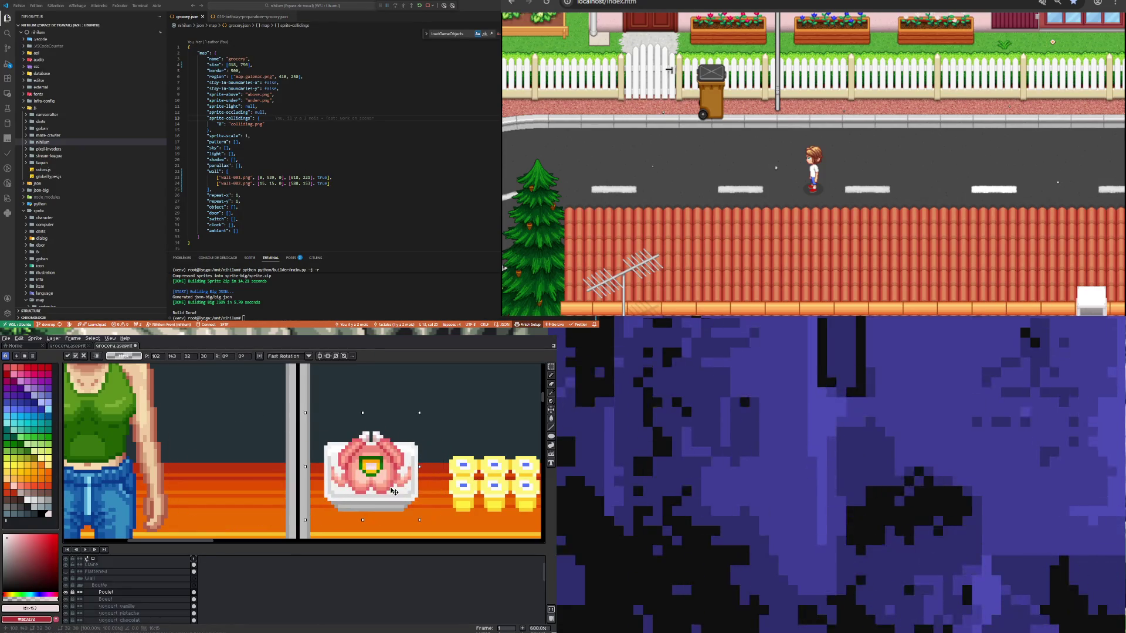
{"action": "scroll", "coordinate": [394, 476], "scroll_direction": "down", "scroll_amount": 3}
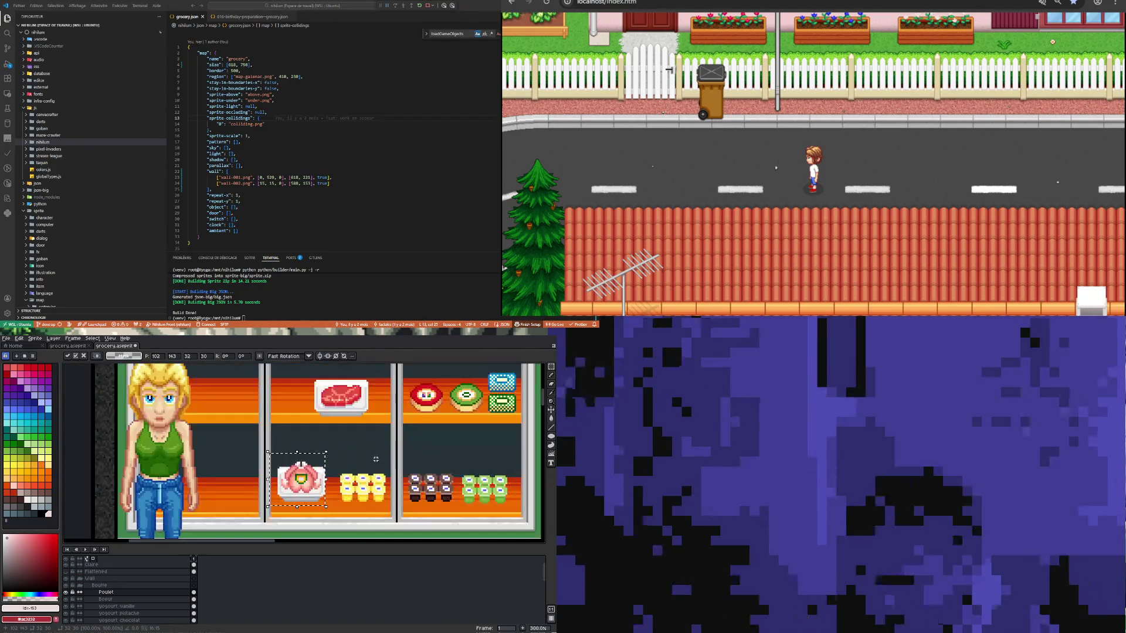
{"action": "left_click", "coordinate": [334, 513]}
{"action": "scroll", "coordinate": [303, 492], "scroll_direction": "up", "scroll_amount": 6}
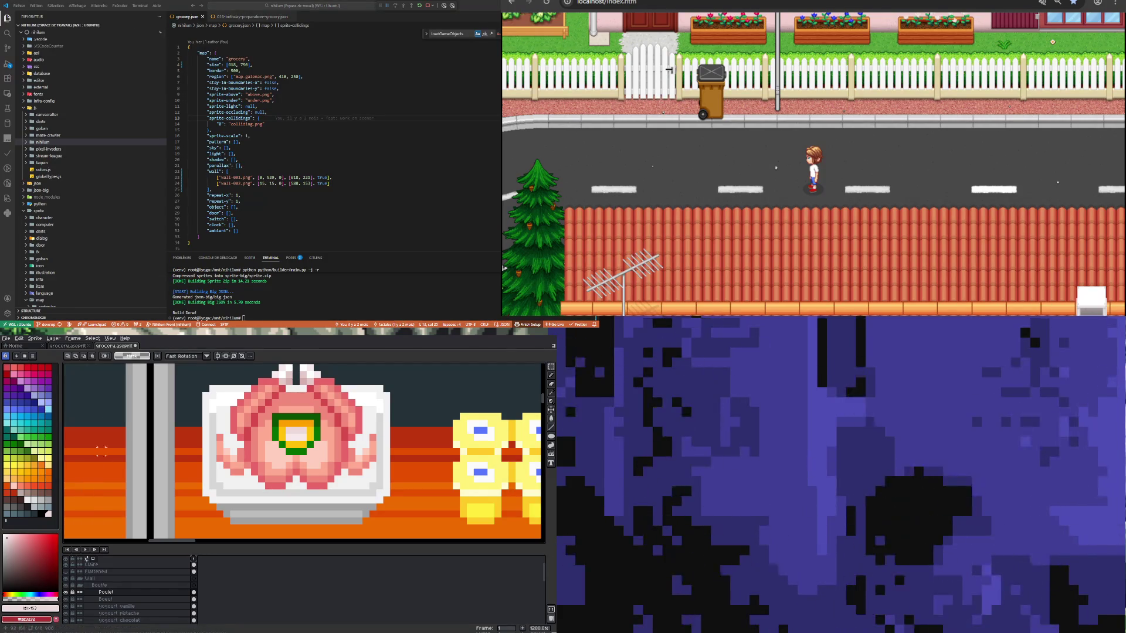
Step: Paint the tray's grey onto its right, lower-right and upper-left edges
{"action": "key", "text": "i"}
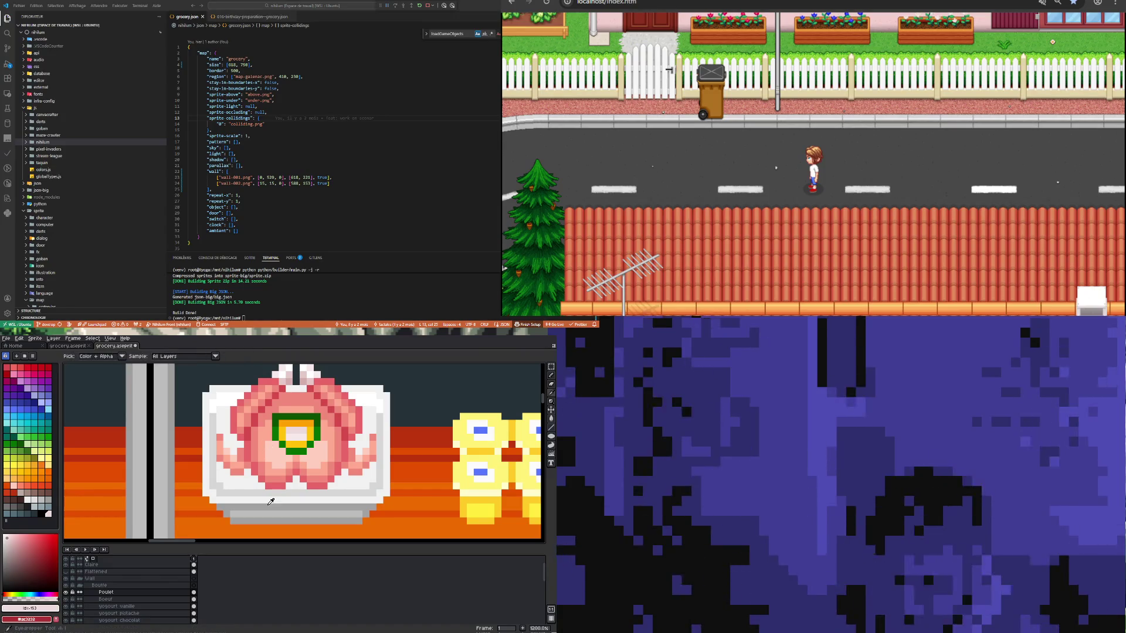
{"action": "left_click", "coordinate": [271, 505]}
{"action": "key", "text": "b"}
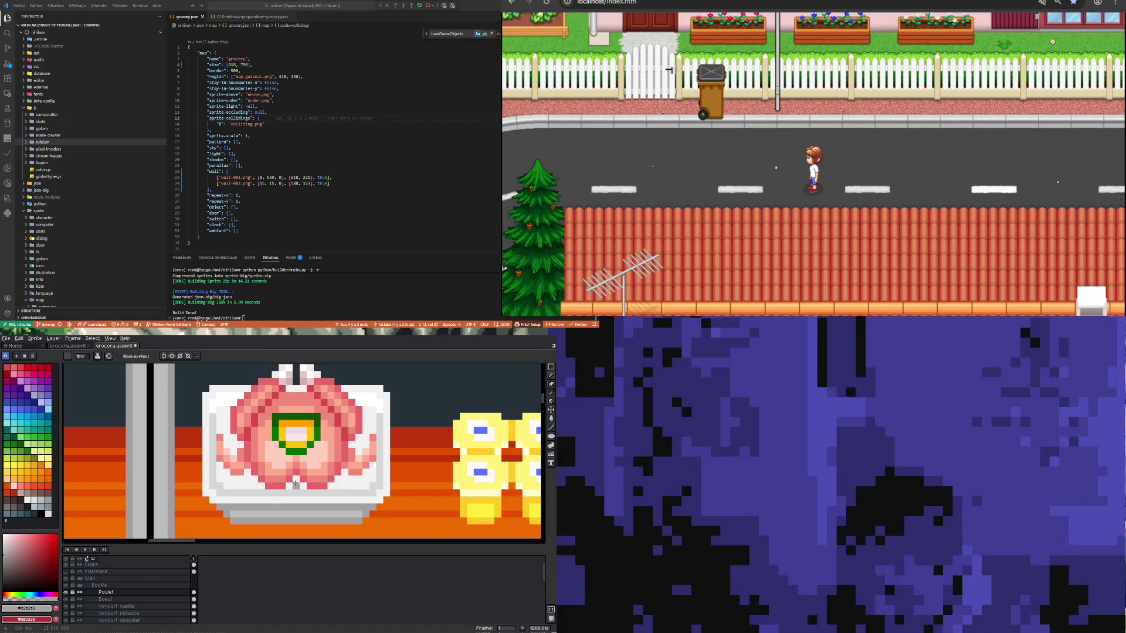
{"action": "left_click", "coordinate": [296, 480]}
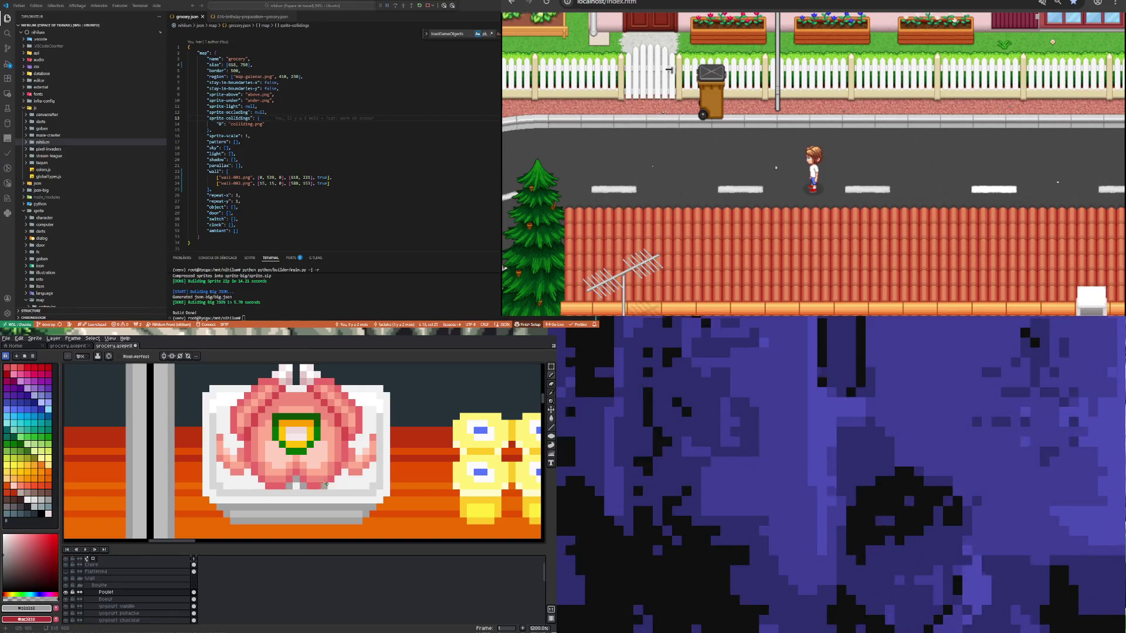
{"action": "left_click_drag", "start_coordinate": [332, 484], "coordinate": [350, 470]}
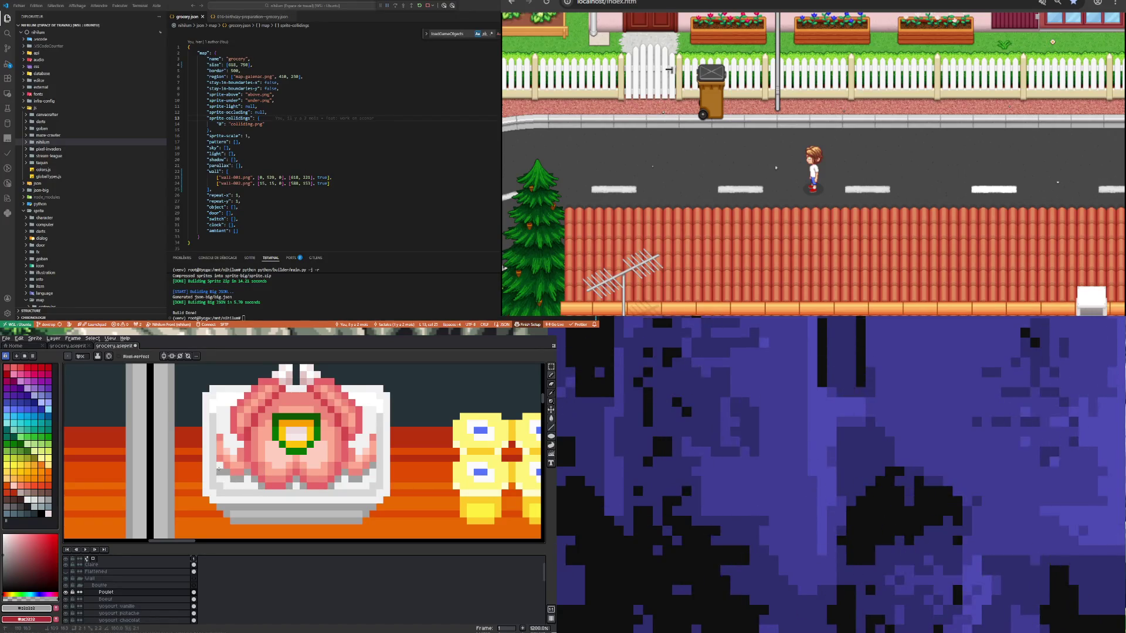
{"action": "left_click_drag", "start_coordinate": [233, 436], "coordinate": [240, 443]}
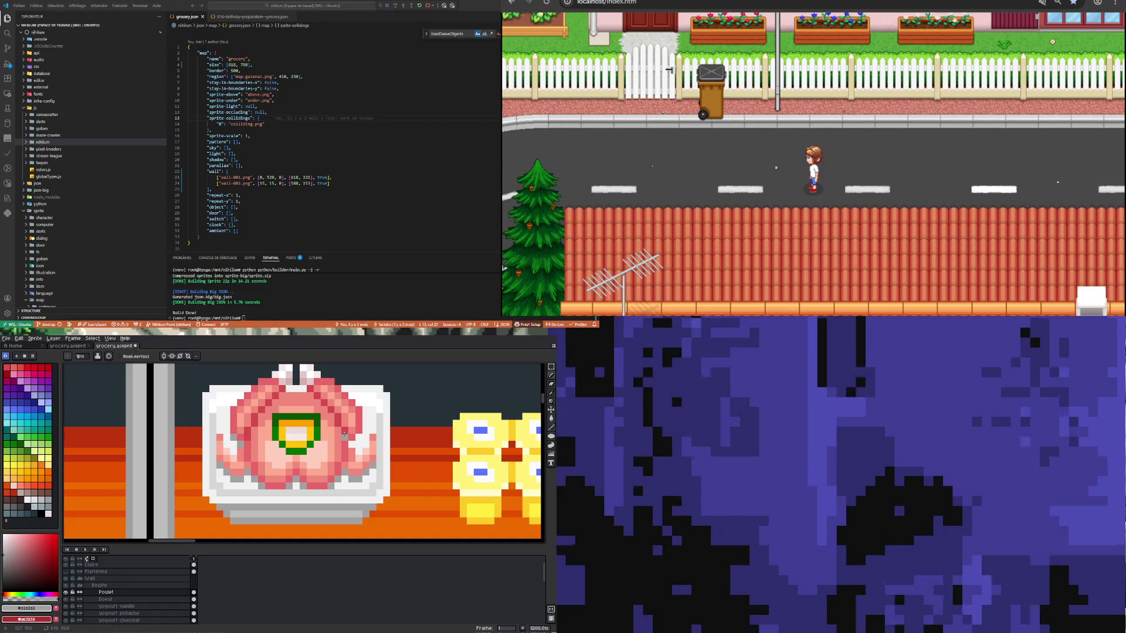
{"action": "scroll", "coordinate": [337, 477], "scroll_direction": "down", "scroll_amount": 5}
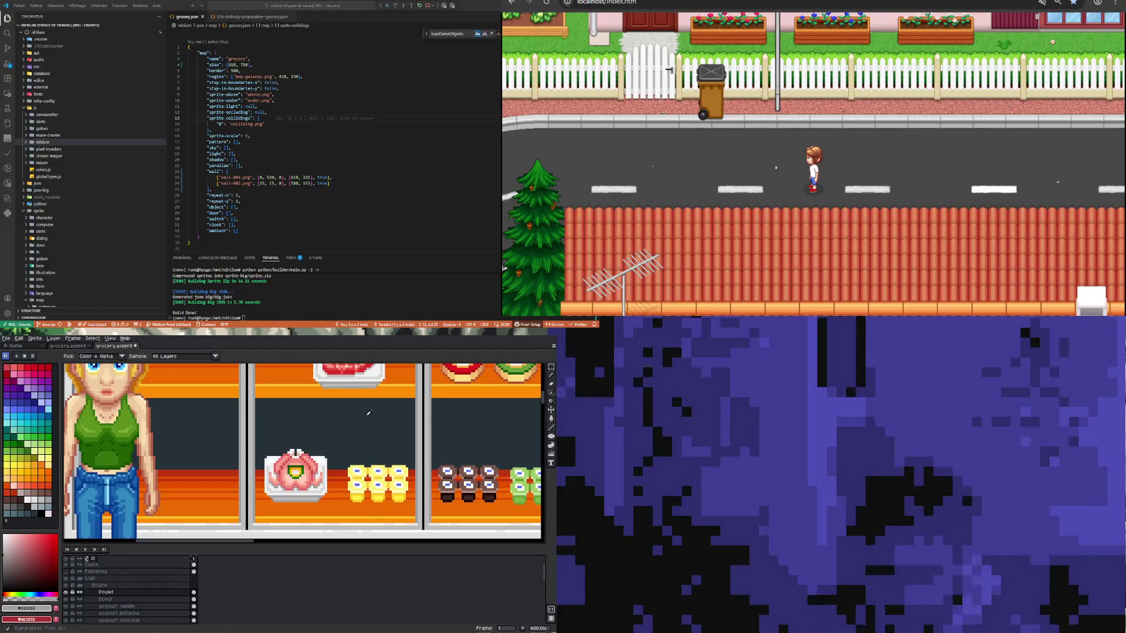
Step: Pick the light grey #dbdbdb from the tray as the Pencil colour
{"action": "key", "text": "i"}
{"action": "left_click", "coordinate": [291, 491]}
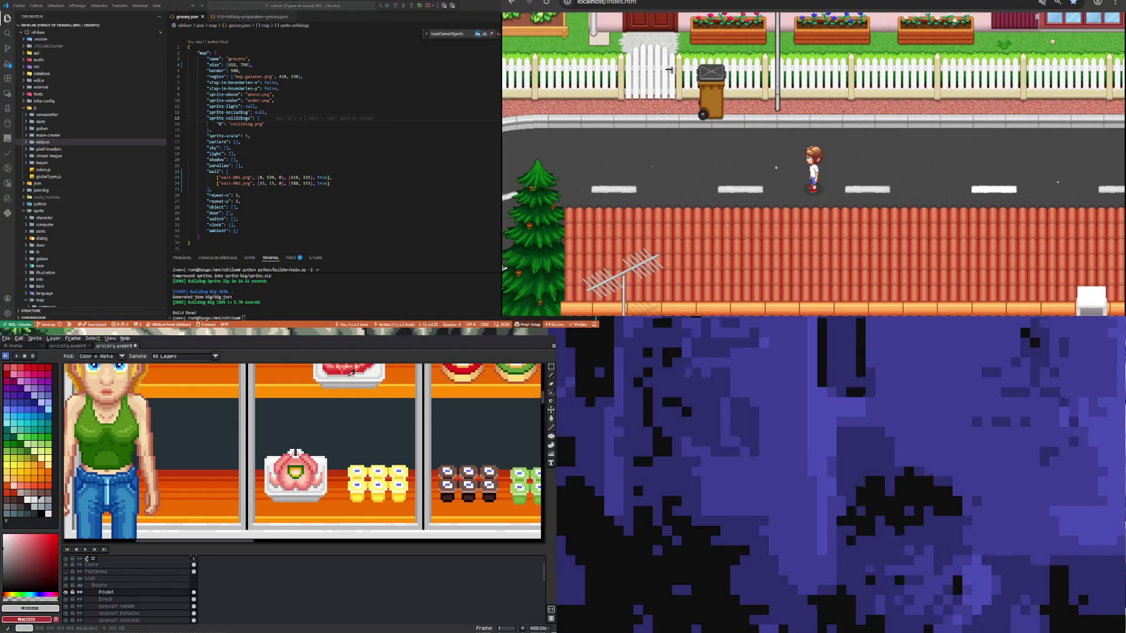
{"action": "key", "text": "b"}
{"action": "scroll", "coordinate": [291, 489], "scroll_direction": "up", "scroll_amount": 2}
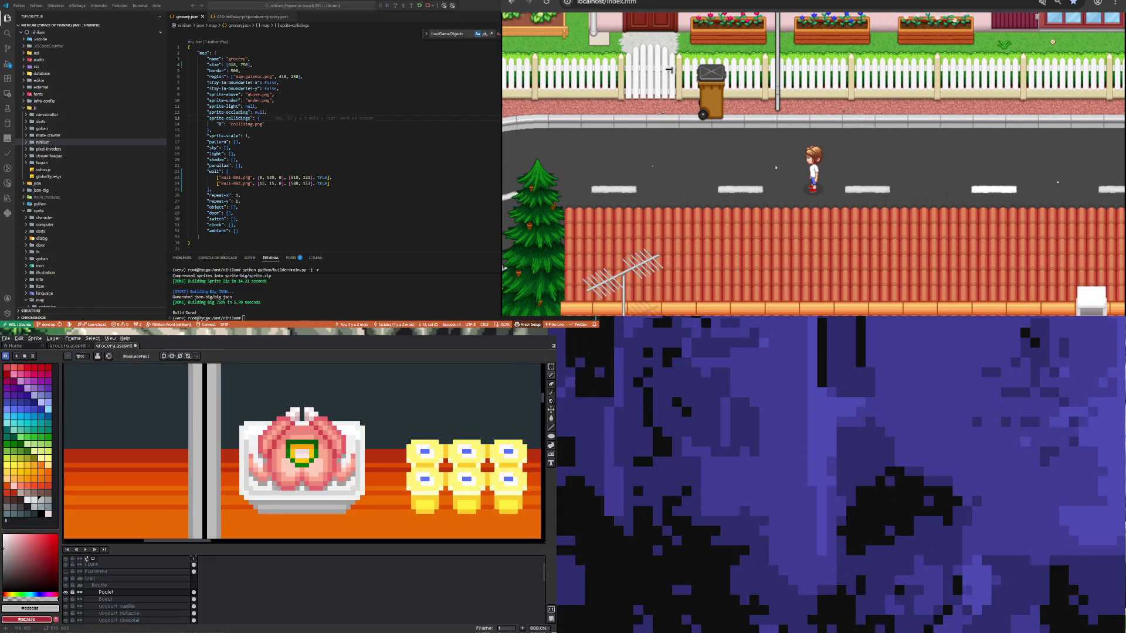
{"action": "scroll", "coordinate": [291, 488], "scroll_direction": "up", "scroll_amount": 4}
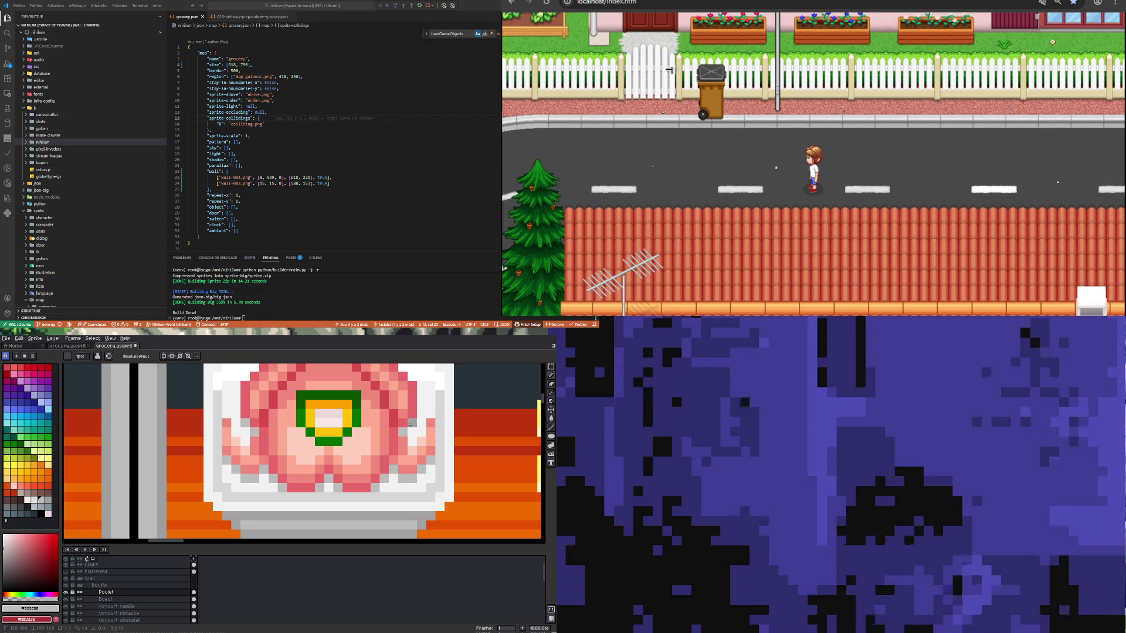
{"action": "scroll", "coordinate": [253, 470], "scroll_direction": "down", "scroll_amount": 3}
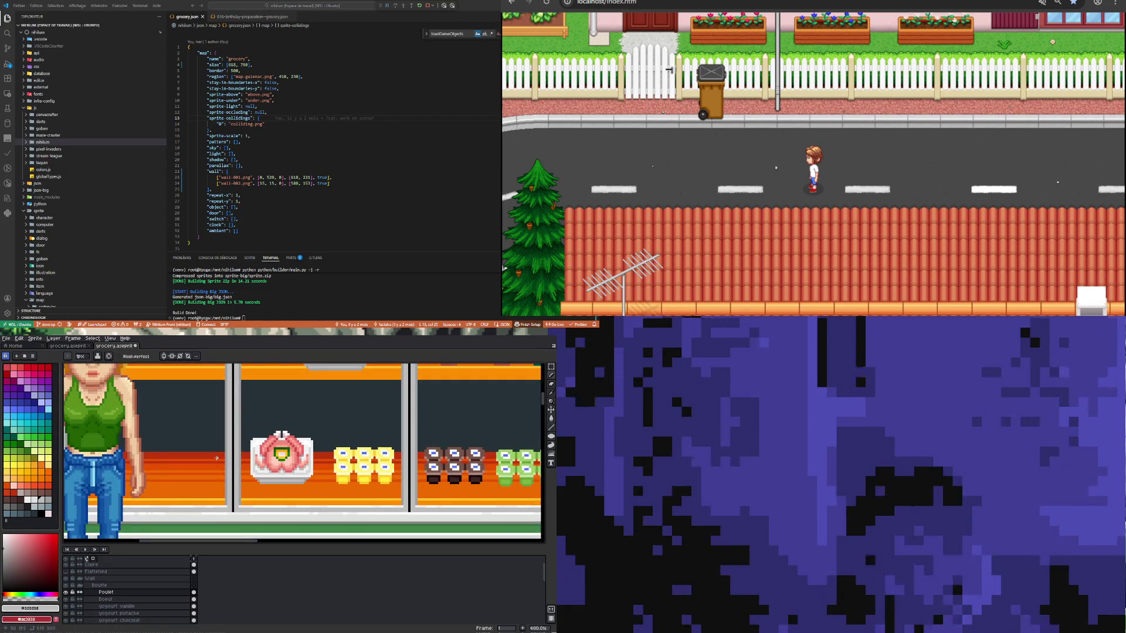
Step: Undo the final grey stroke on the chicken's tray and zoom out over the shelves
{"action": "scroll", "coordinate": [253, 471], "scroll_direction": "down", "scroll_amount": 2}
{"action": "scroll", "coordinate": [268, 458], "scroll_direction": "up", "scroll_amount": 3}
{"action": "scroll", "coordinate": [268, 458], "scroll_direction": "up", "scroll_amount": 2}
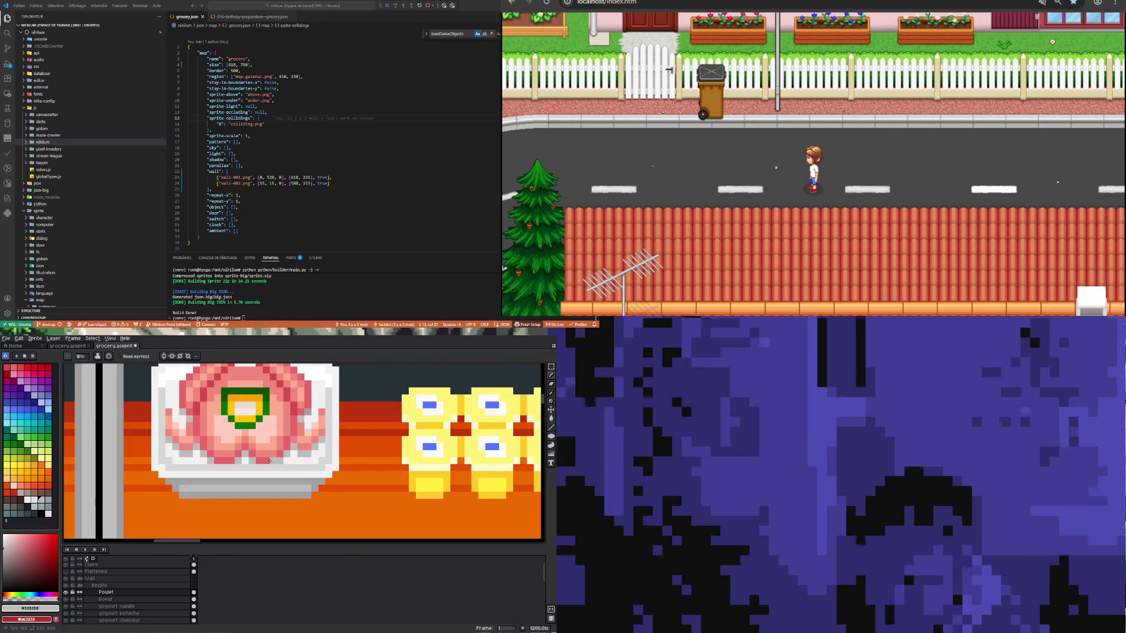
{"action": "scroll", "coordinate": [229, 471], "scroll_direction": "down", "scroll_amount": 3}
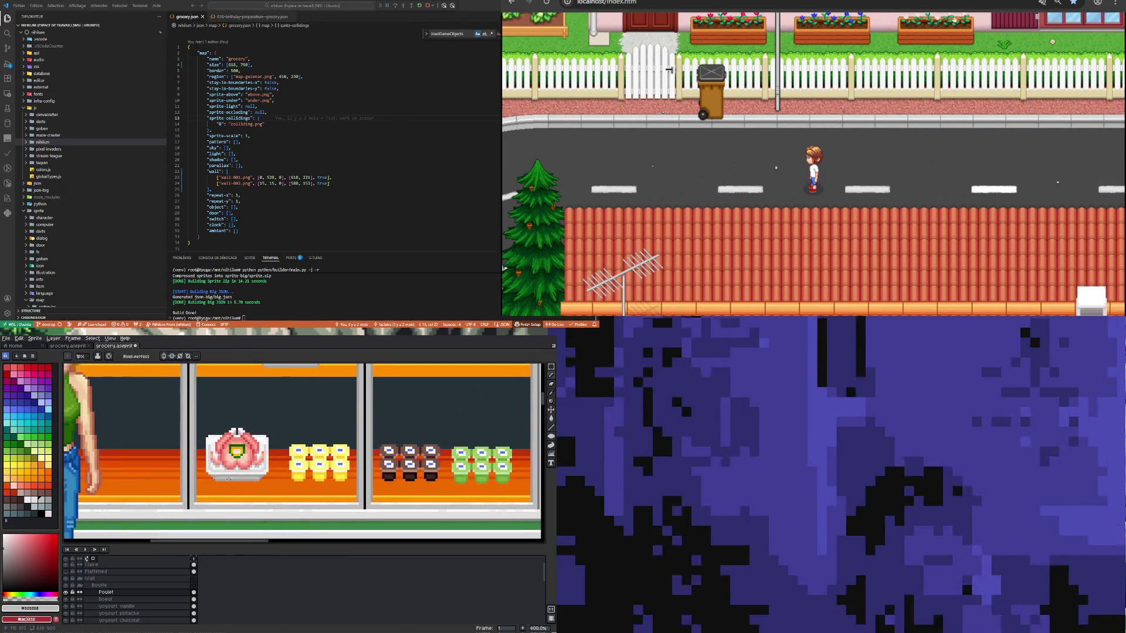
{"action": "scroll", "coordinate": [226, 476], "scroll_direction": "up", "scroll_amount": 5}
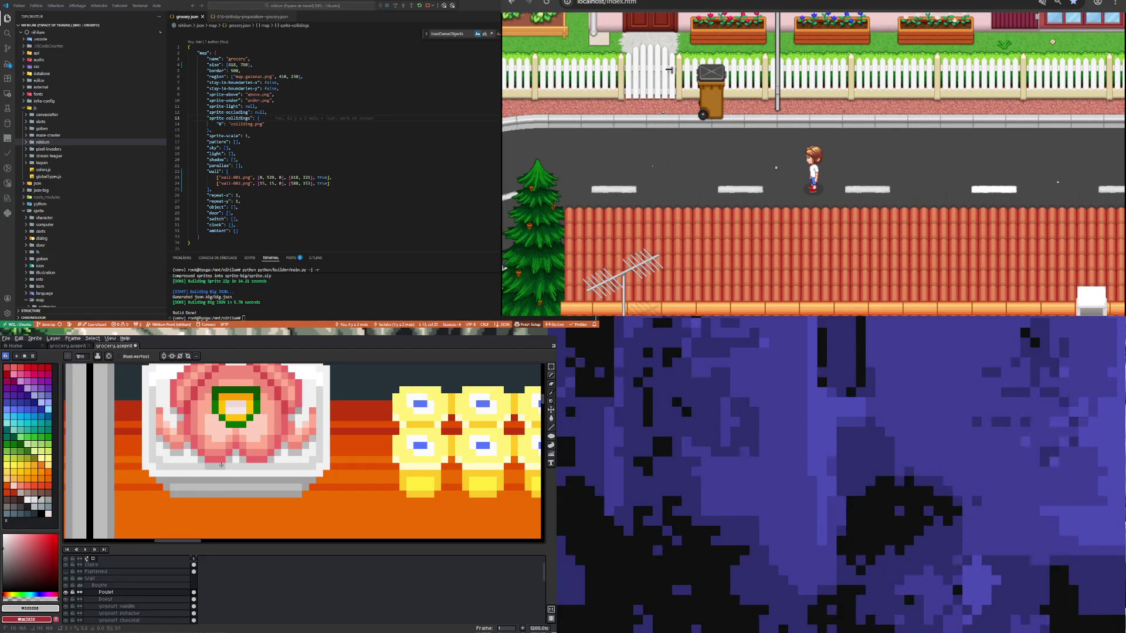
{"action": "scroll", "coordinate": [265, 467], "scroll_direction": "down", "scroll_amount": 6}
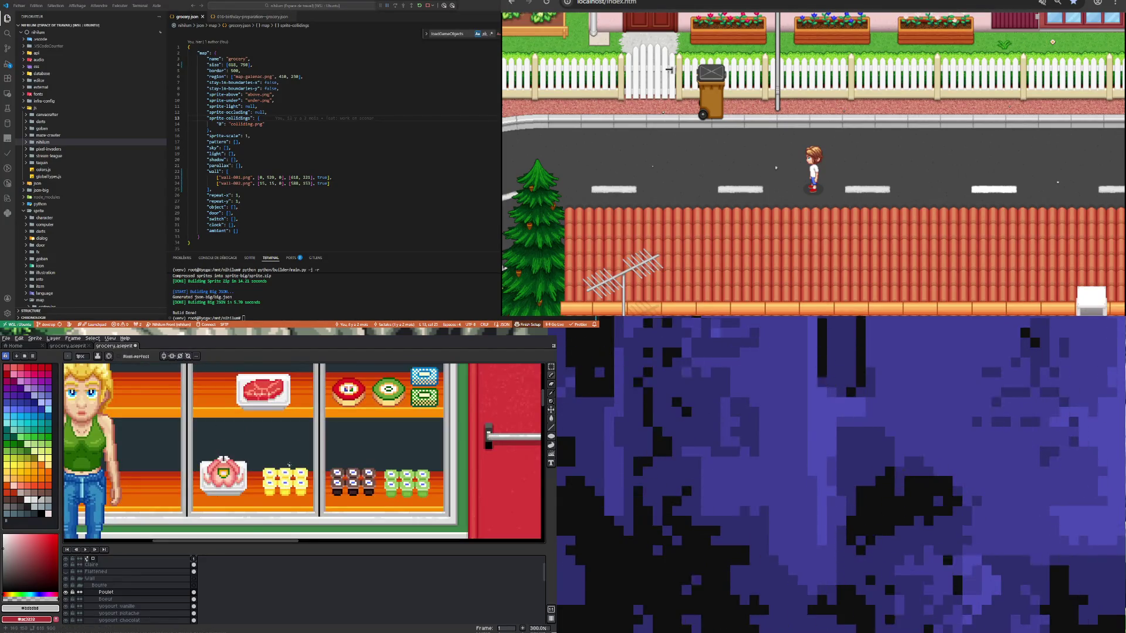
{"action": "scroll", "coordinate": [292, 460], "scroll_direction": "up", "scroll_amount": 3}
{"action": "key", "text": "ctrl+z"}
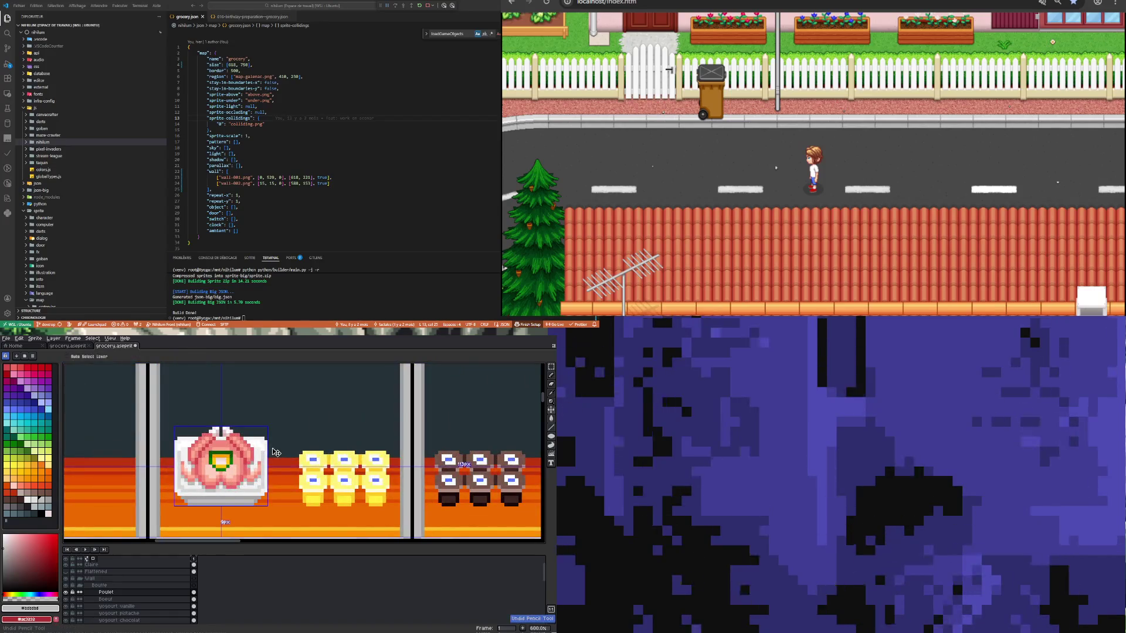
{"action": "scroll", "coordinate": [274, 452], "scroll_direction": "down", "scroll_amount": 3}
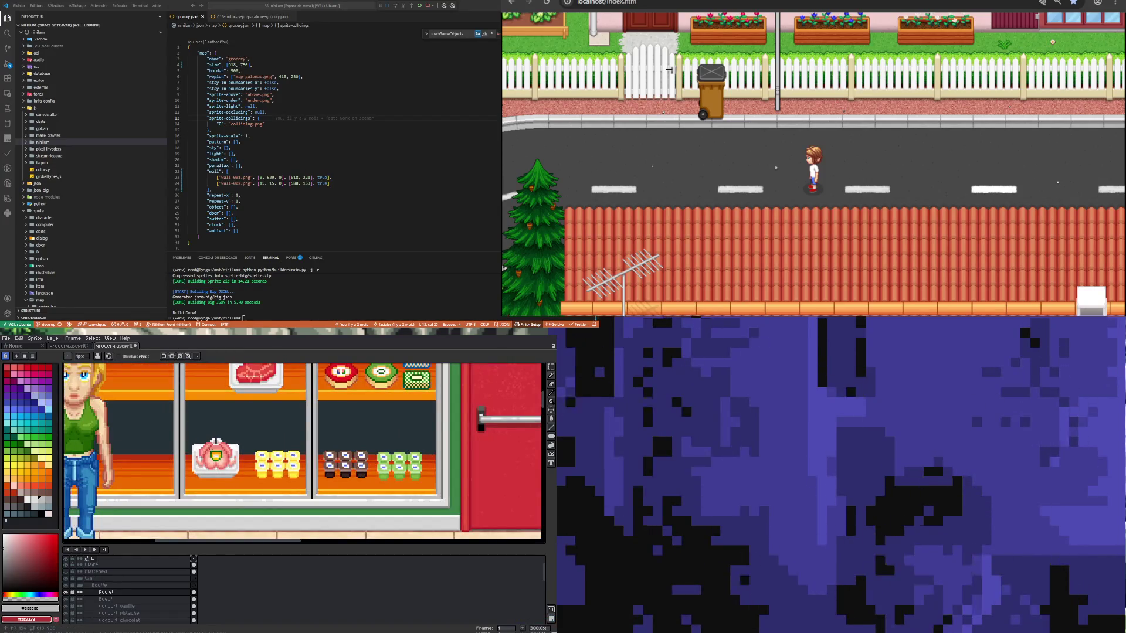
{"action": "scroll", "coordinate": [211, 452], "scroll_direction": "down", "scroll_amount": 2}
{"action": "scroll", "coordinate": [210, 455], "scroll_direction": "up", "scroll_amount": 1}
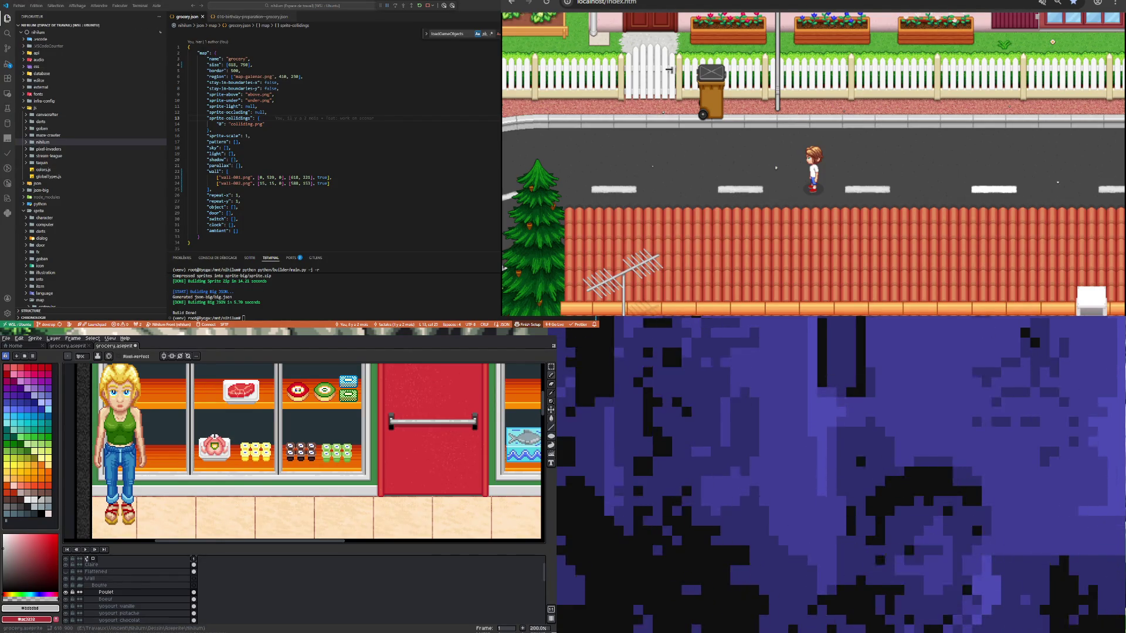
{"action": "left_click", "coordinate": [477, 4]}
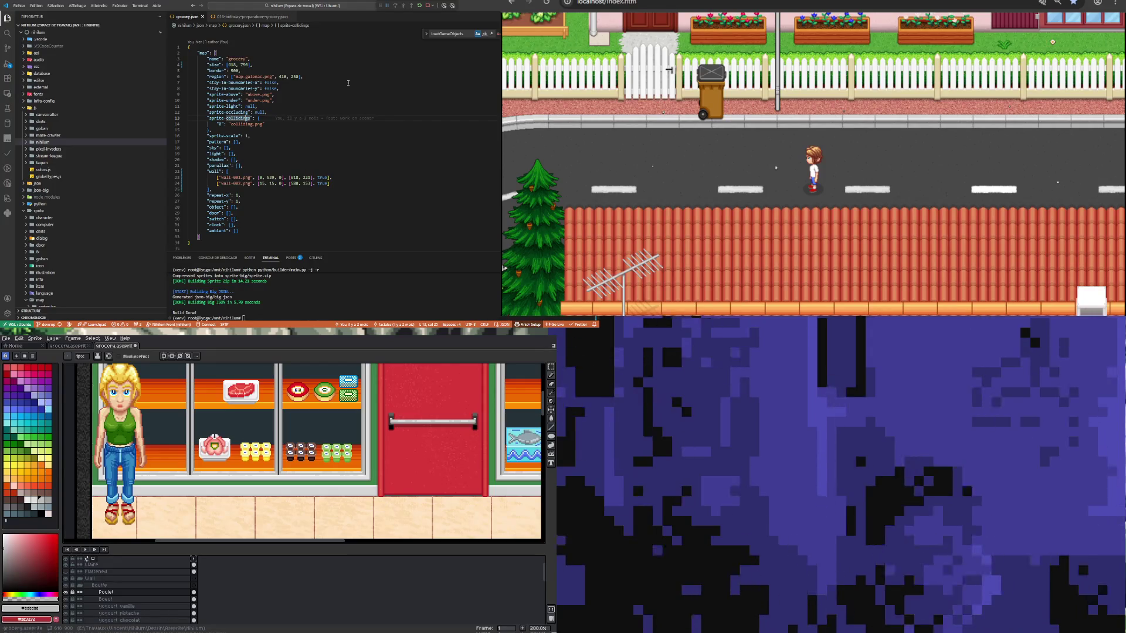
{"action": "scroll", "coordinate": [246, 487], "scroll_direction": "down", "scroll_amount": 2}
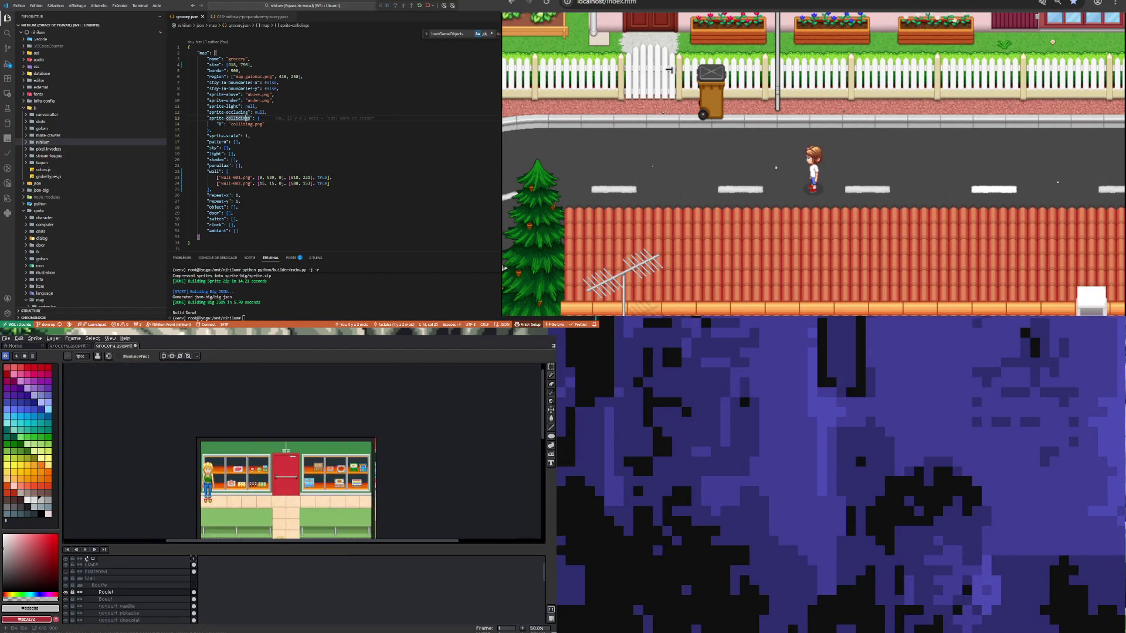
{"action": "scroll", "coordinate": [246, 487], "scroll_direction": "up", "scroll_amount": 6}
{"action": "scroll", "coordinate": [247, 487], "scroll_direction": "down", "scroll_amount": 5}
{"action": "scroll", "coordinate": [235, 495], "scroll_direction": "up", "scroll_amount": 2}
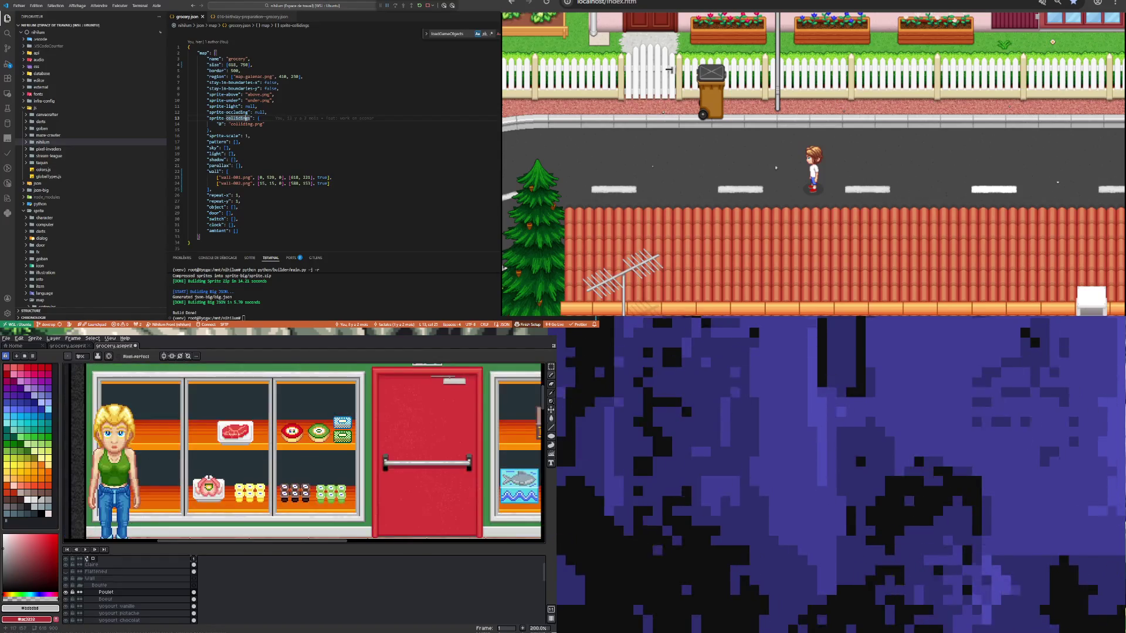
{"action": "scroll", "coordinate": [203, 483], "scroll_direction": "up", "scroll_amount": 1}
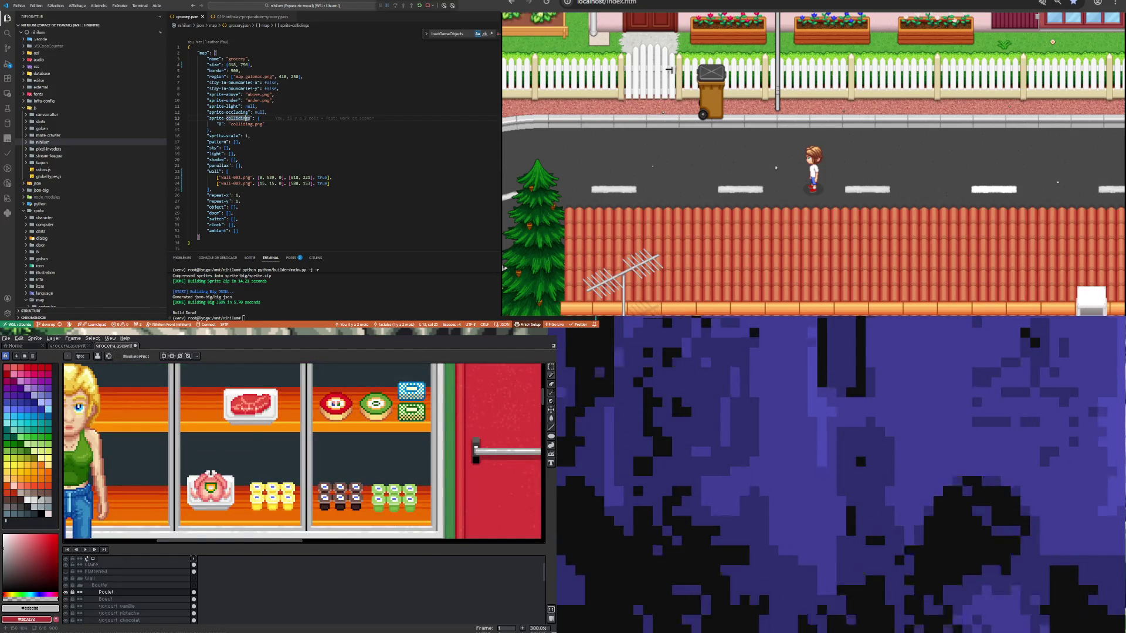
{"action": "scroll", "coordinate": [176, 464], "scroll_direction": "down", "scroll_amount": 1}
{"action": "scroll", "coordinate": [176, 464], "scroll_direction": "up", "scroll_amount": 1}
{"action": "scroll", "coordinate": [176, 465], "scroll_direction": "down", "scroll_amount": 2}
{"action": "scroll", "coordinate": [156, 464], "scroll_direction": "up", "scroll_amount": 1}
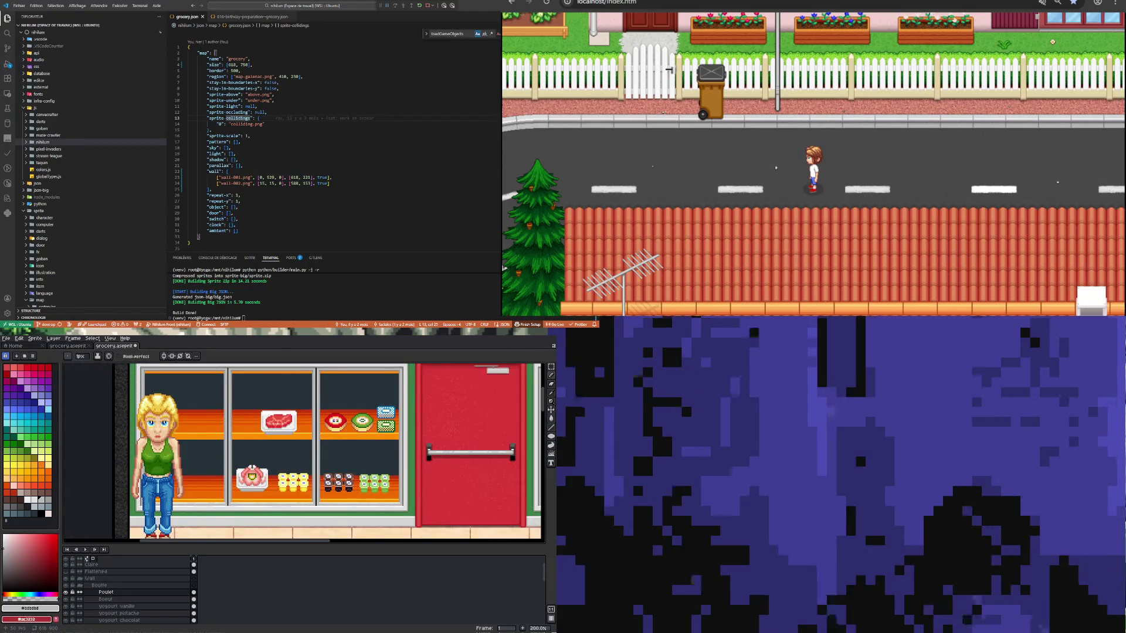
{"action": "scroll", "coordinate": [156, 464], "scroll_direction": "down", "scroll_amount": 2}
{"action": "scroll", "coordinate": [156, 465], "scroll_direction": "up", "scroll_amount": 1}
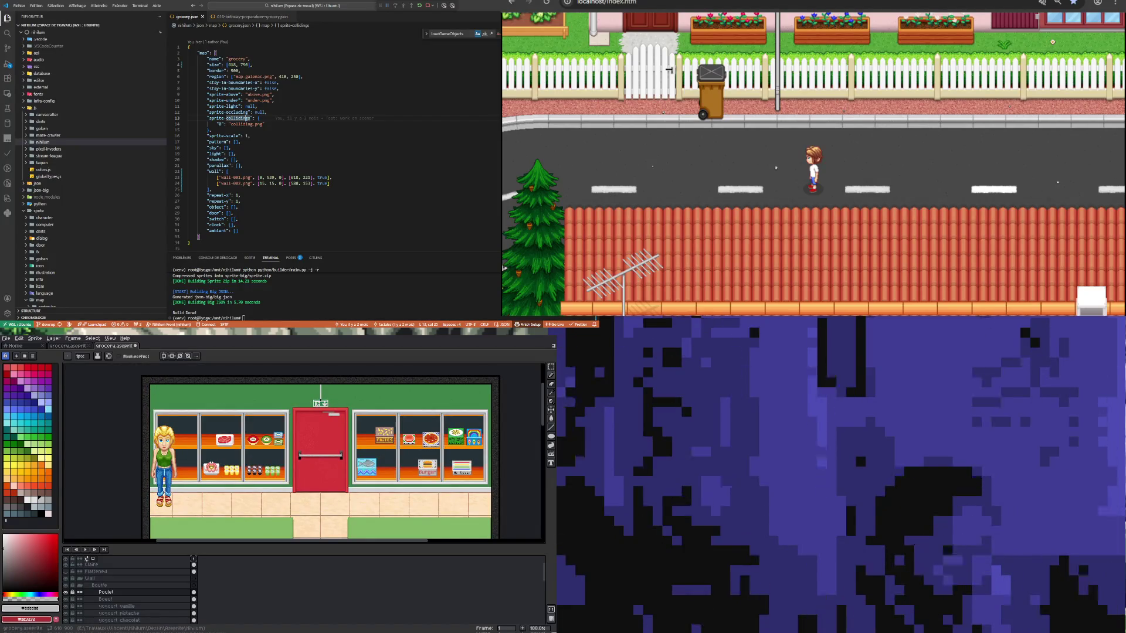
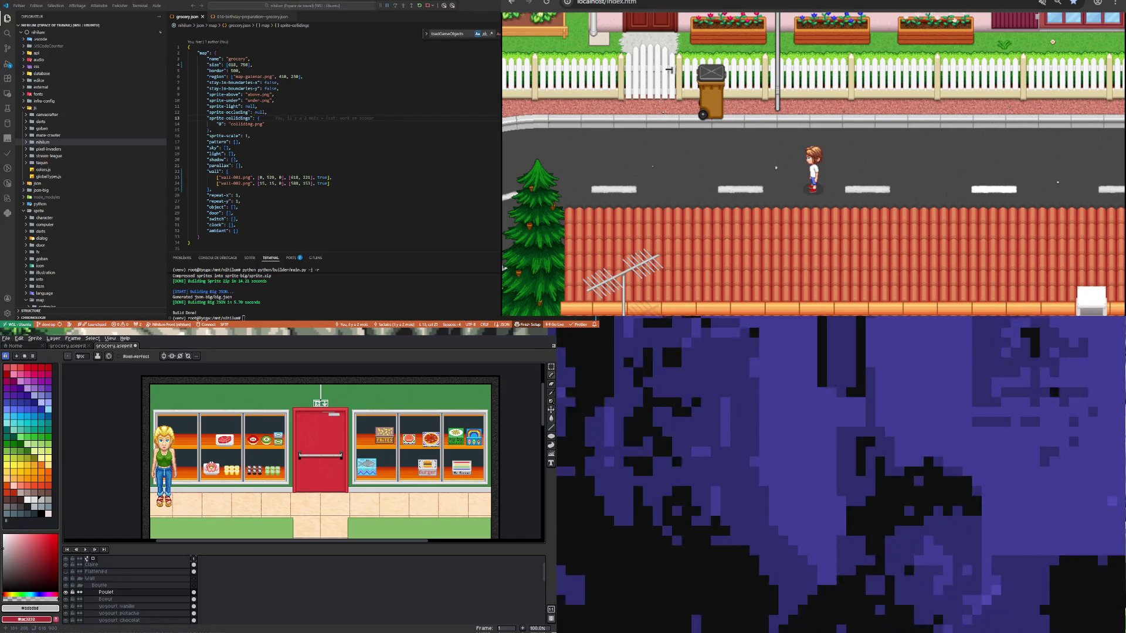
Step: On the Poulet layer, draw a rectangular marquee around the pink item on the lower-left shelf
{"action": "scroll", "coordinate": [251, 417], "scroll_direction": "down", "scroll_amount": 2}
{"action": "scroll", "coordinate": [250, 417], "scroll_direction": "up", "scroll_amount": 4}
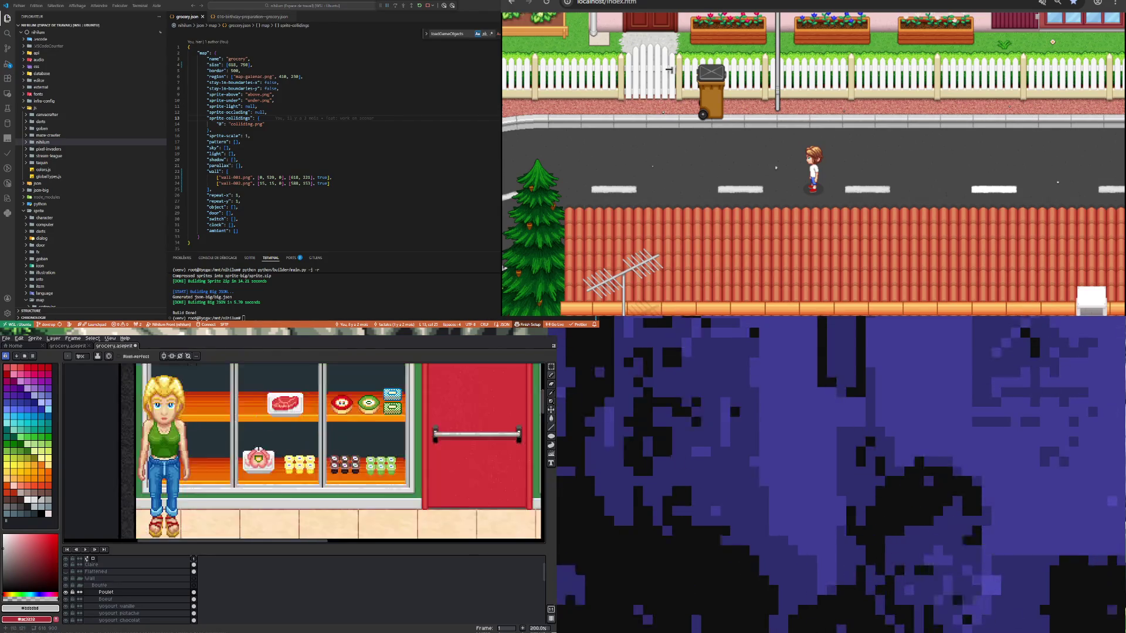
{"action": "scroll", "coordinate": [268, 418], "scroll_direction": "down", "scroll_amount": 1}
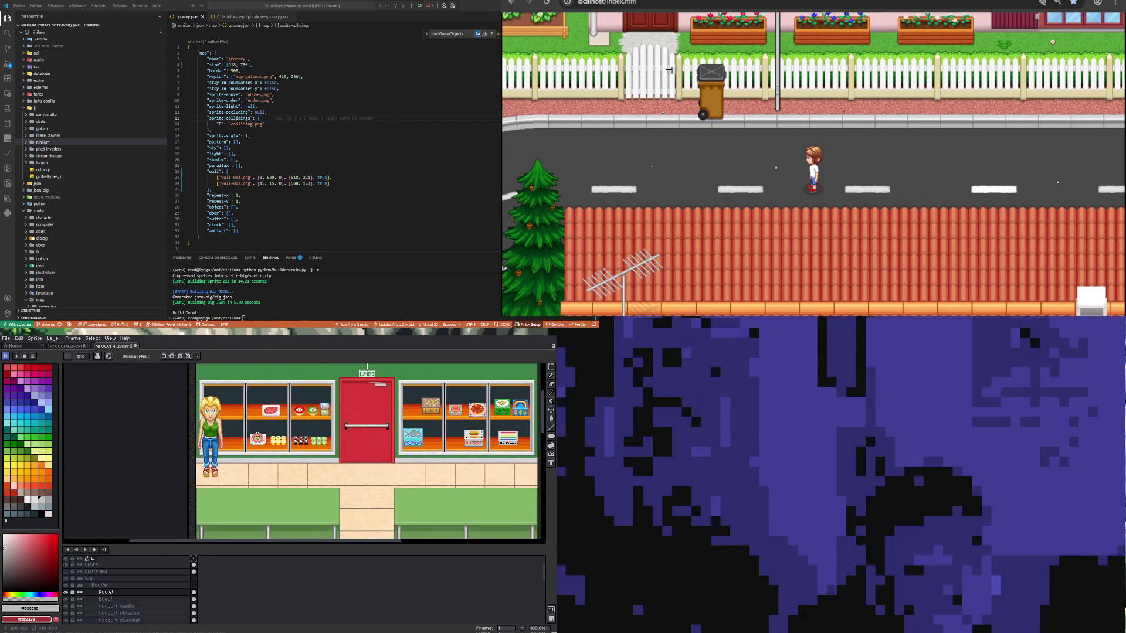
{"action": "scroll", "coordinate": [268, 422], "scroll_direction": "up", "scroll_amount": 1}
{"action": "scroll", "coordinate": [268, 422], "scroll_direction": "down", "scroll_amount": 2}
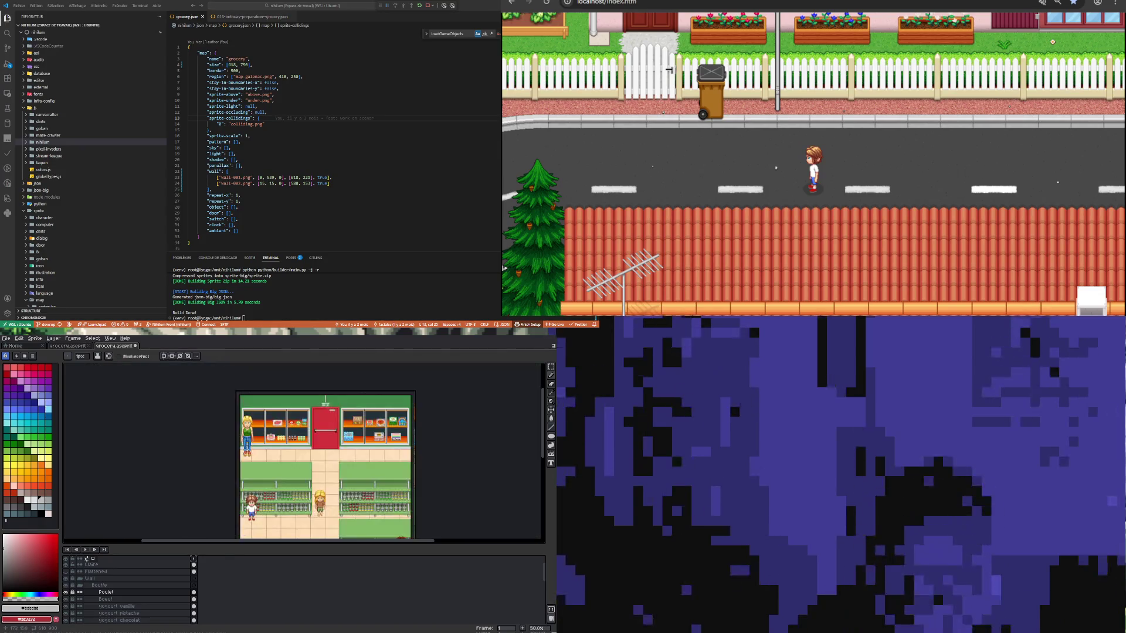
{"action": "scroll", "coordinate": [278, 427], "scroll_direction": "up", "scroll_amount": 2}
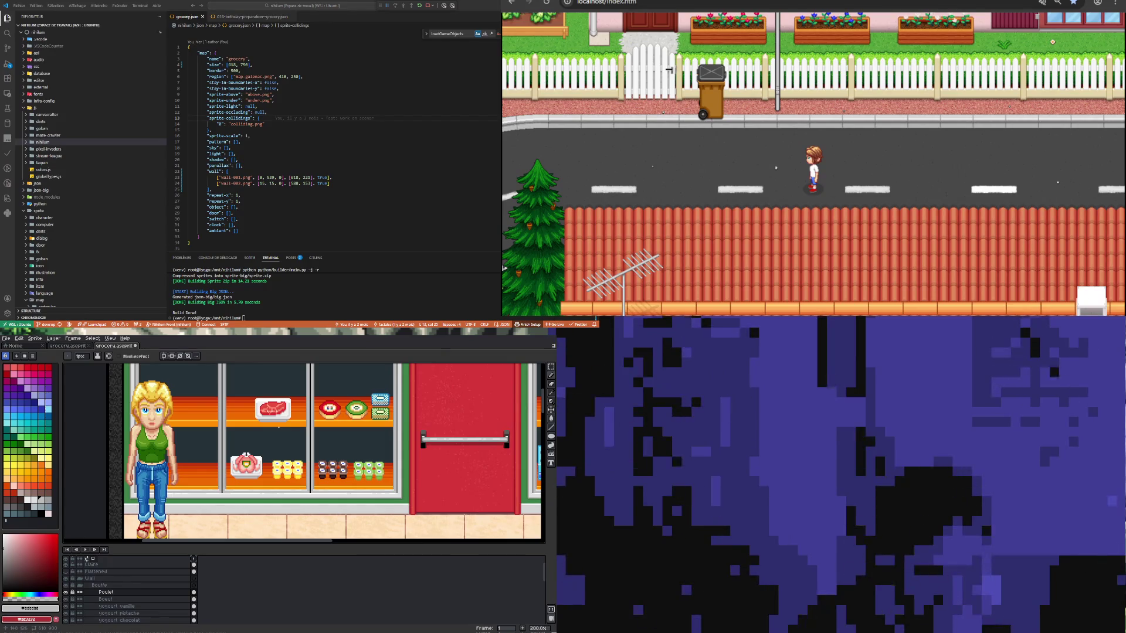
{"action": "scroll", "coordinate": [298, 458], "scroll_direction": "down", "scroll_amount": 2}
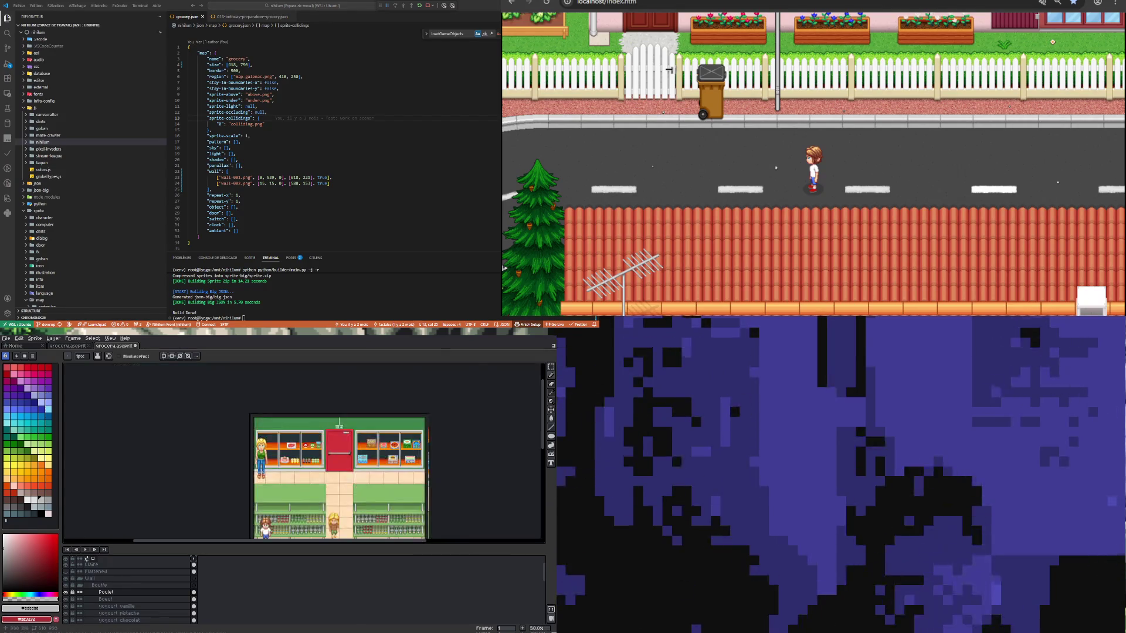
{"action": "scroll", "coordinate": [302, 451], "scroll_direction": "up", "scroll_amount": 2}
{"action": "scroll", "coordinate": [302, 451], "scroll_direction": "down", "scroll_amount": 1}
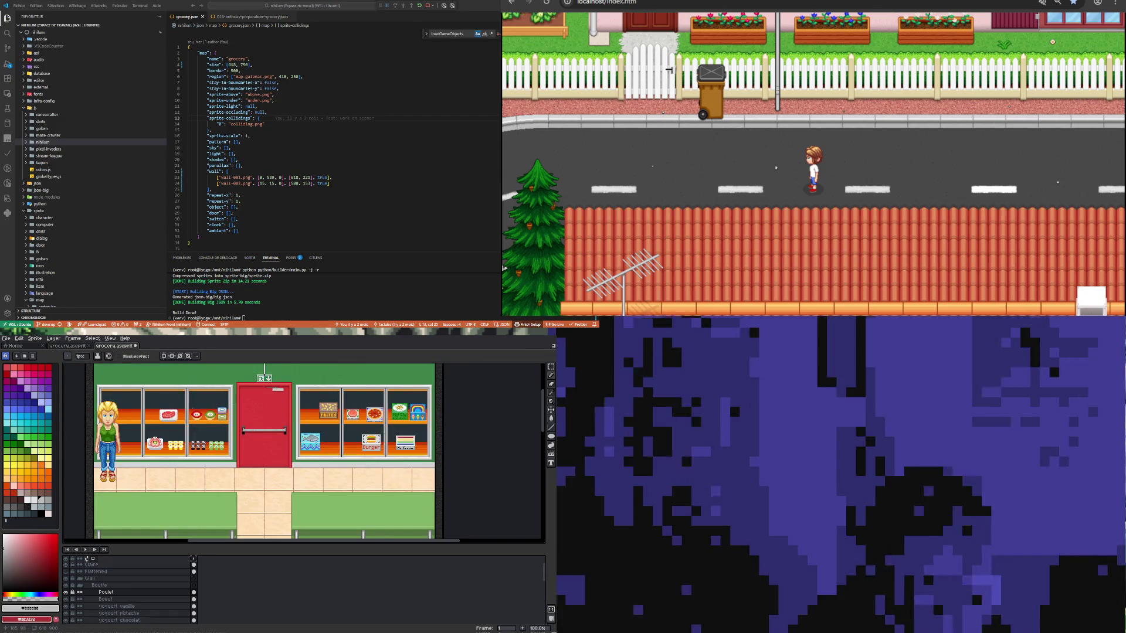
{"action": "scroll", "coordinate": [159, 417], "scroll_direction": "down", "scroll_amount": 1}
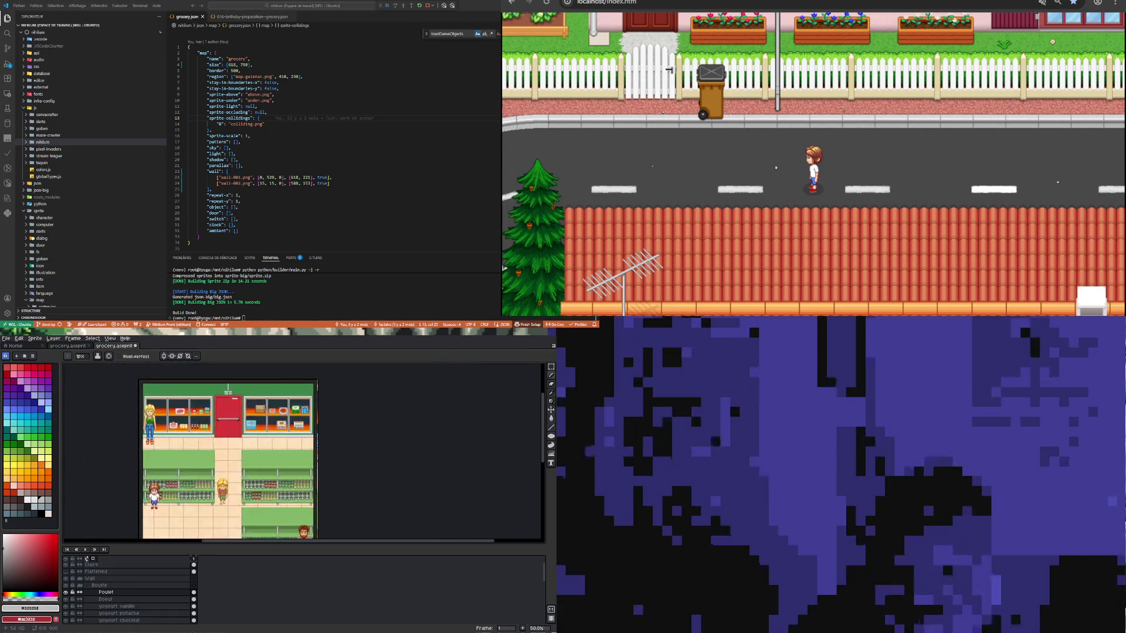
{"action": "scroll", "coordinate": [158, 416], "scroll_direction": "up", "scroll_amount": 2}
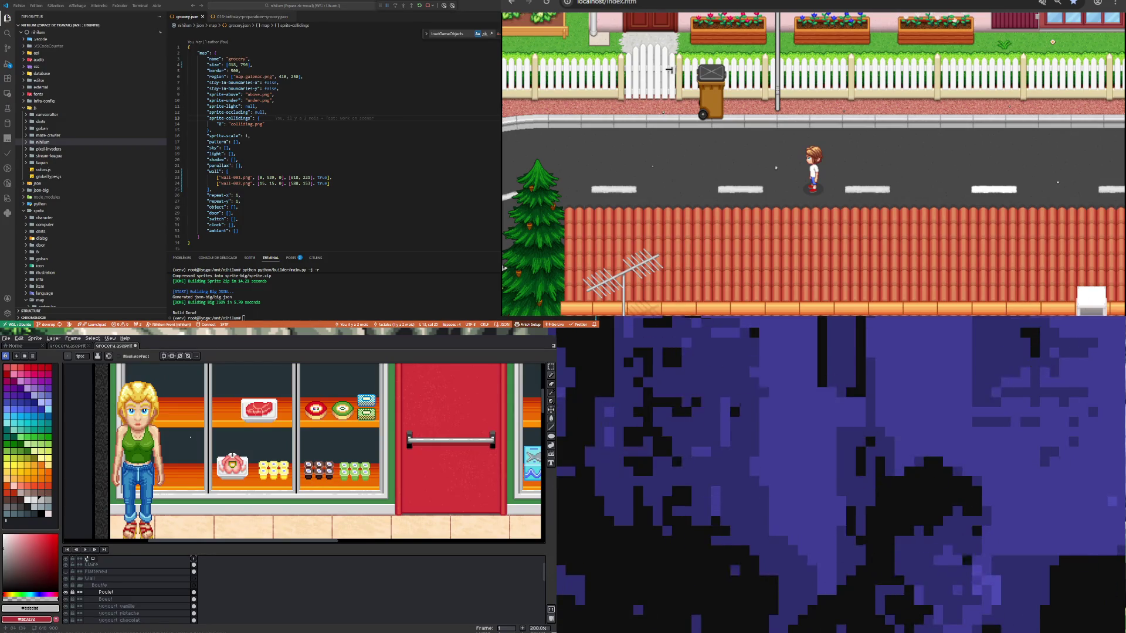
{"action": "scroll", "coordinate": [191, 437], "scroll_direction": "down", "scroll_amount": 2}
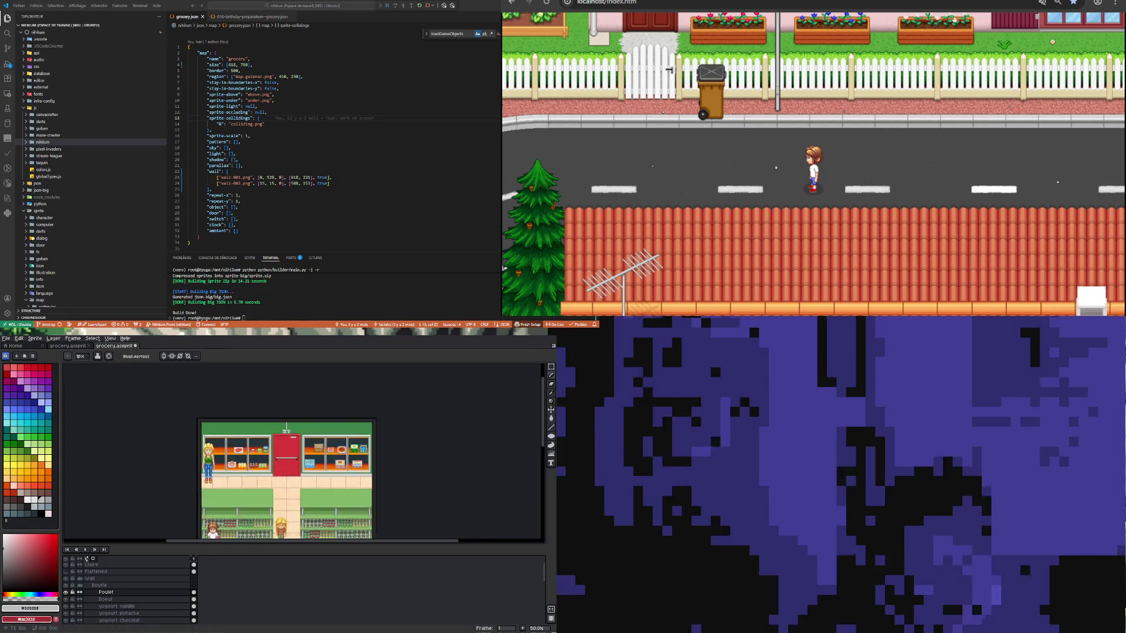
{"action": "scroll", "coordinate": [221, 457], "scroll_direction": "up", "scroll_amount": 1}
{"action": "scroll", "coordinate": [221, 457], "scroll_direction": "down", "scroll_amount": 1}
{"action": "scroll", "coordinate": [220, 465], "scroll_direction": "up", "scroll_amount": 2}
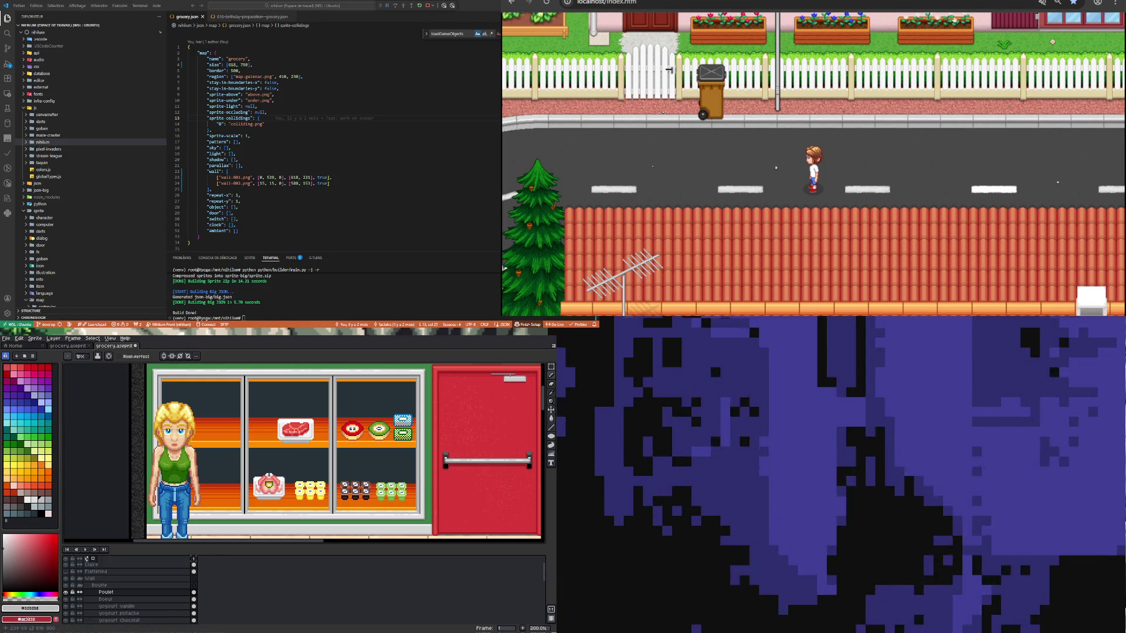
{"action": "scroll", "coordinate": [314, 514], "scroll_direction": "down", "scroll_amount": 2}
{"action": "scroll", "coordinate": [313, 513], "scroll_direction": "up", "scroll_amount": 1}
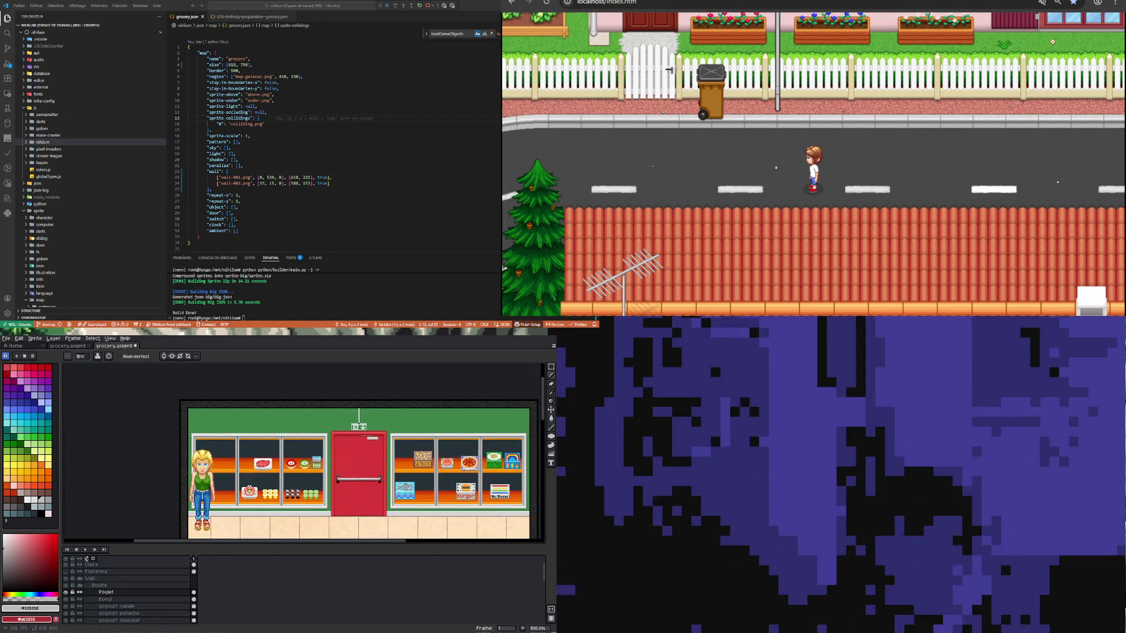
{"action": "scroll", "coordinate": [314, 511], "scroll_direction": "up", "scroll_amount": 1}
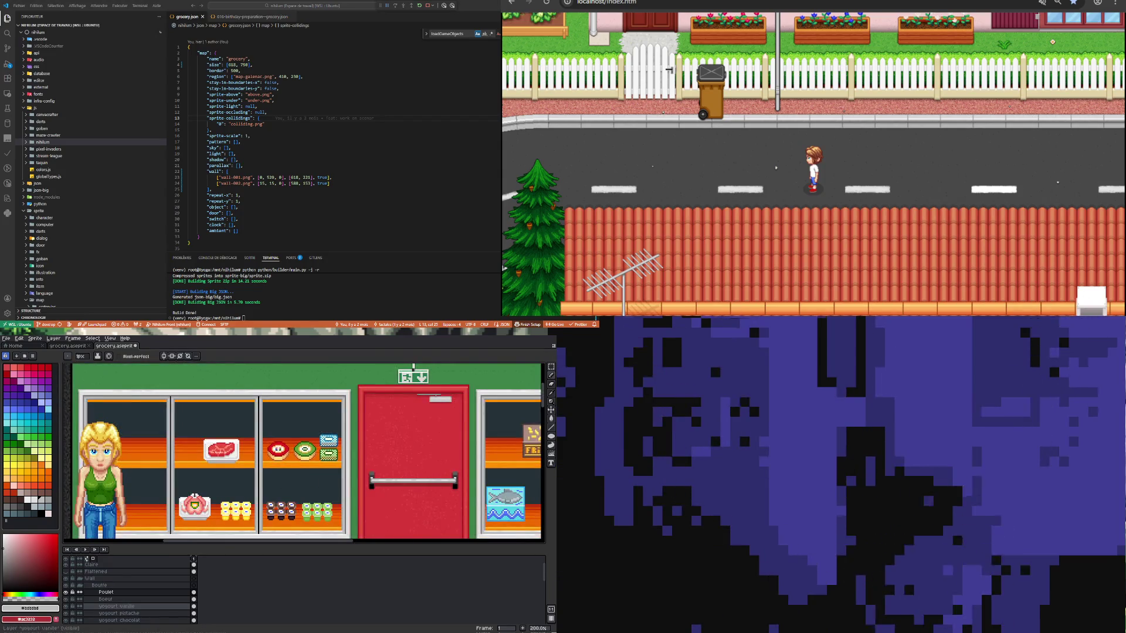
{"action": "left_click", "coordinate": [194, 592]}
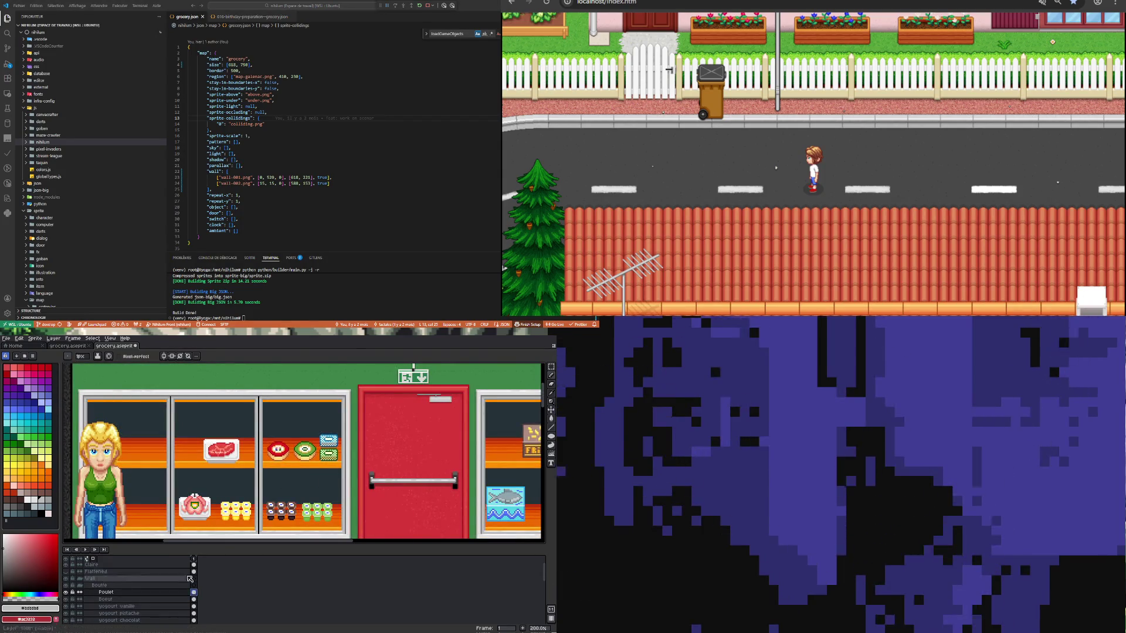
{"action": "key", "text": "m"}
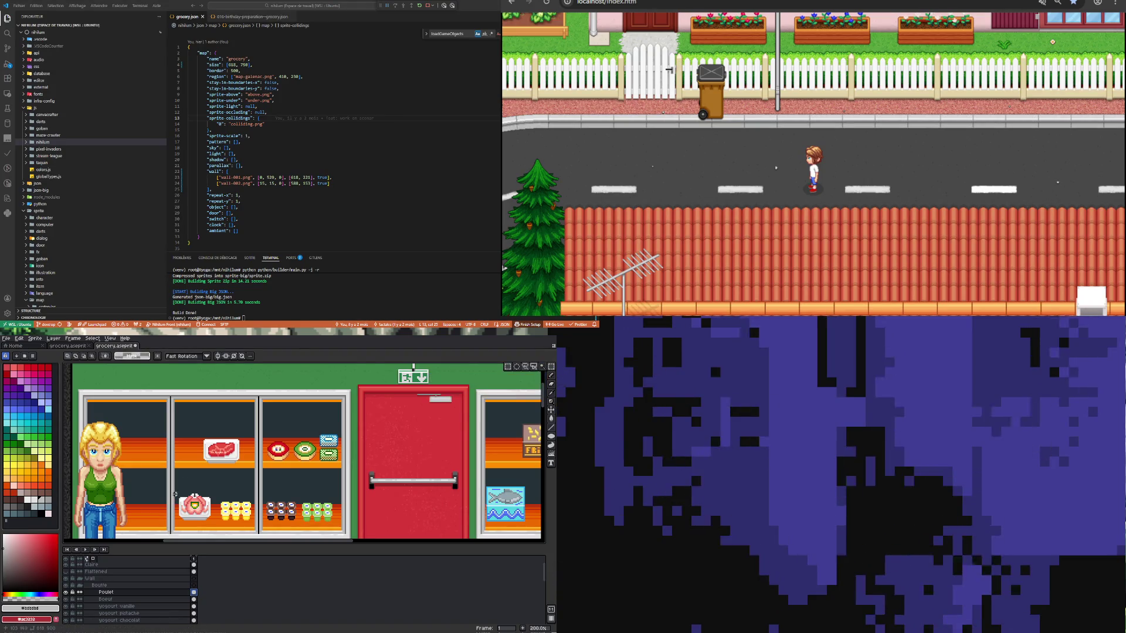
{"action": "left_click_drag", "start_coordinate": [172, 486], "coordinate": [216, 530]}
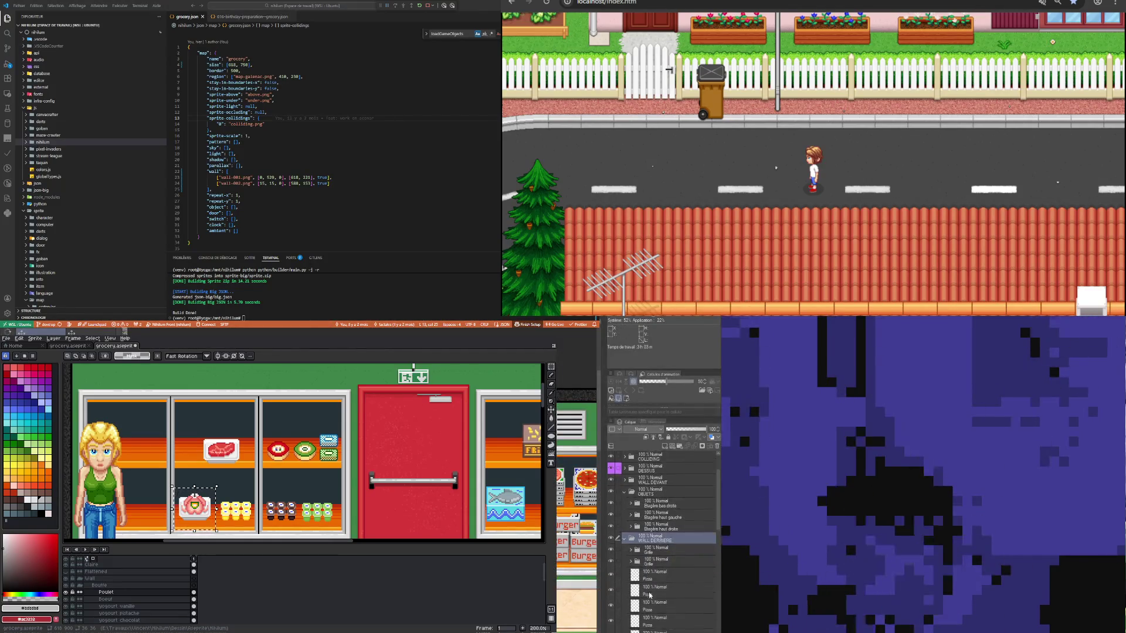
Step: Name the new layer above Pizza 'Poulet', then pick the Boeuf and yogourt vanille layers in Aseprite
{"action": "scroll", "coordinate": [649, 595], "scroll_direction": "up", "scroll_amount": 1}
{"action": "left_click", "coordinate": [644, 587]}
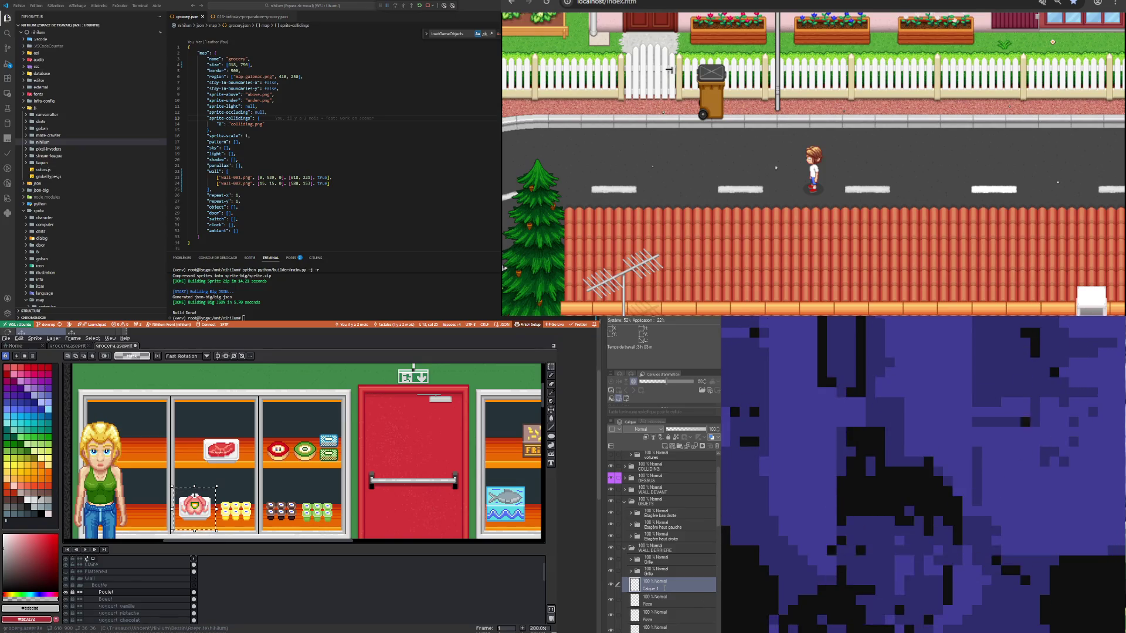
{"action": "type", "text": "Poulet"}
{"action": "key", "text": "Return"}
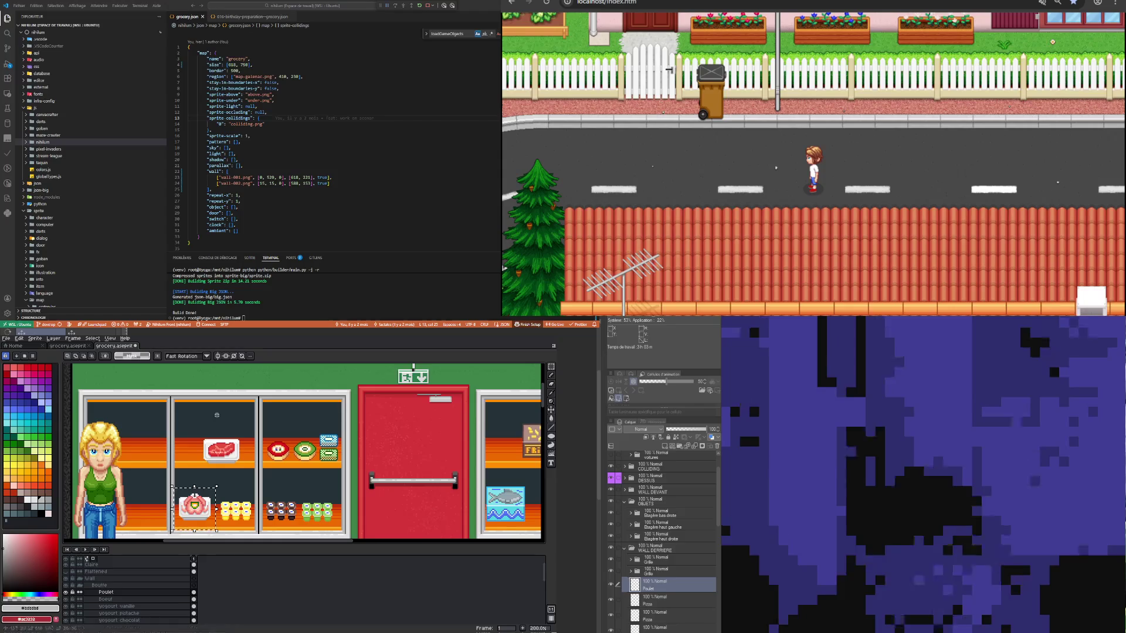
{"action": "left_click", "coordinate": [194, 599]}
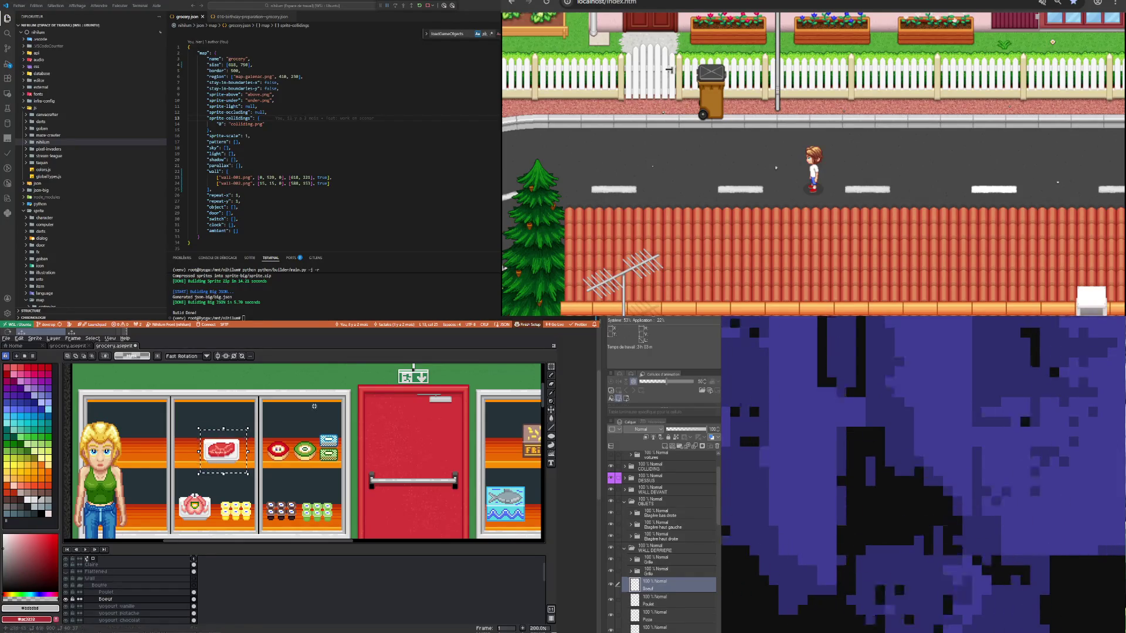
{"action": "left_click", "coordinate": [182, 607]}
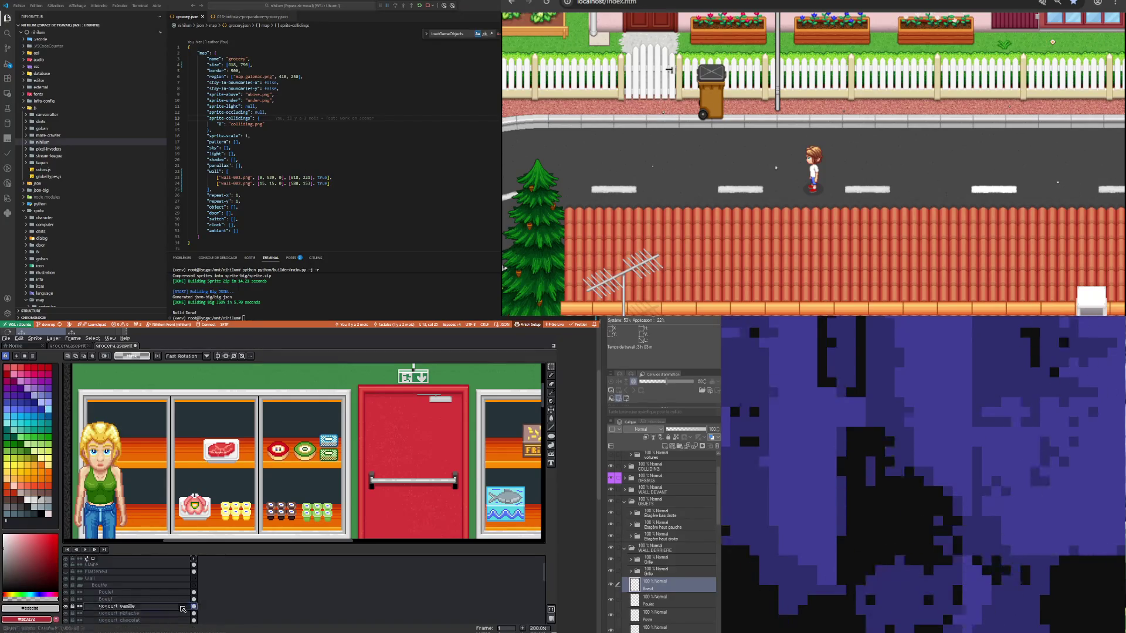
Step: Select the yellow yogurts, switch to the yogourt pistache layer, and pick Yogourt vanille in Clip Studio
{"action": "left_click_drag", "start_coordinate": [255, 532], "coordinate": [256, 533]}
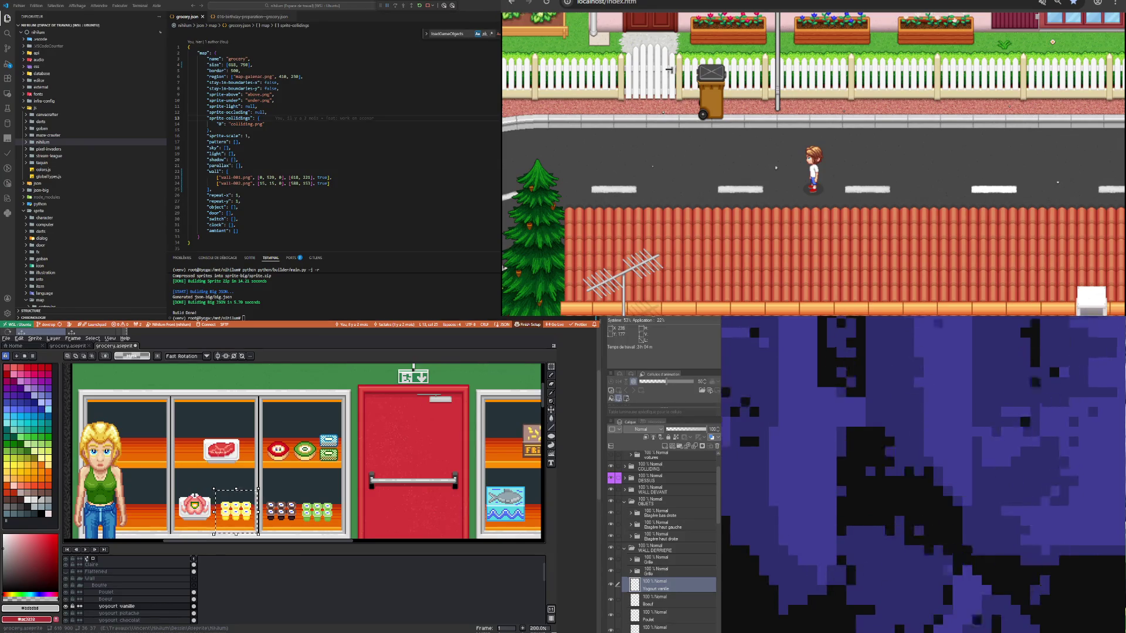
{"action": "left_click", "coordinate": [651, 600]}
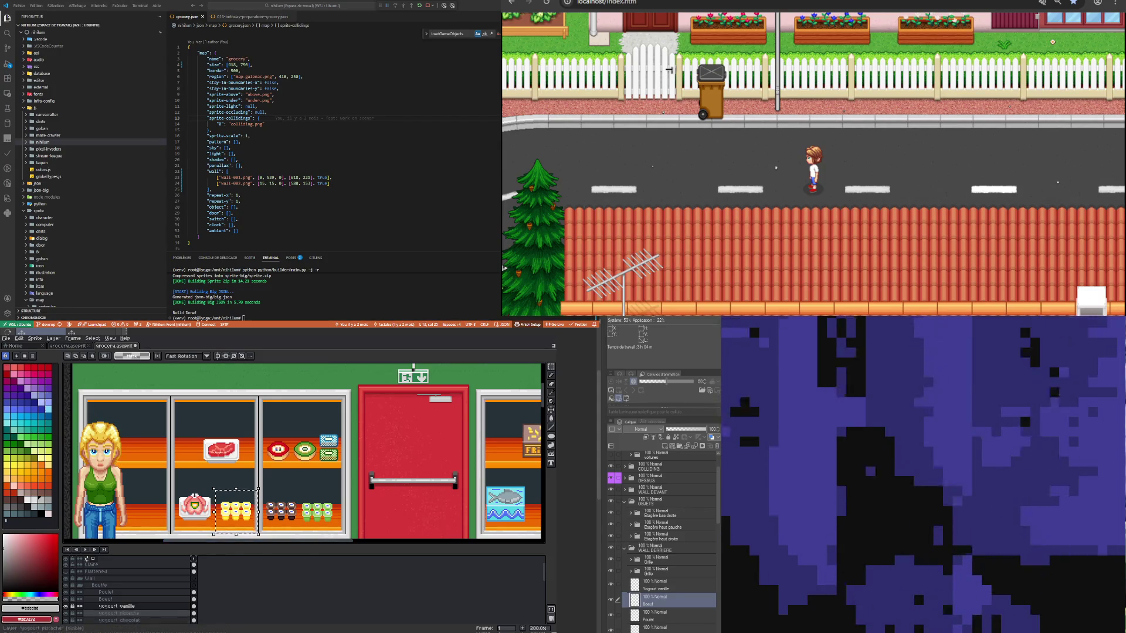
{"action": "left_click", "coordinate": [119, 613]}
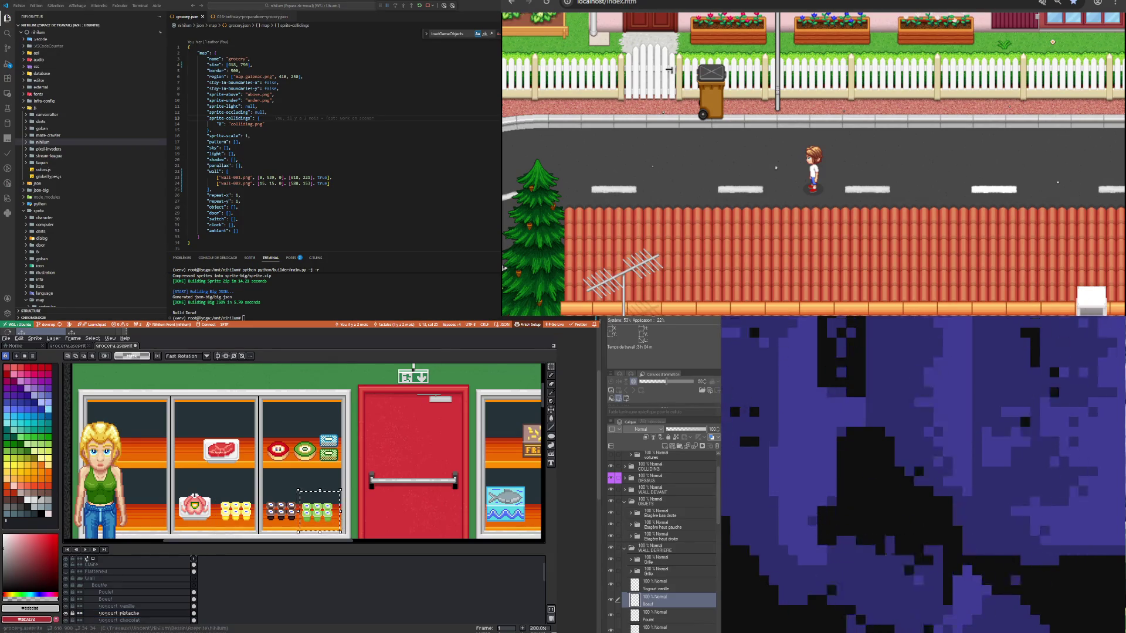
{"action": "left_click", "coordinate": [653, 584]}
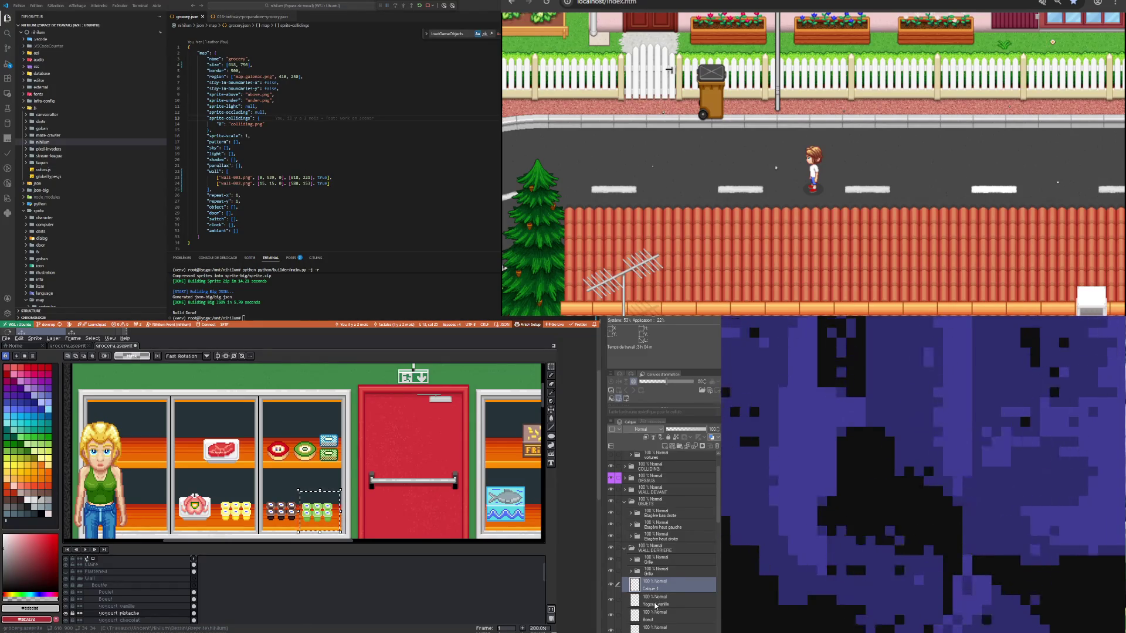
{"action": "left_click", "coordinate": [655, 604]}
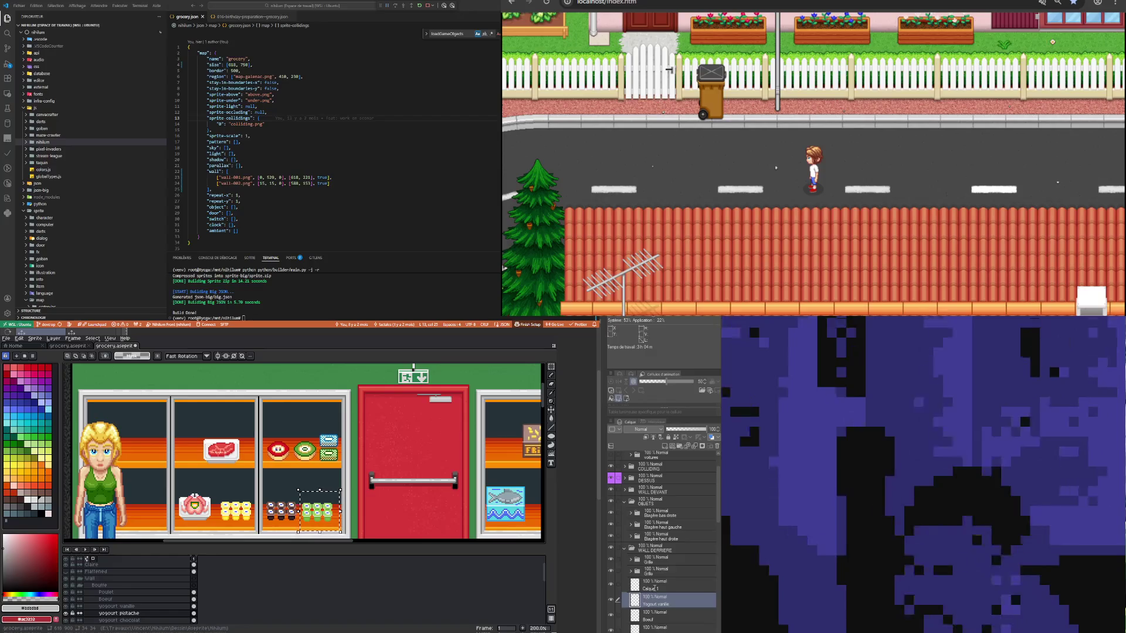
Step: Rename the newly added layer to 'Yogourt pistache'
{"action": "double_click", "coordinate": [650, 588]}
{"action": "type", "text": "Yogourt pistache"}
{"action": "key", "text": "Return"}
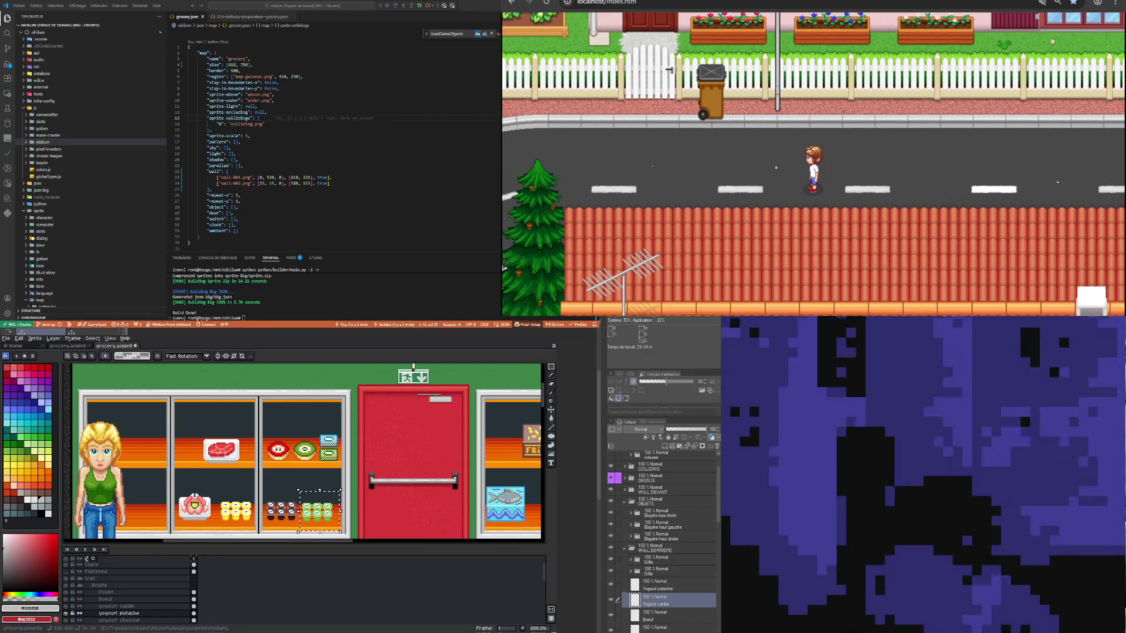
Step: Paste the chocolate yogurts as a new layer above Yogourt pistache, named 'Yogourt chocolat'
{"action": "left_click", "coordinate": [117, 621]}
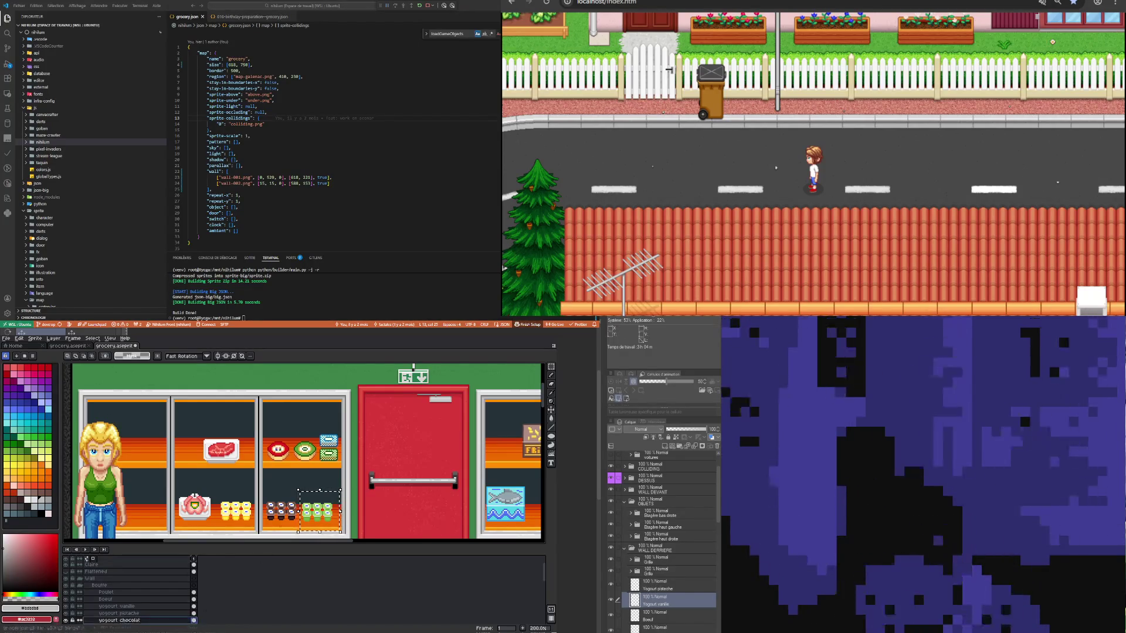
{"action": "left_click_drag", "start_coordinate": [259, 494], "coordinate": [303, 534]}
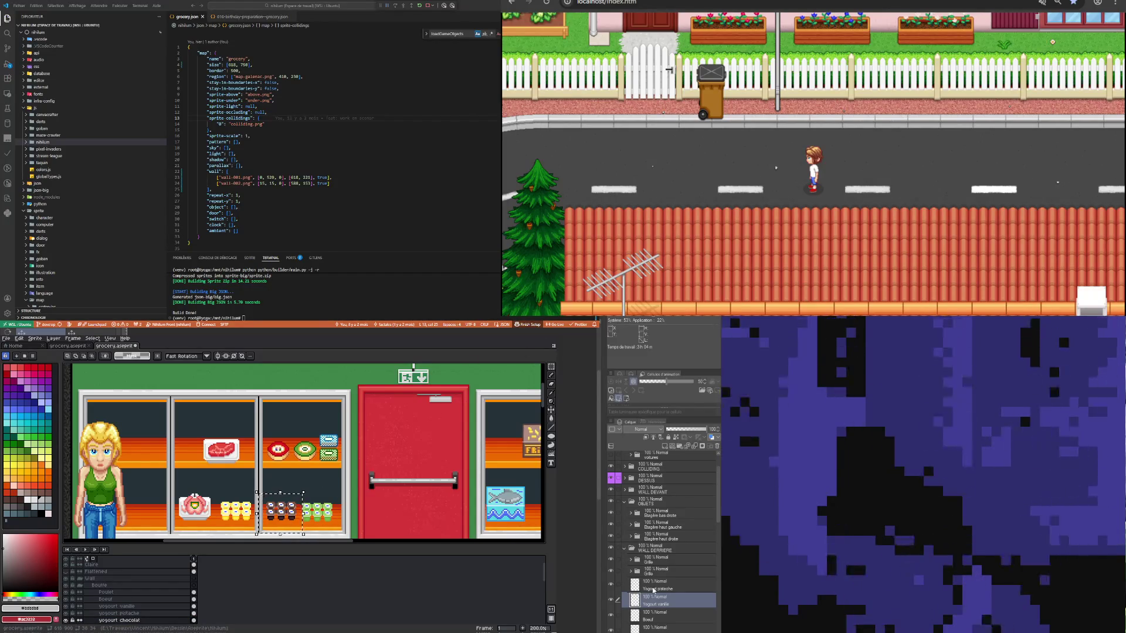
{"action": "key", "text": "ctrl+v"}
{"action": "left_click_drag", "start_coordinate": [654, 591], "coordinate": [659, 599]}
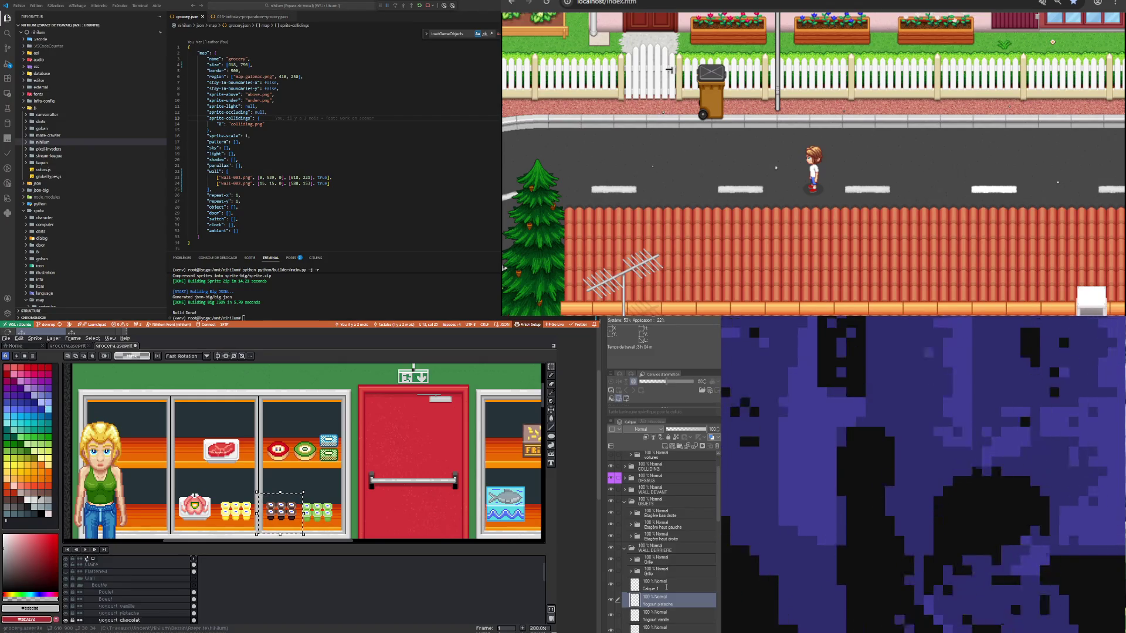
{"action": "double_click", "coordinate": [666, 587]}
{"action": "type", "text": "Yogourt chocolat"}
{"action": "key", "text": "Return"}
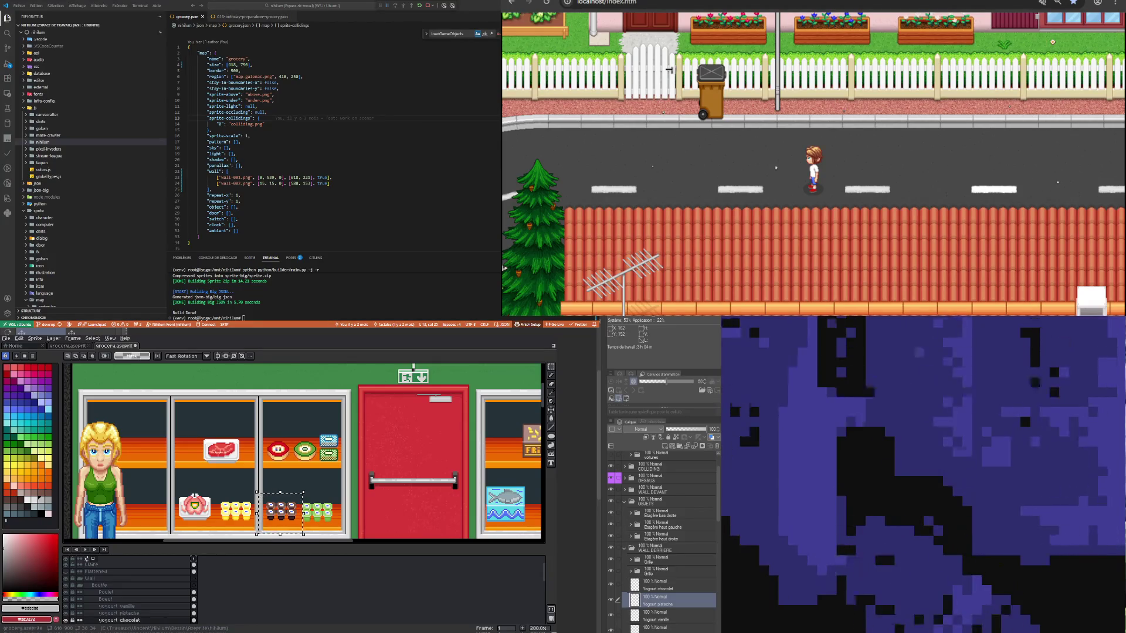
Step: Select the Yogourt chocolat layer, then the Camembert 2 layer in Aseprite
{"action": "left_click", "coordinate": [662, 584]}
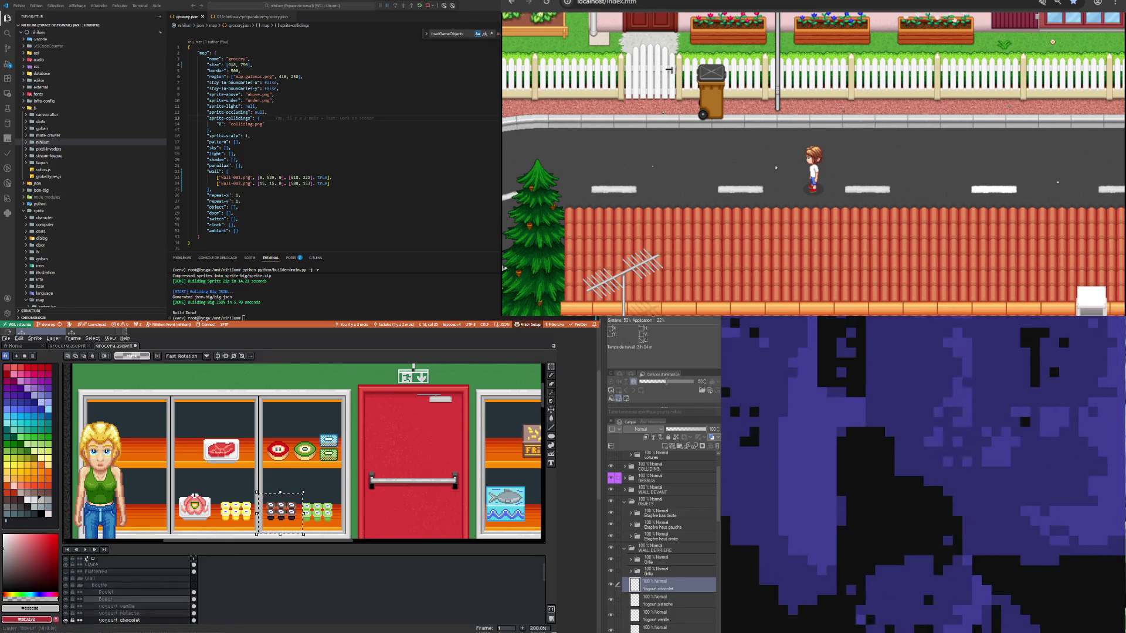
{"action": "scroll", "coordinate": [106, 599], "scroll_direction": "down", "scroll_amount": 3}
{"action": "left_click", "coordinate": [115, 606]}
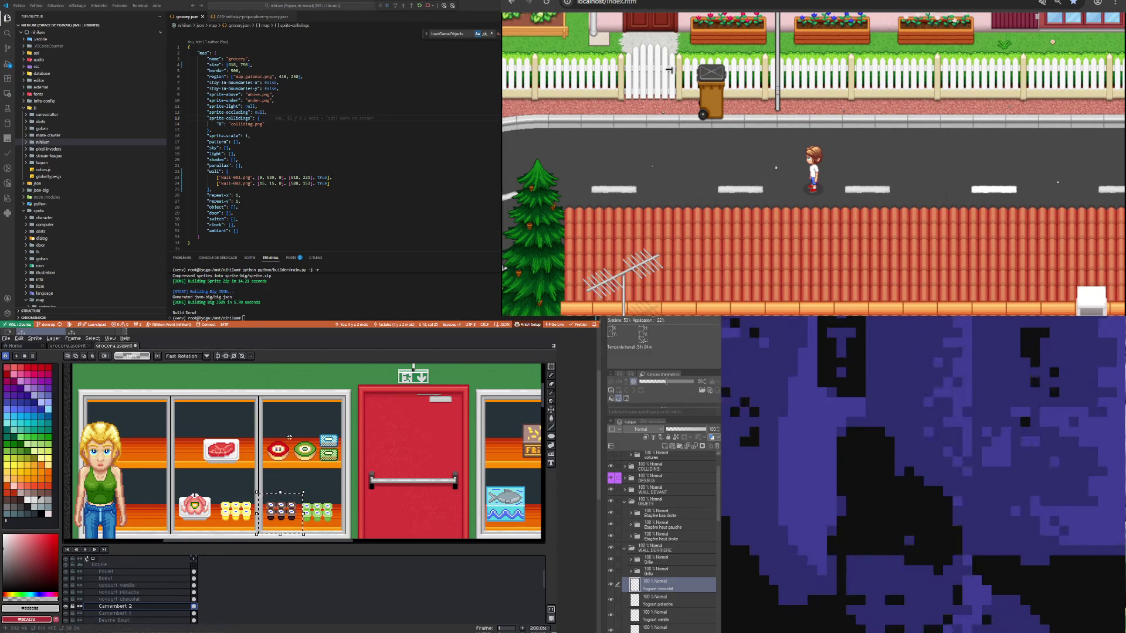
Step: Select the green camembert on the top shelf and name its new layer 'Camembert vert'
{"action": "left_click_drag", "start_coordinate": [292, 438], "coordinate": [315, 467]}
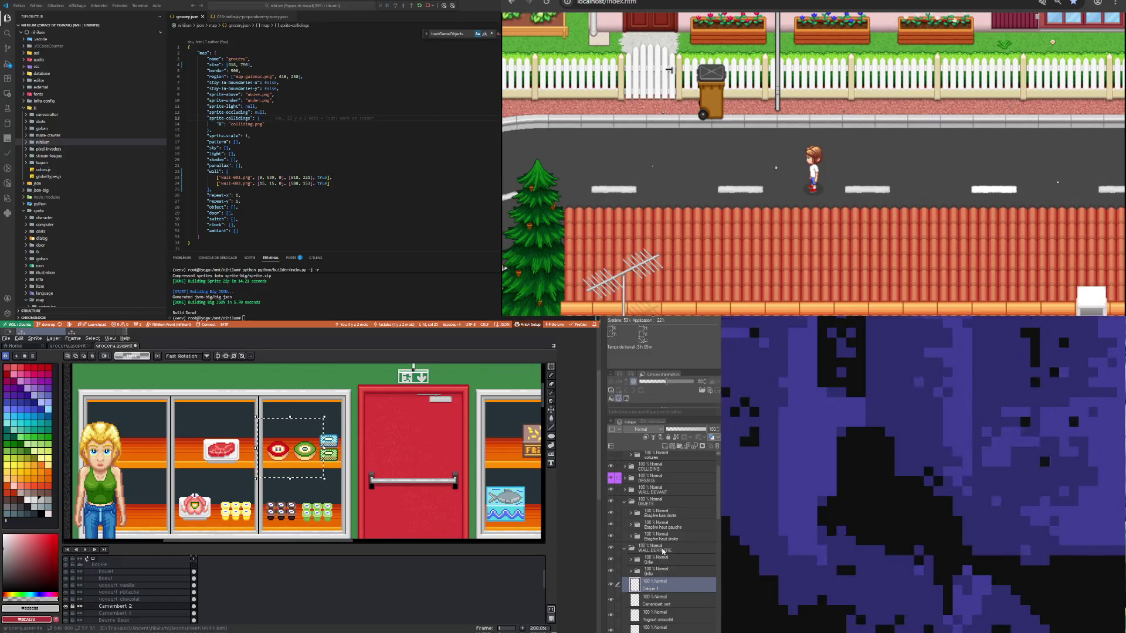
{"action": "key", "text": "ctrl+e"}
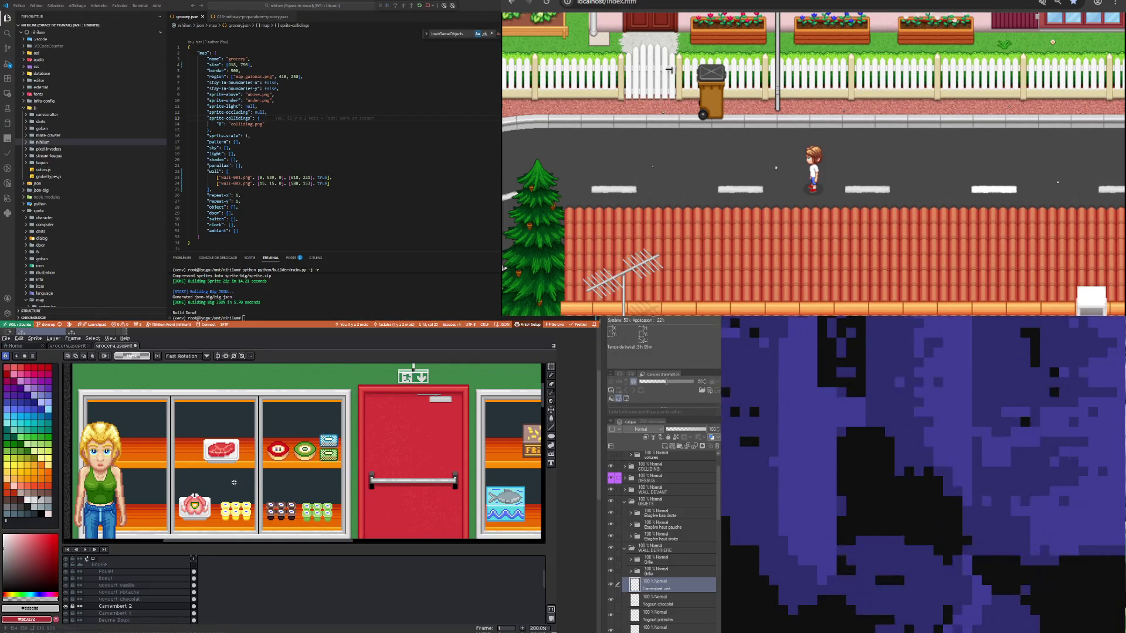
{"action": "mouse_move", "coordinate": [259, 420]}
{"action": "left_mouse_down"}
{"action": "mouse_move", "coordinate": [303, 481]}
{"action": "mouse_move", "coordinate": [295, 472]}
{"action": "left_mouse_up"}
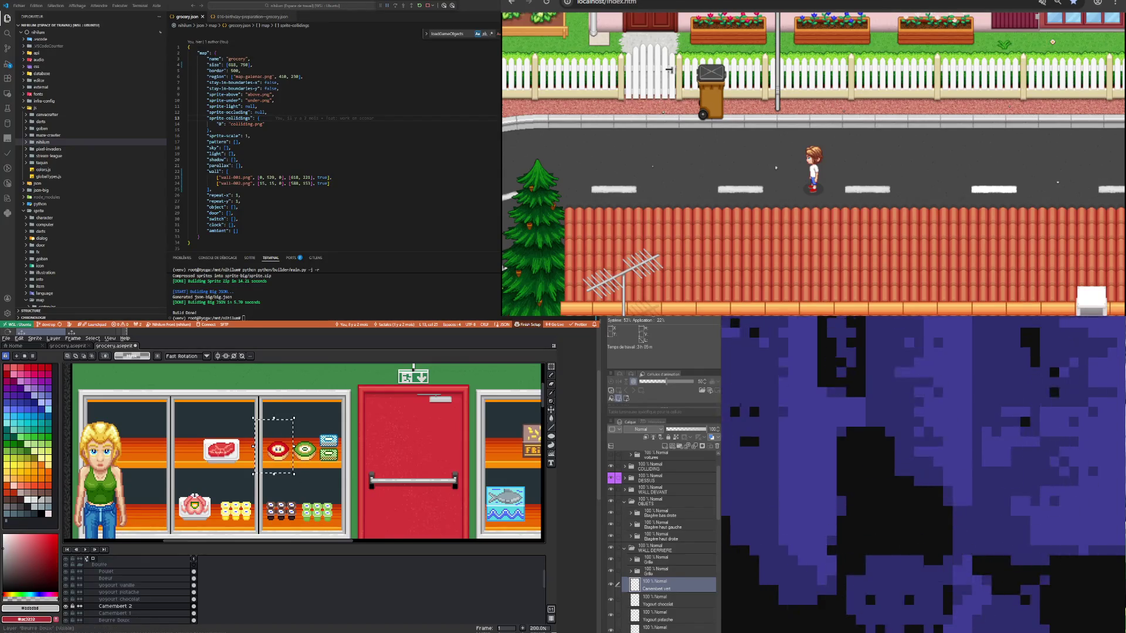
Step: Put the red camembert from Camembert 1 on a new layer named 'Camembert rouge'
{"action": "left_click", "coordinate": [194, 614]}
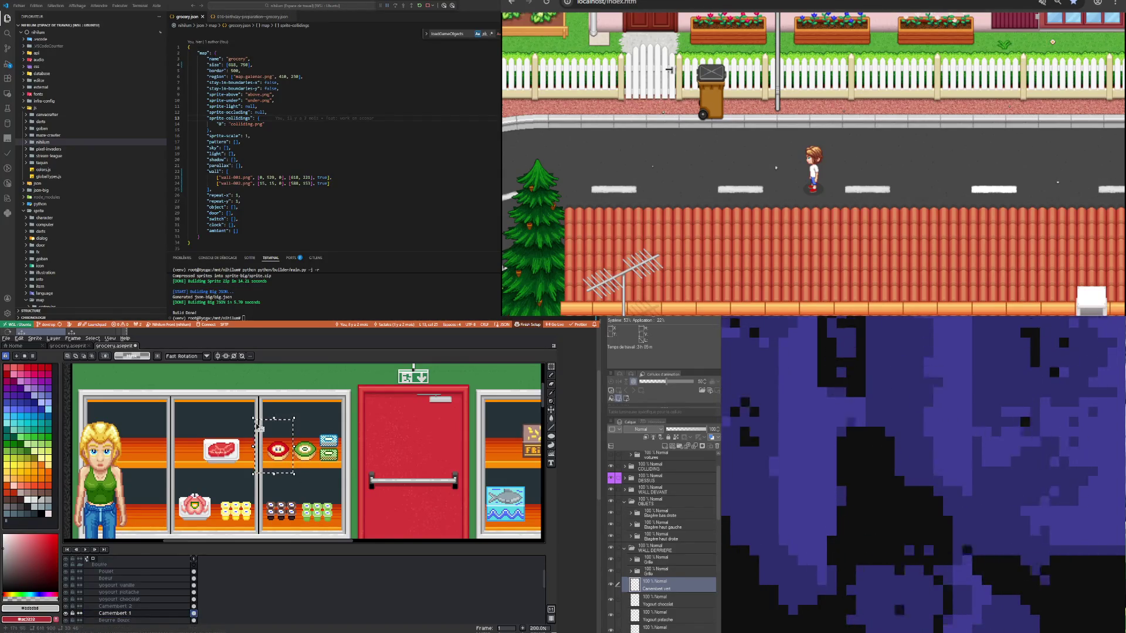
{"action": "left_click_drag", "start_coordinate": [243, 423], "coordinate": [282, 462]}
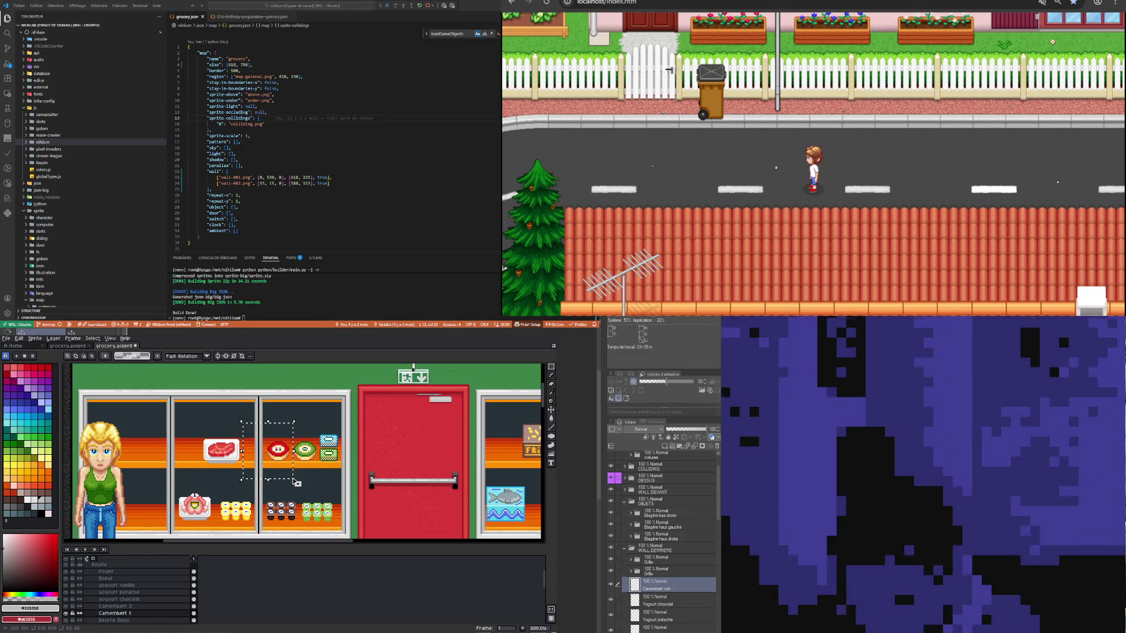
{"action": "key", "text": "ctrl+shift+n"}
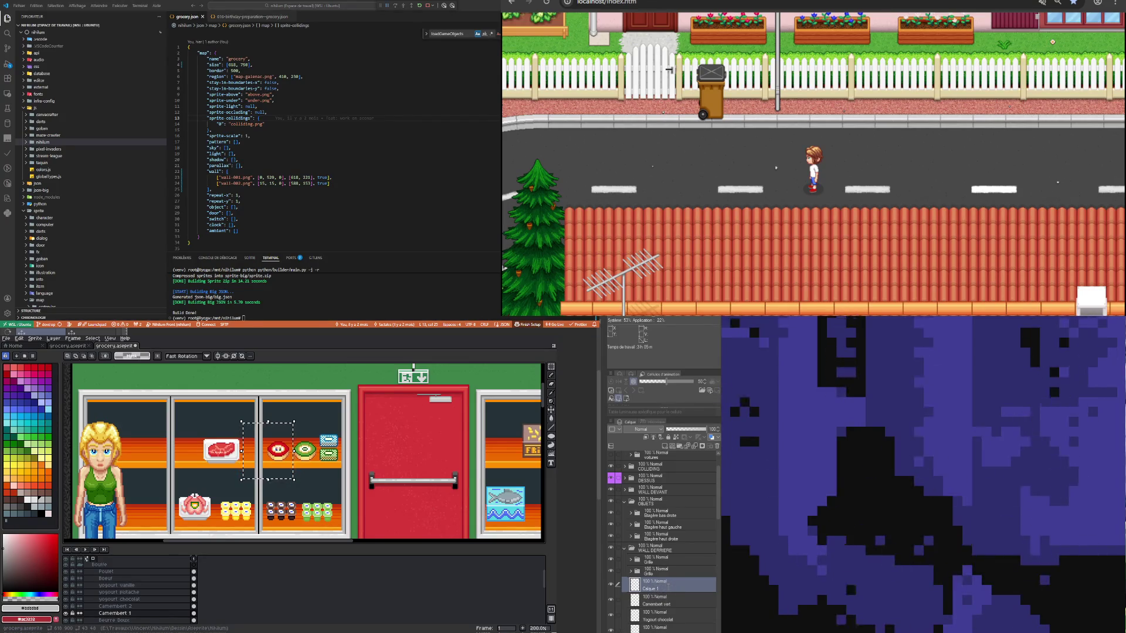
{"action": "type", "text": "Camembert rouge"}
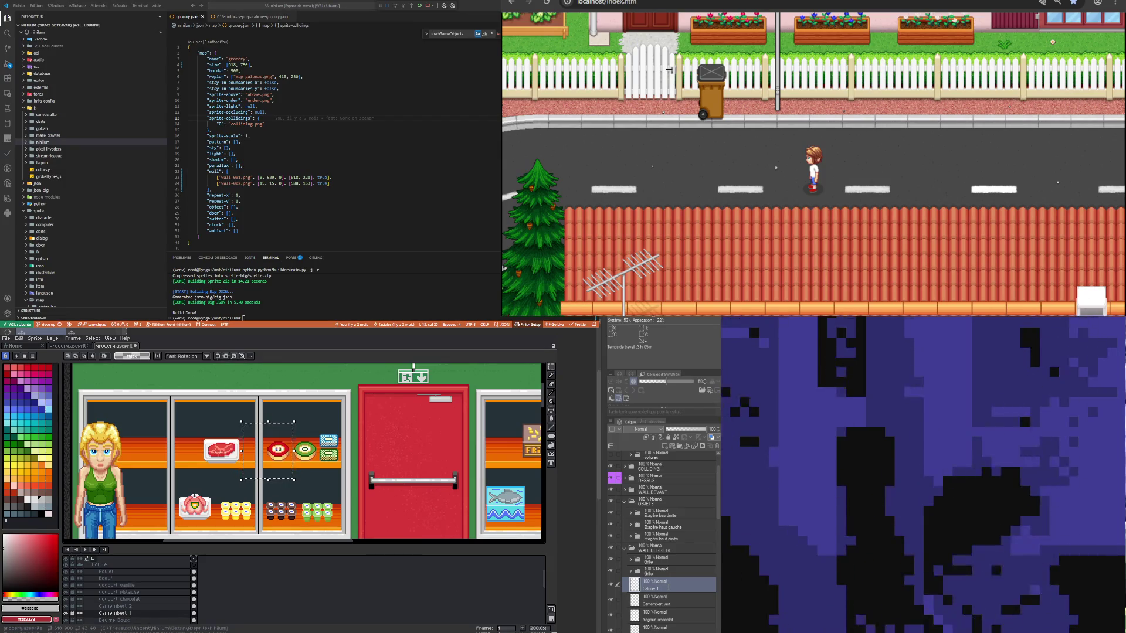
{"action": "key", "text": "Return"}
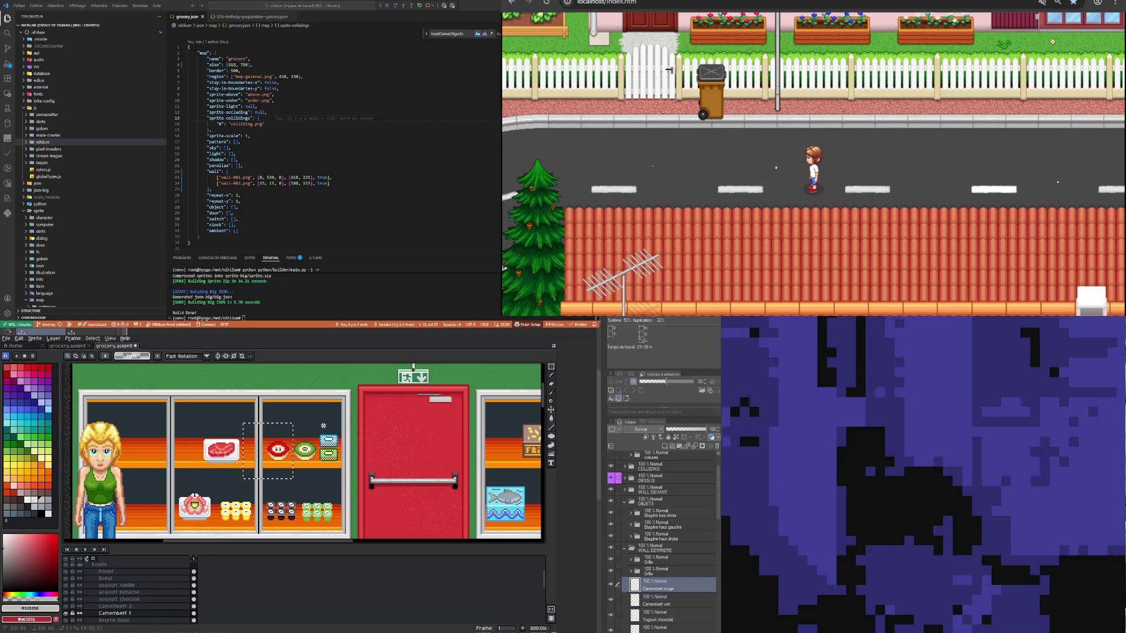
Step: Select the butter boxes on the Beurre Salé layer and name their new layer 'Beurre salé'
{"action": "left_click_drag", "start_coordinate": [311, 415], "coordinate": [355, 480]}
{"action": "scroll", "coordinate": [196, 610], "scroll_direction": "down", "scroll_amount": 2}
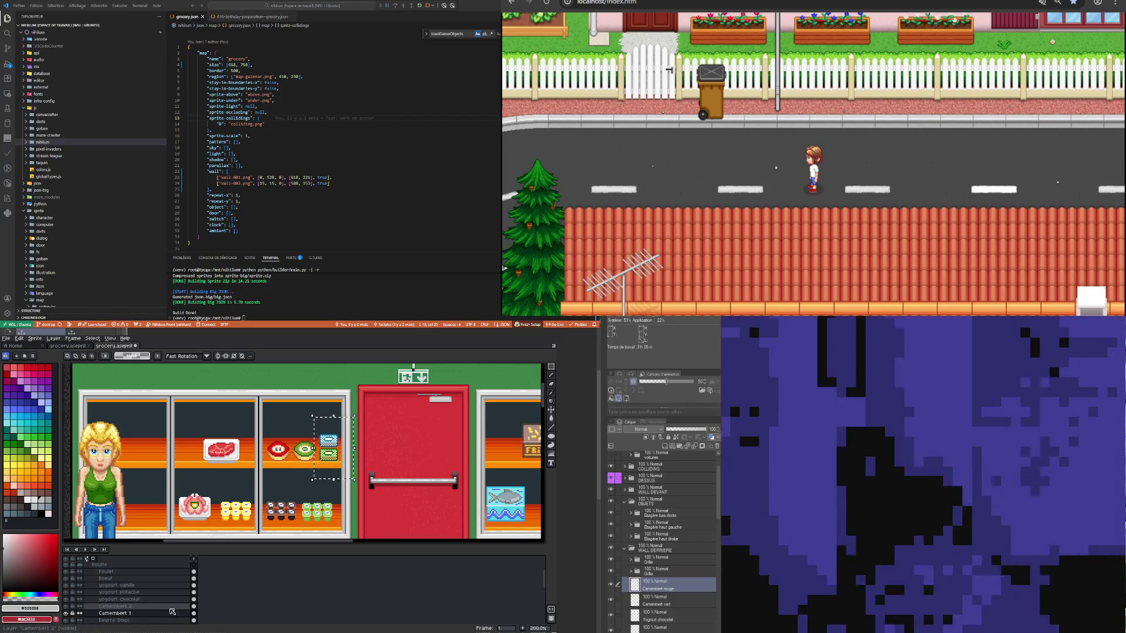
{"action": "left_click", "coordinate": [193, 614]}
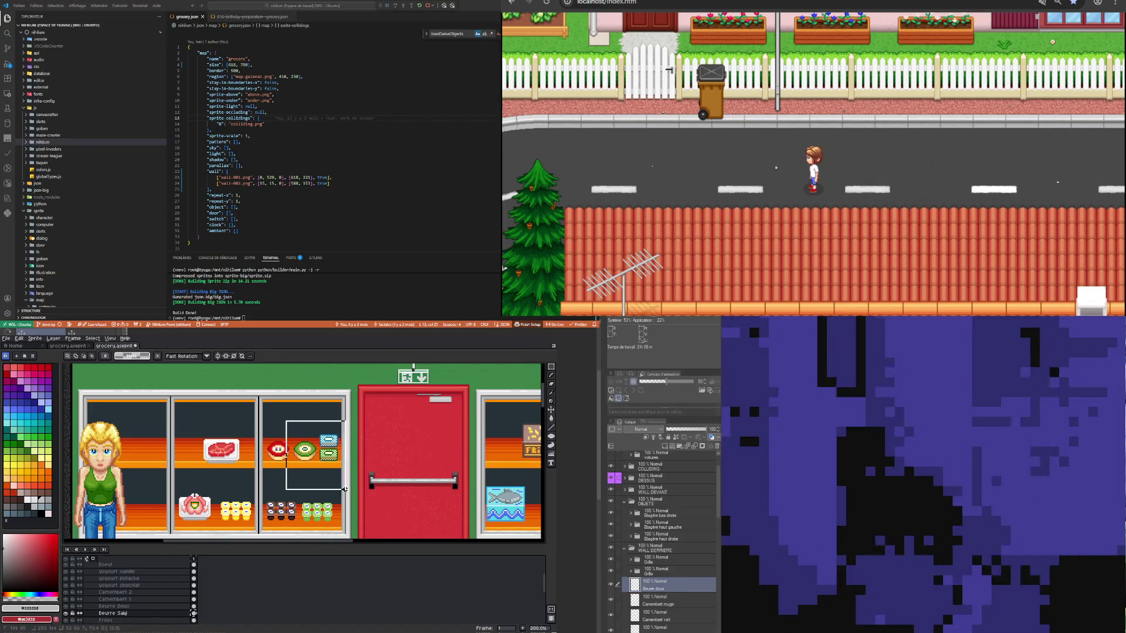
{"action": "left_click_drag", "start_coordinate": [344, 489], "coordinate": [351, 496]}
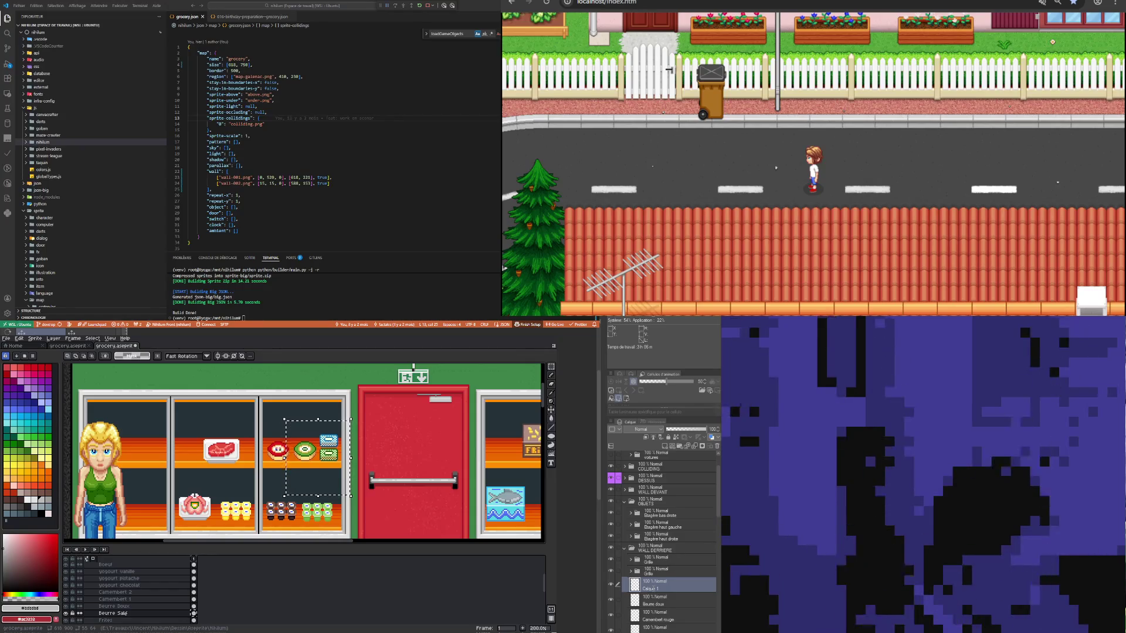
{"action": "type", "text": "Beurre salé"}
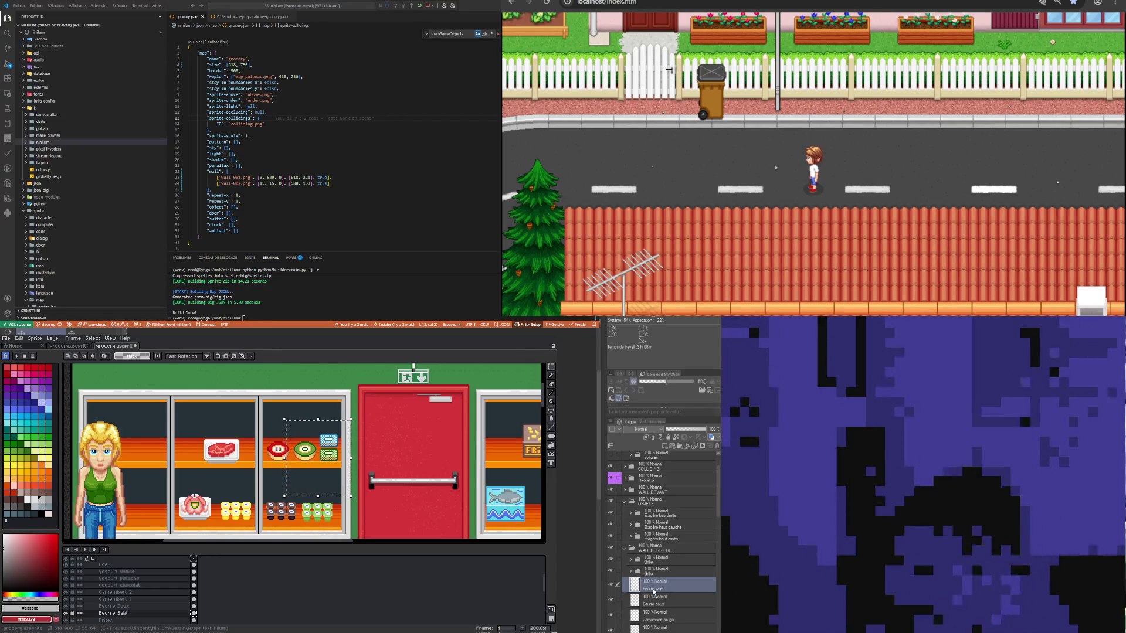
{"action": "key", "text": "Return"}
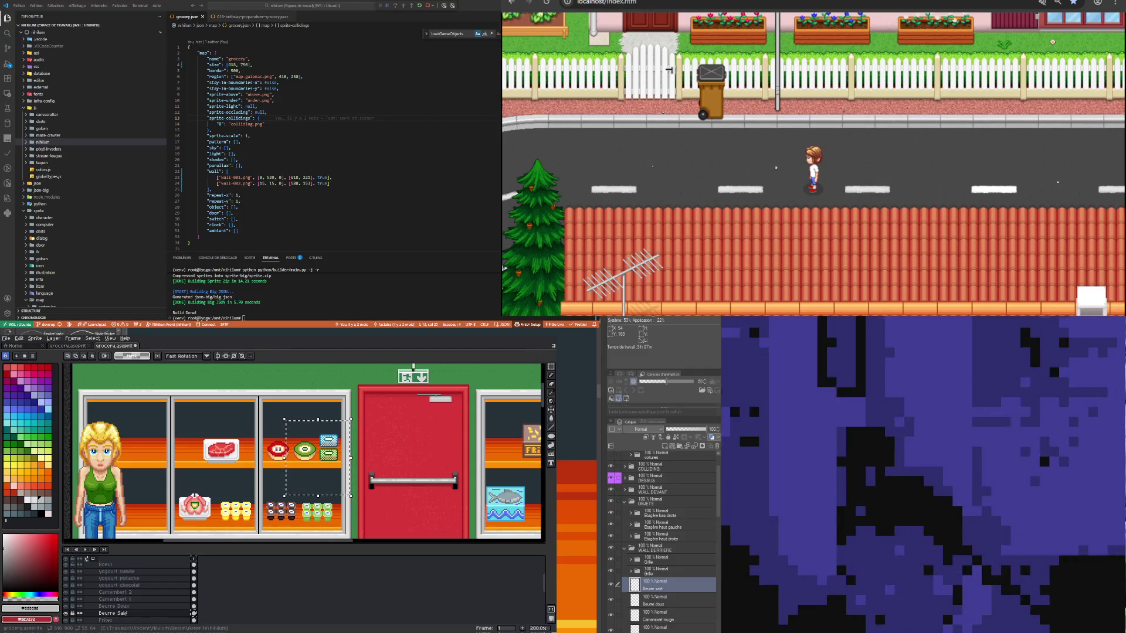
{"action": "left_click", "coordinate": [675, 600]}
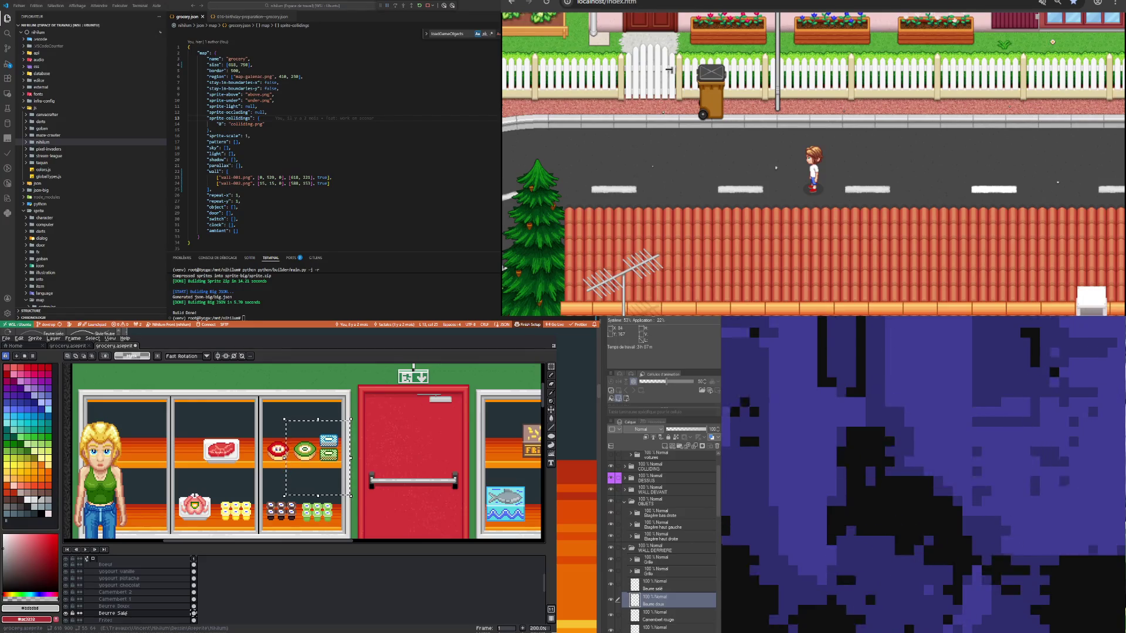
{"action": "left_click", "coordinate": [612, 600]}
{"action": "left_click", "coordinate": [611, 601]}
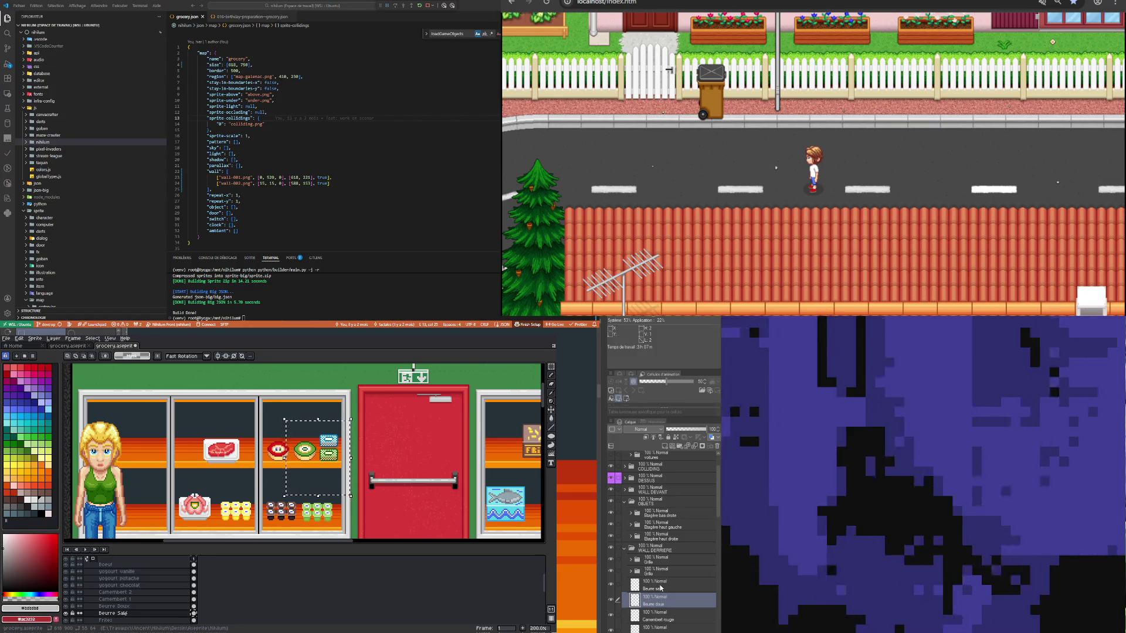
{"action": "left_click", "coordinate": [657, 585]}
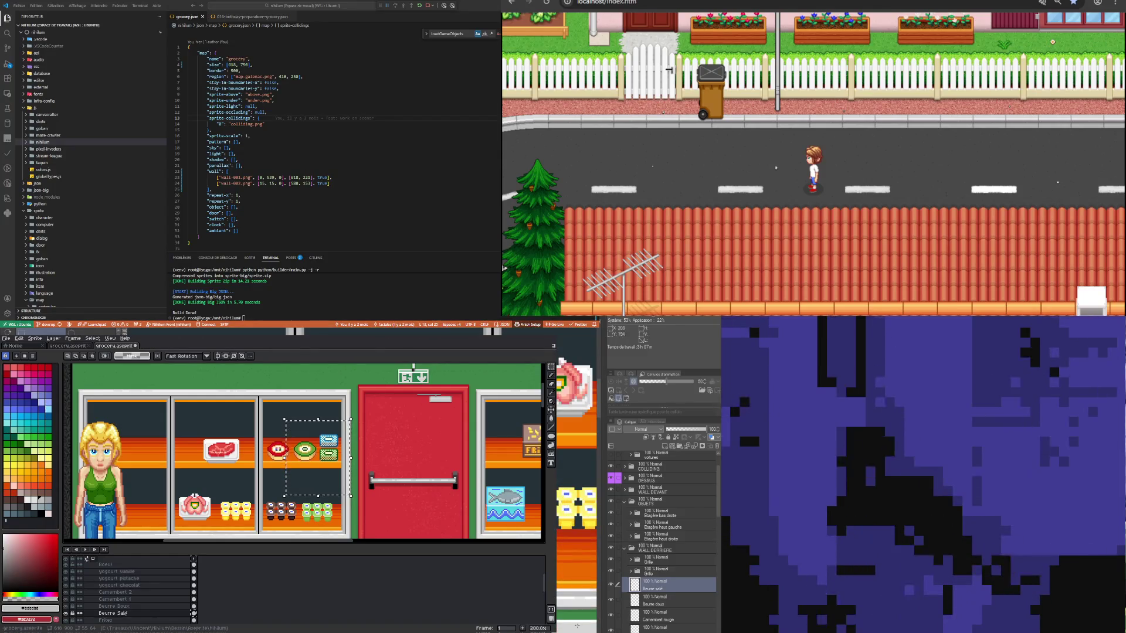
{"action": "left_click", "coordinate": [657, 615]}
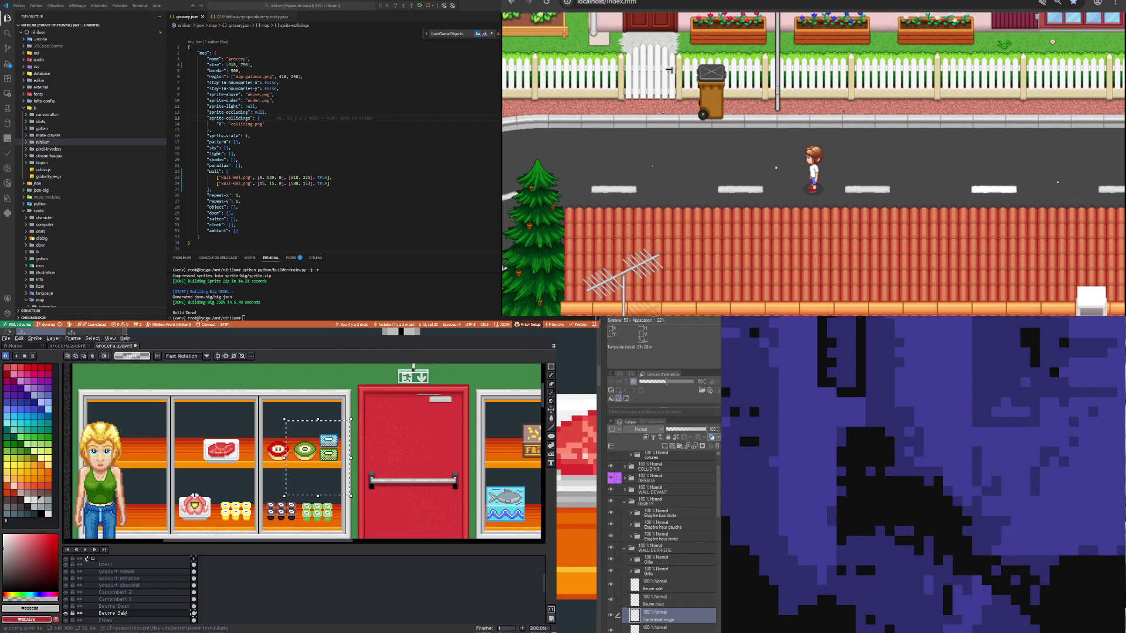
{"action": "left_click", "coordinate": [662, 627]}
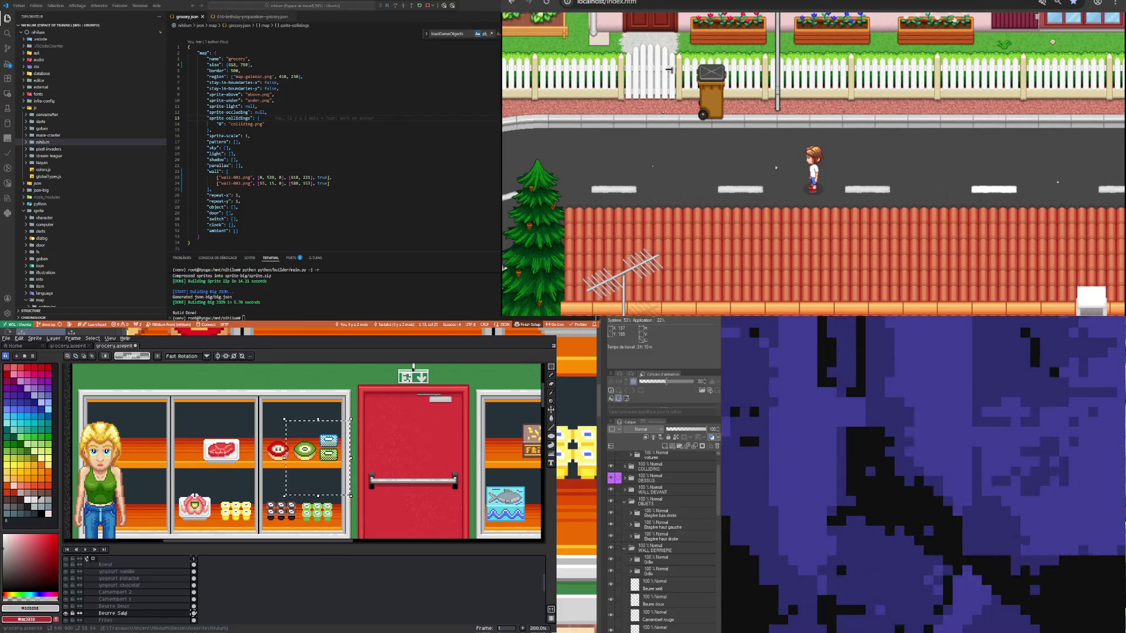
Step: Select the Boeuf layer, then switch to the Beurre salé layer
{"action": "scroll", "coordinate": [671, 586], "scroll_direction": "down", "scroll_amount": 2}
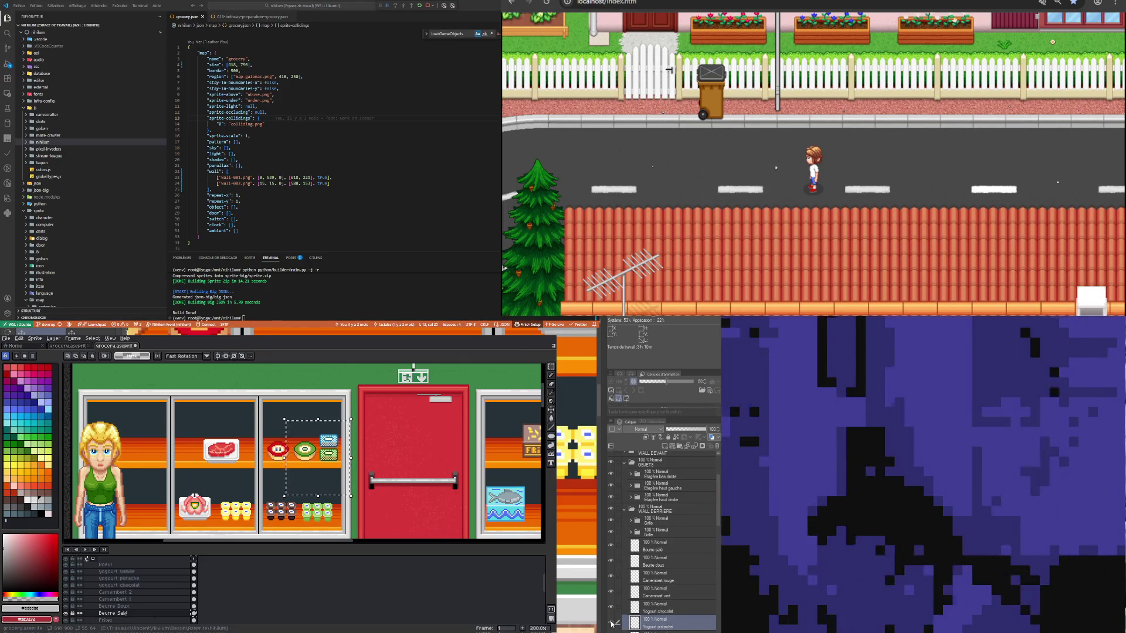
{"action": "left_click", "coordinate": [645, 632]}
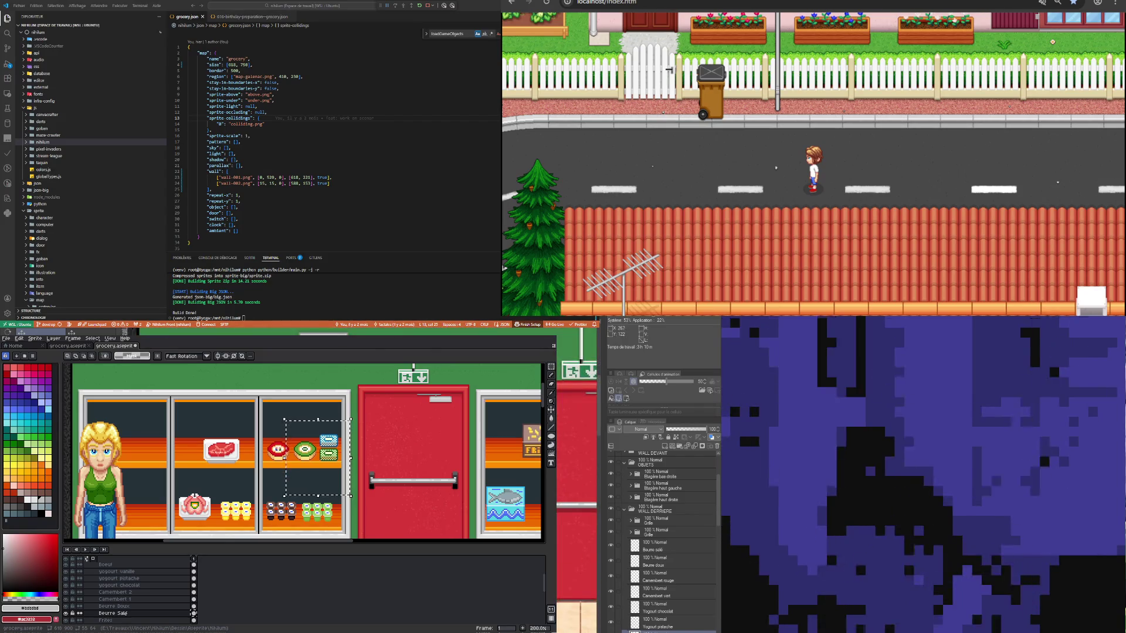
{"action": "scroll", "coordinate": [695, 613], "scroll_direction": "down", "scroll_amount": 2}
{"action": "left_click", "coordinate": [645, 624]}
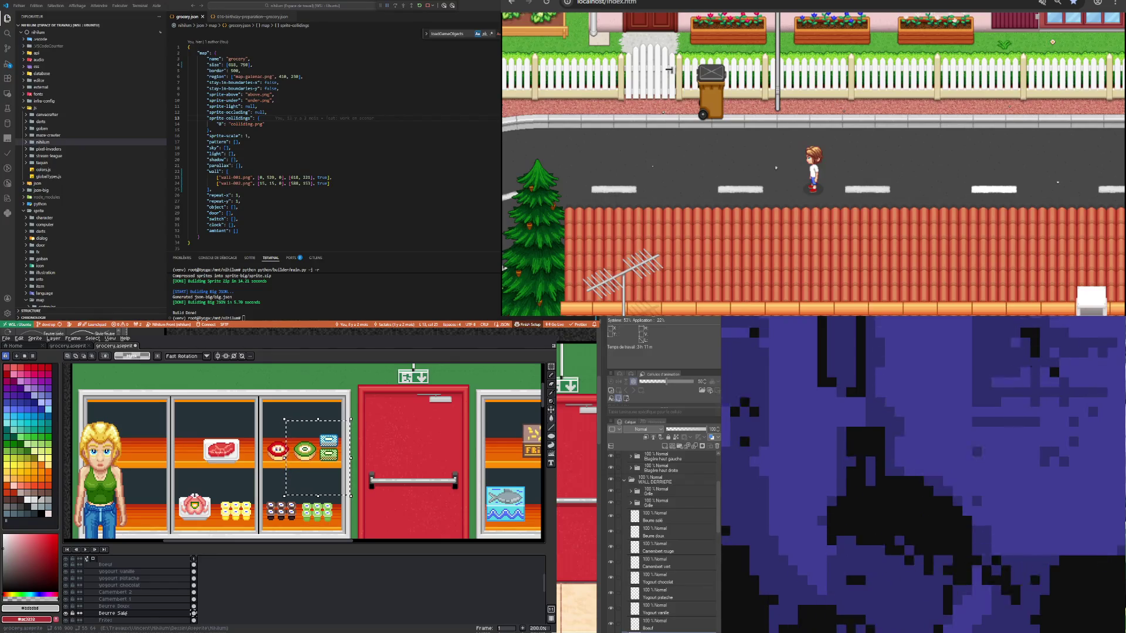
{"action": "left_click", "coordinate": [657, 626]}
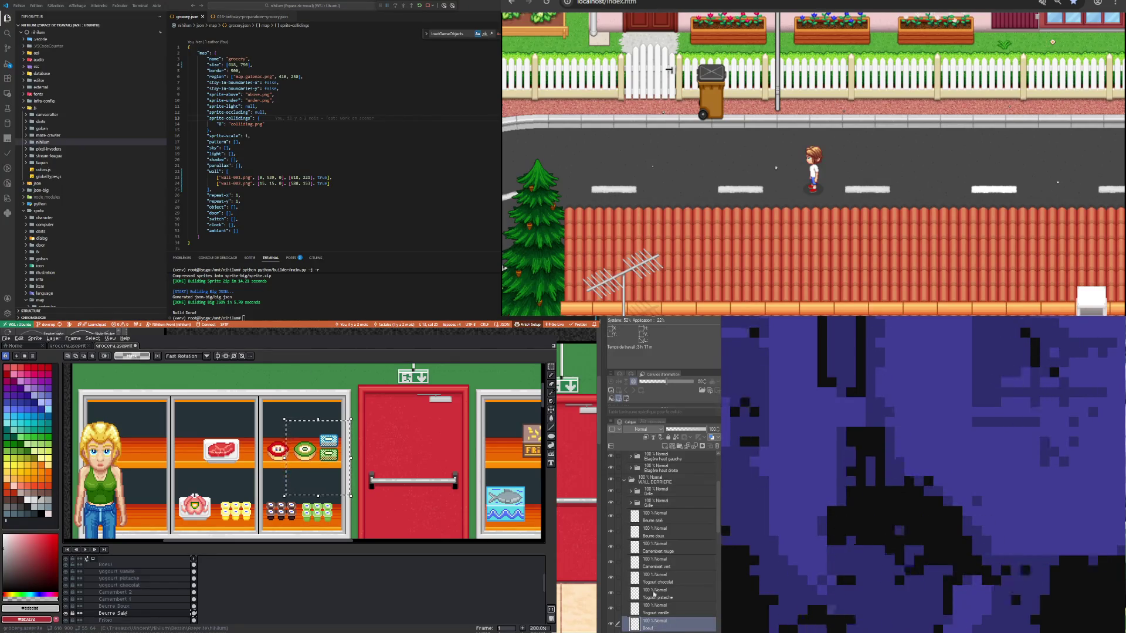
{"action": "left_click", "coordinate": [654, 517]}
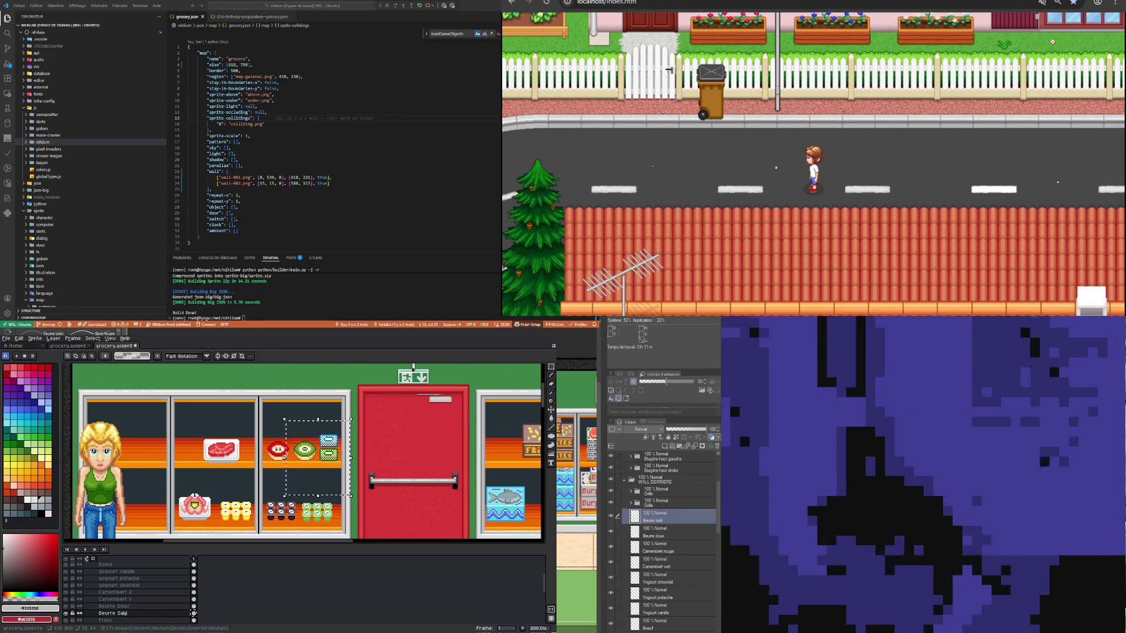
Step: Duplicate the Yogourt chocolat layer with Ctrl+J and select the three Yogourt chocolat layers
{"action": "left_click", "coordinate": [664, 583]}
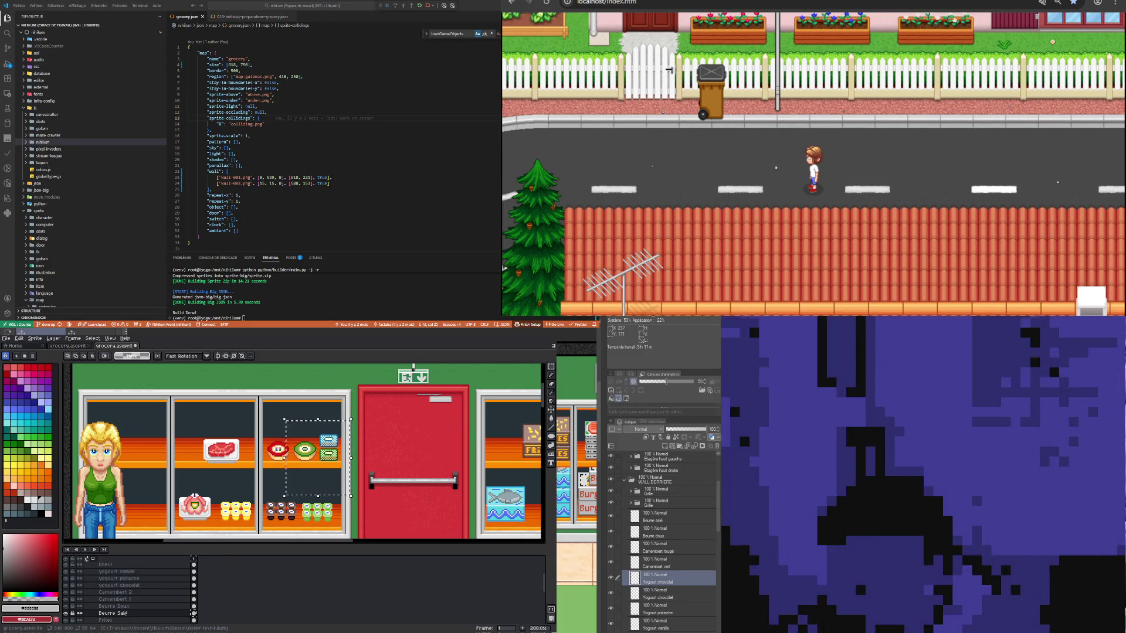
{"action": "key", "text": "ctrl+j"}
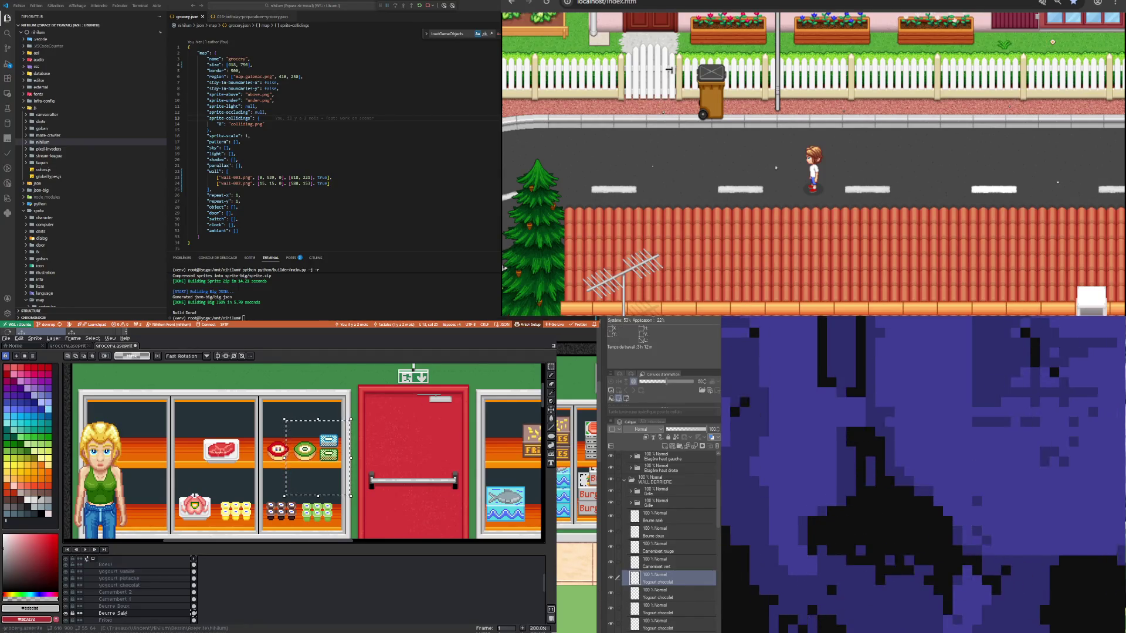
{"action": "left_click_drag", "start_coordinate": [617, 593], "coordinate": [616, 623]}
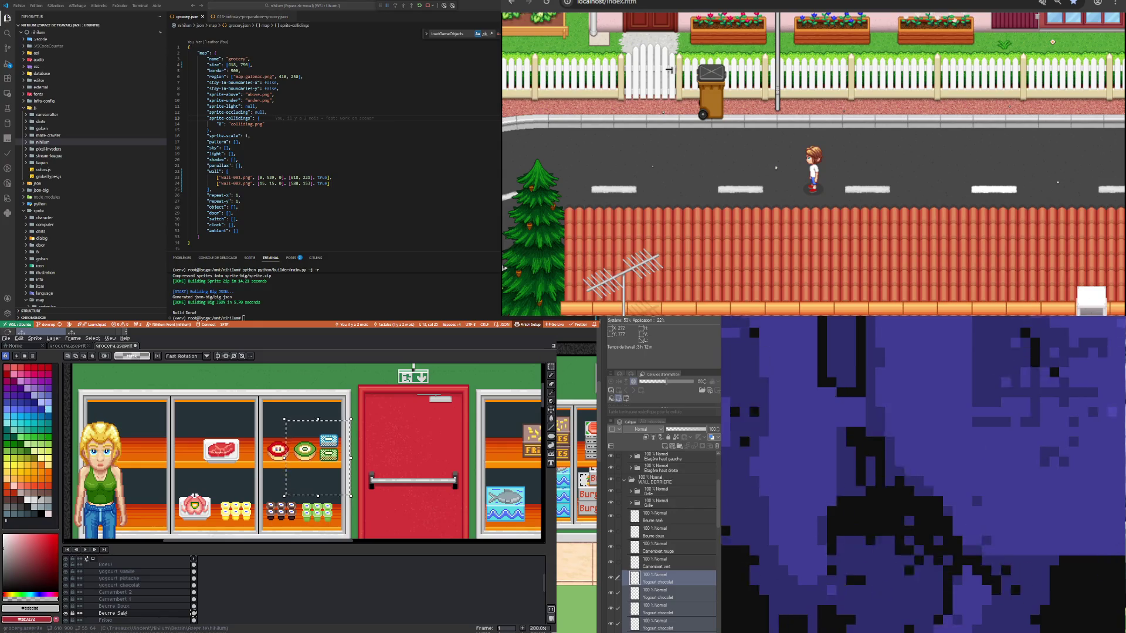
{"action": "left_click", "coordinate": [679, 599]}
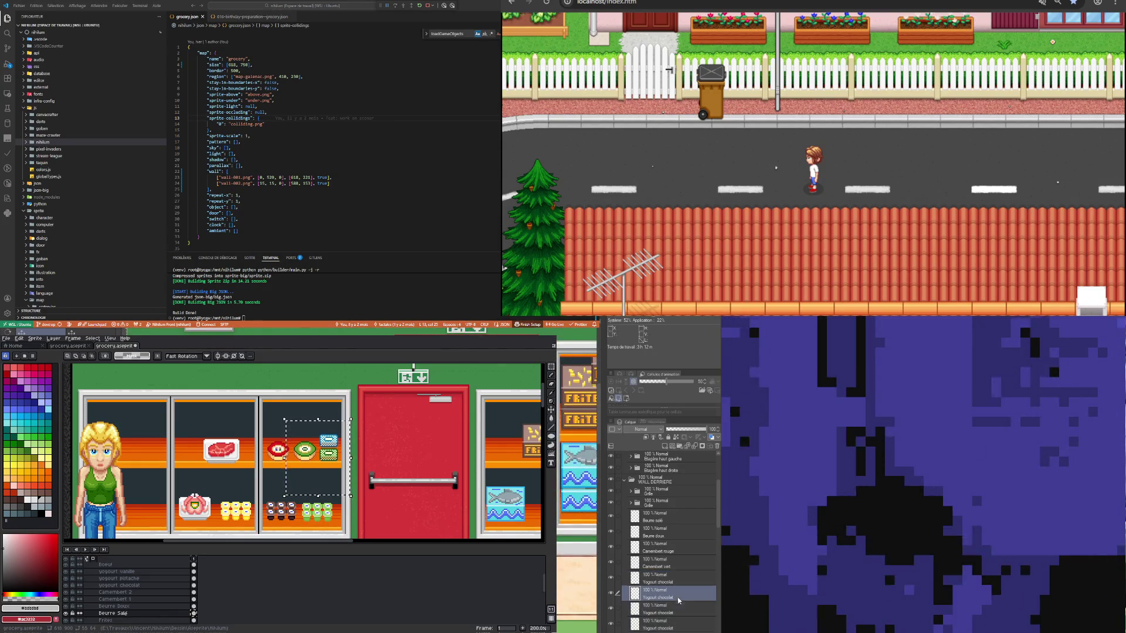
Step: Drag the Yogourt vanille layer up above the Yogourt chocolat layers
{"action": "scroll", "coordinate": [662, 567], "scroll_direction": "down", "scroll_amount": 3}
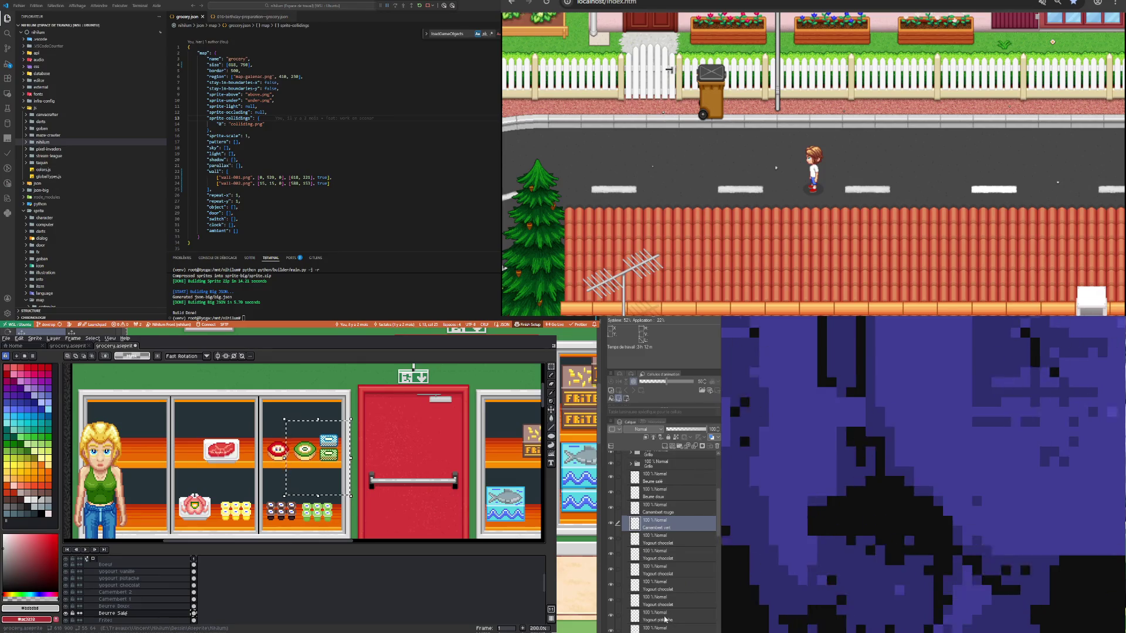
{"action": "left_click", "coordinate": [658, 618]}
{"action": "left_click", "coordinate": [658, 629]}
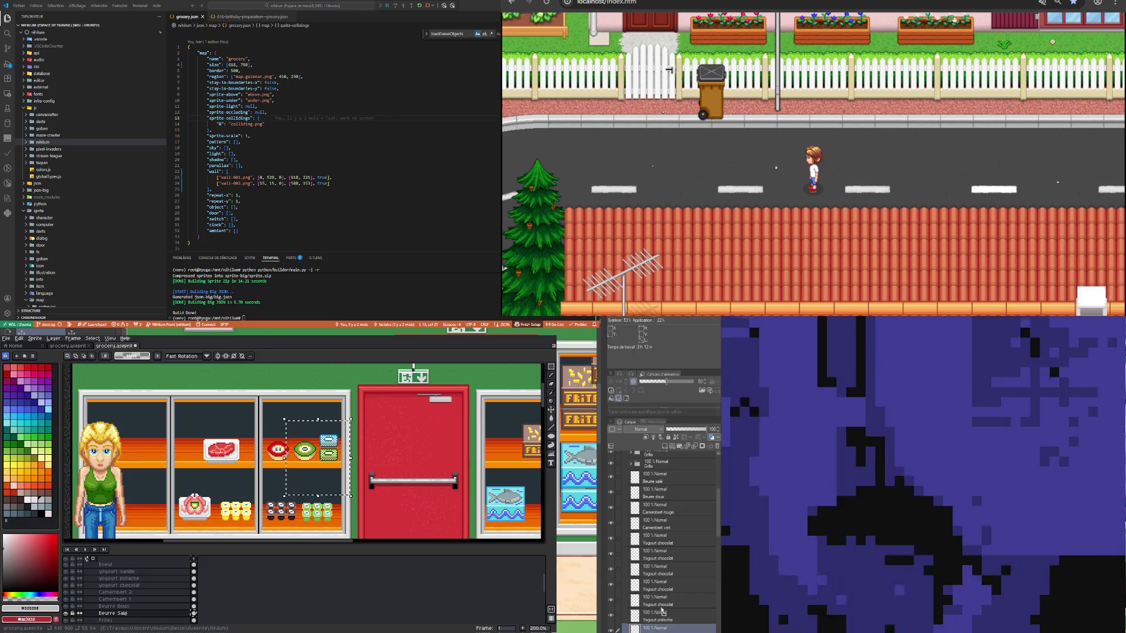
{"action": "left_click_drag", "start_coordinate": [667, 550], "coordinate": [667, 551]}
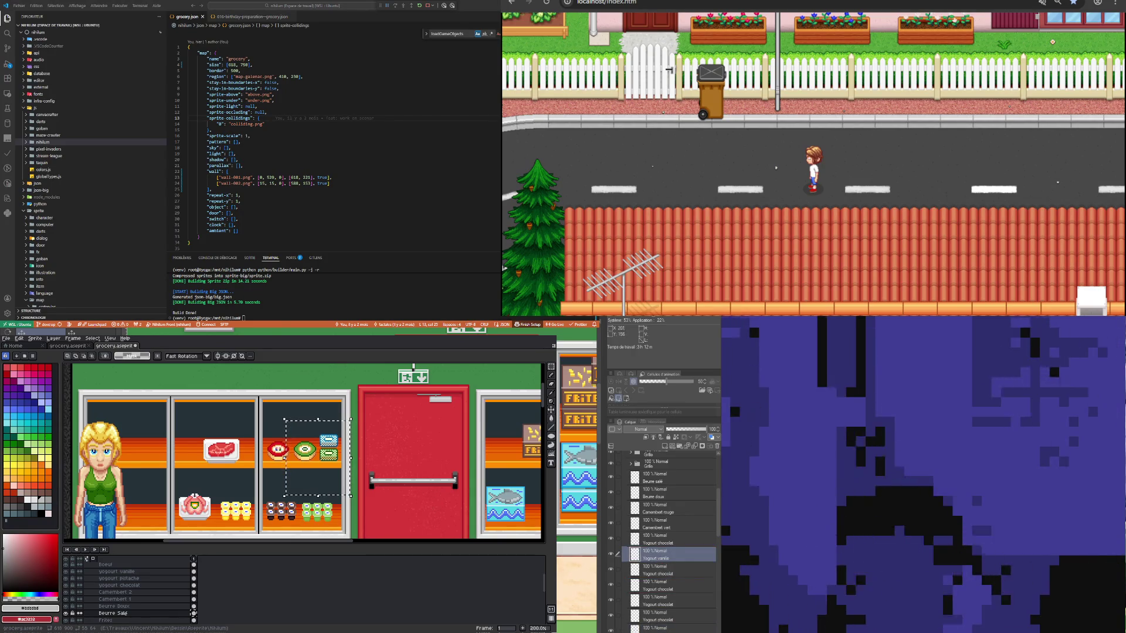
{"action": "left_click_drag", "start_coordinate": [667, 554], "coordinate": [667, 536]}
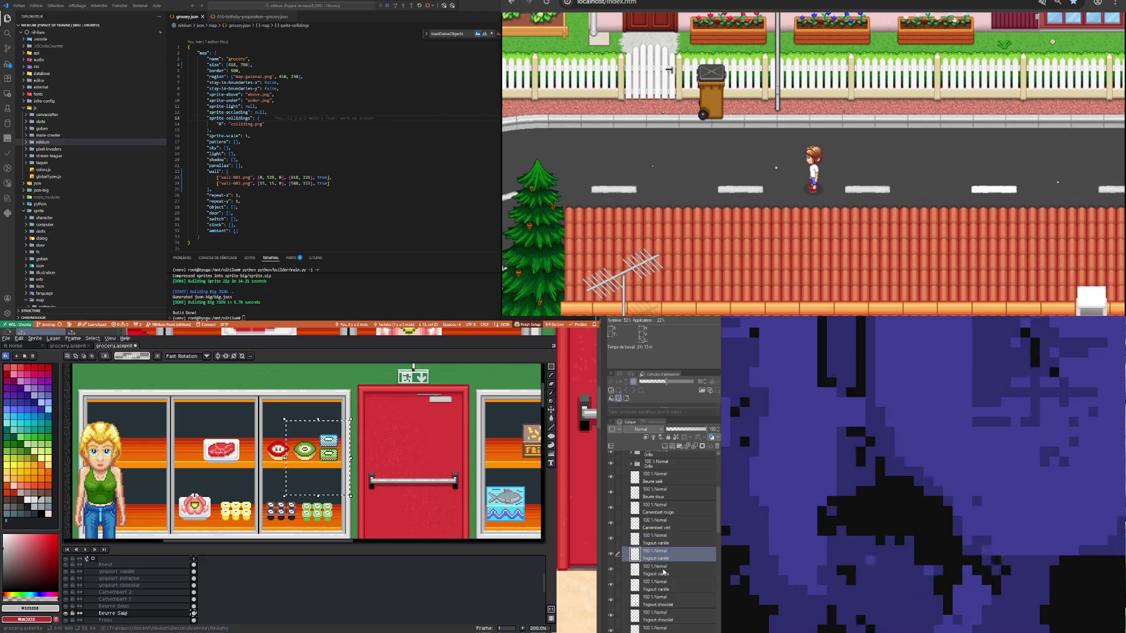
{"action": "scroll", "coordinate": [666, 572], "scroll_direction": "down", "scroll_amount": 2}
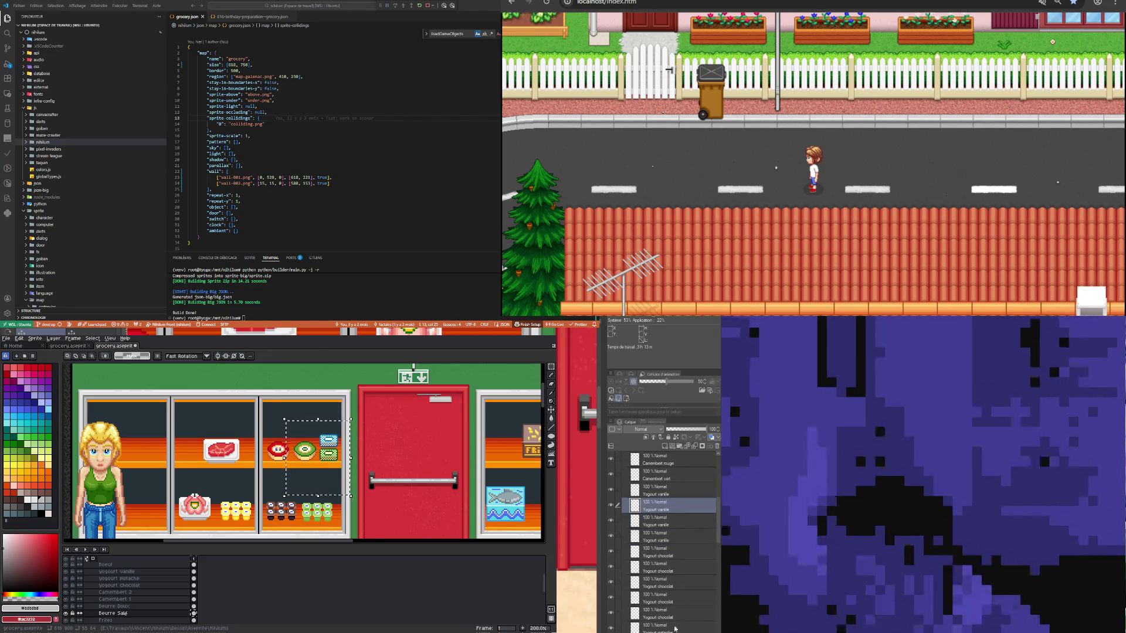
Step: Drag Yogourt pistache up into the slot just below Beurre doux, then select Beurre doux
{"action": "left_click", "coordinate": [662, 613], "text": "shift"}
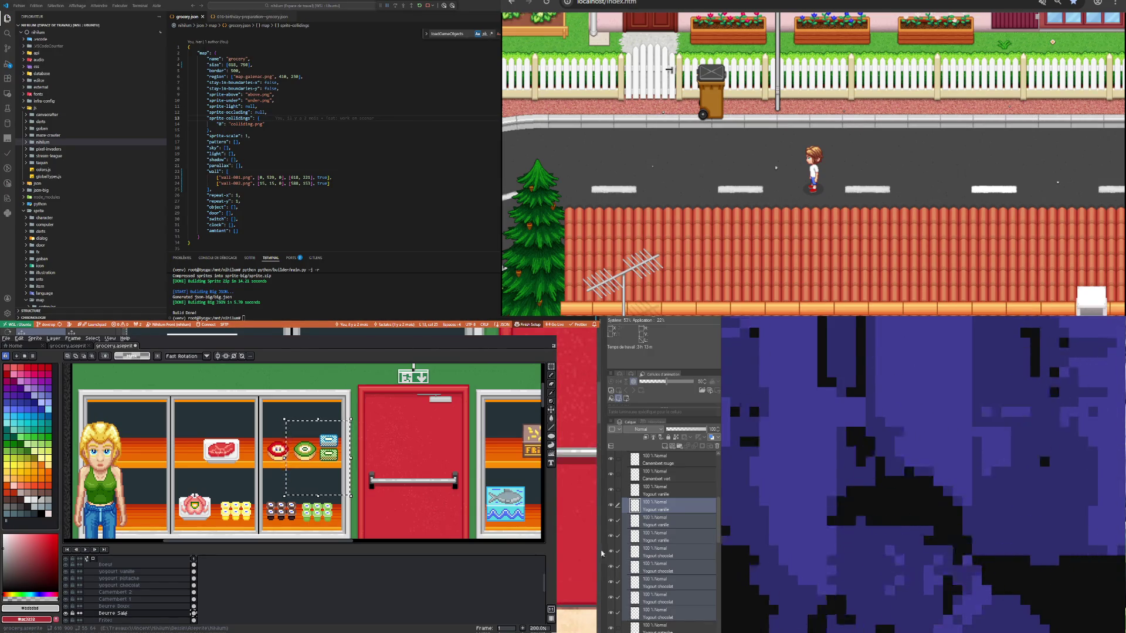
{"action": "left_click", "coordinate": [667, 492]}
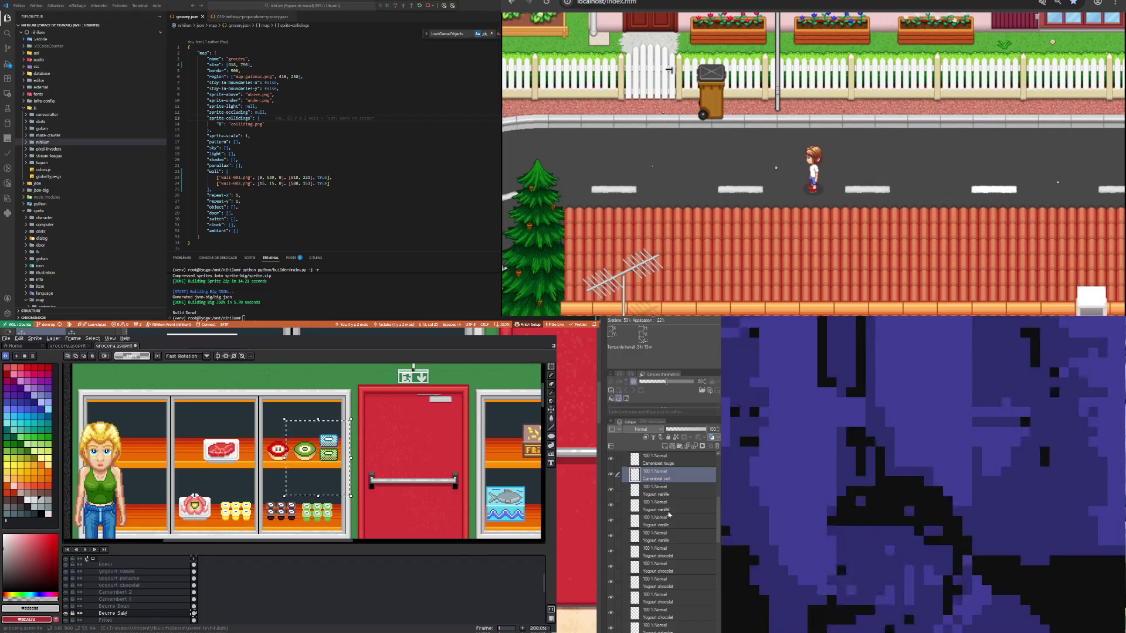
{"action": "scroll", "coordinate": [662, 528], "scroll_direction": "down", "scroll_amount": 2}
{"action": "left_click", "coordinate": [662, 583]}
{"action": "scroll", "coordinate": [663, 585], "scroll_direction": "up", "scroll_amount": 2}
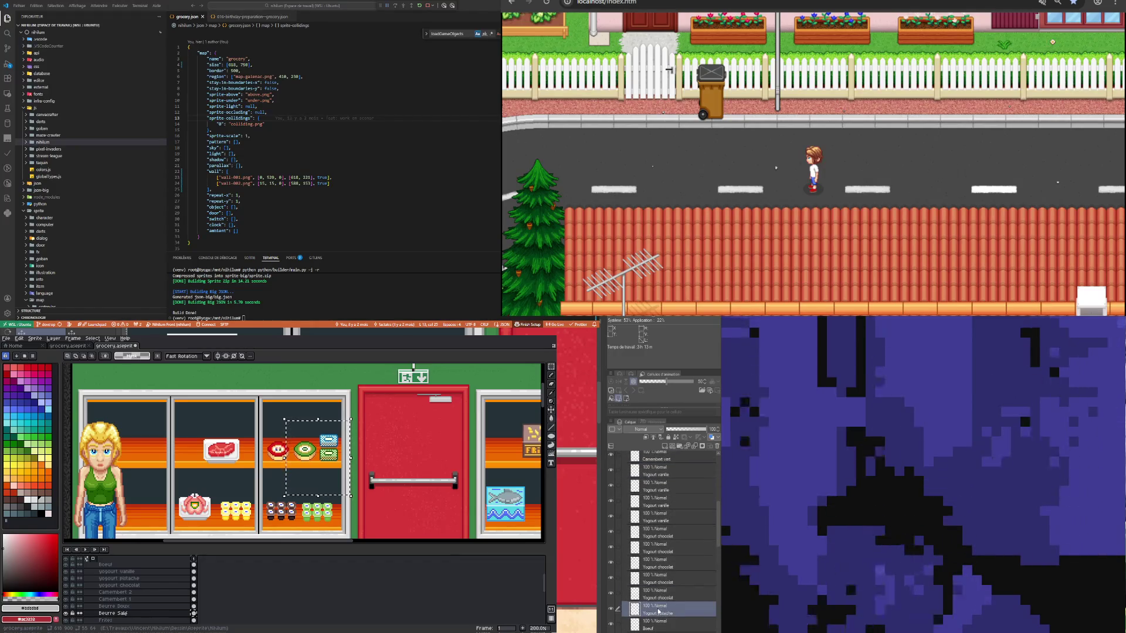
{"action": "scroll", "coordinate": [663, 615], "scroll_direction": "up", "scroll_amount": 2}
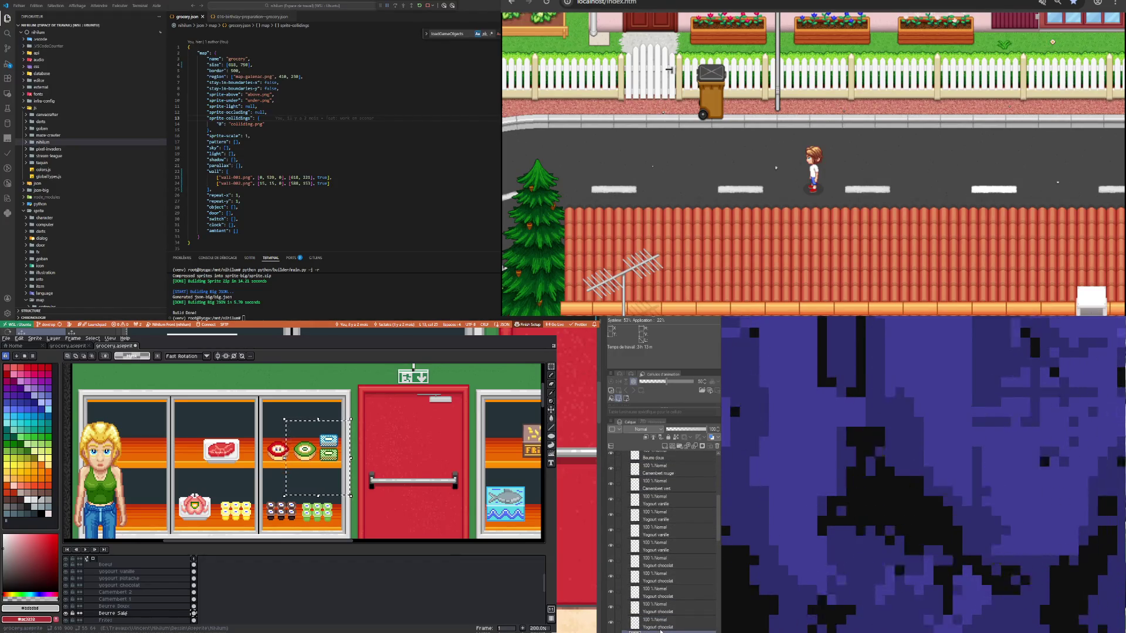
{"action": "left_click_drag", "start_coordinate": [662, 614], "coordinate": [655, 519]}
{"action": "left_click_drag", "start_coordinate": [654, 472], "coordinate": [654, 469]}
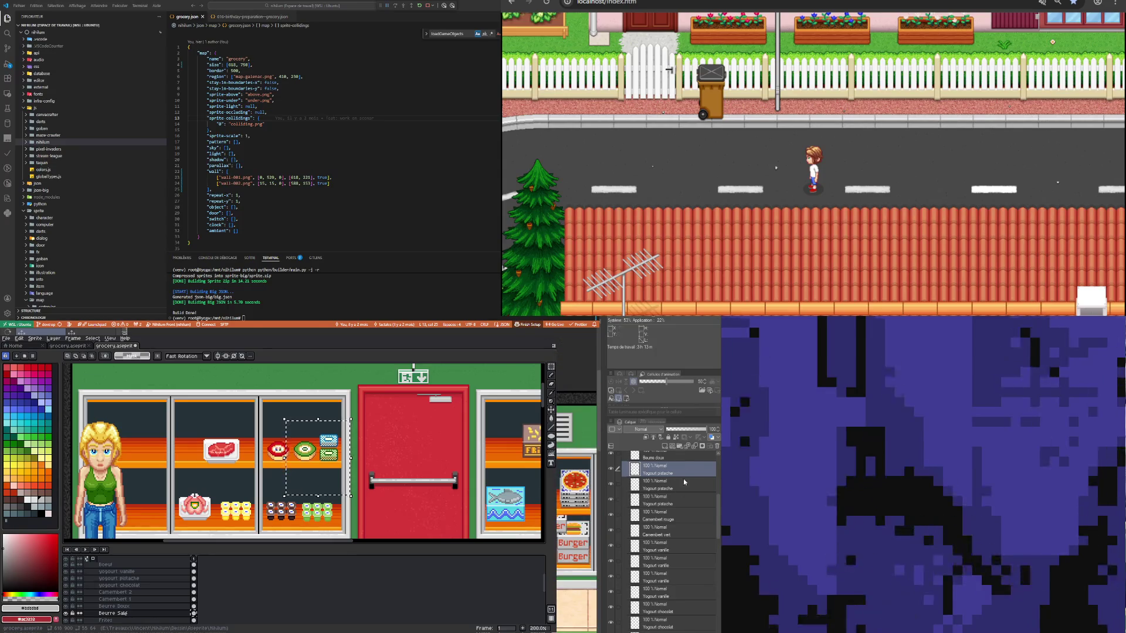
{"action": "left_click", "coordinate": [663, 456]}
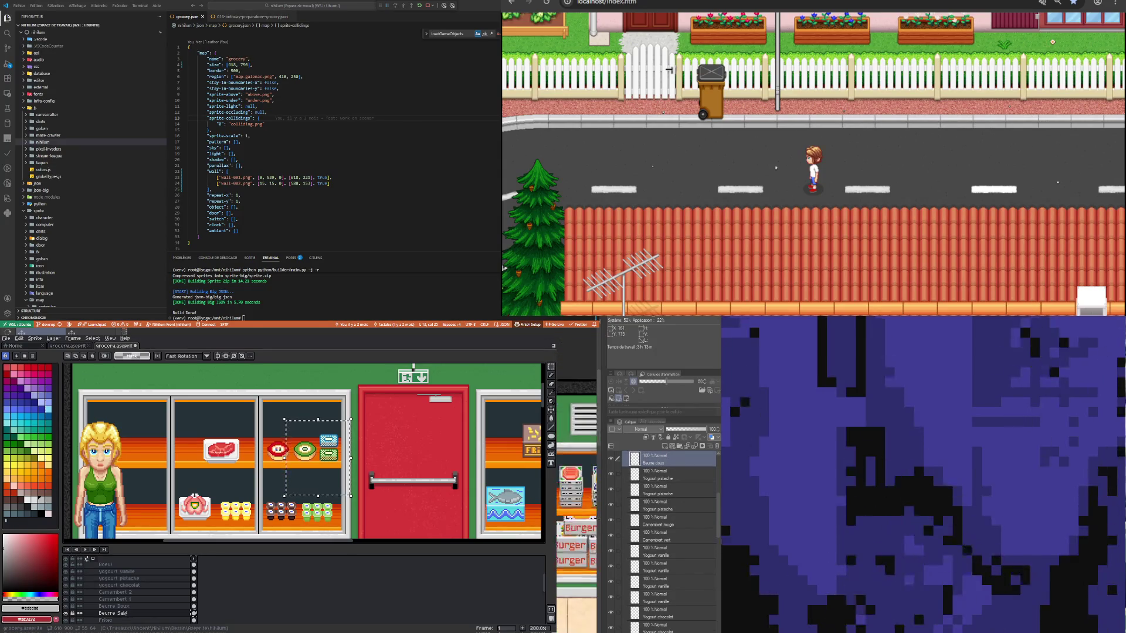
{"action": "scroll", "coordinate": [663, 498], "scroll_direction": "up", "scroll_amount": 1}
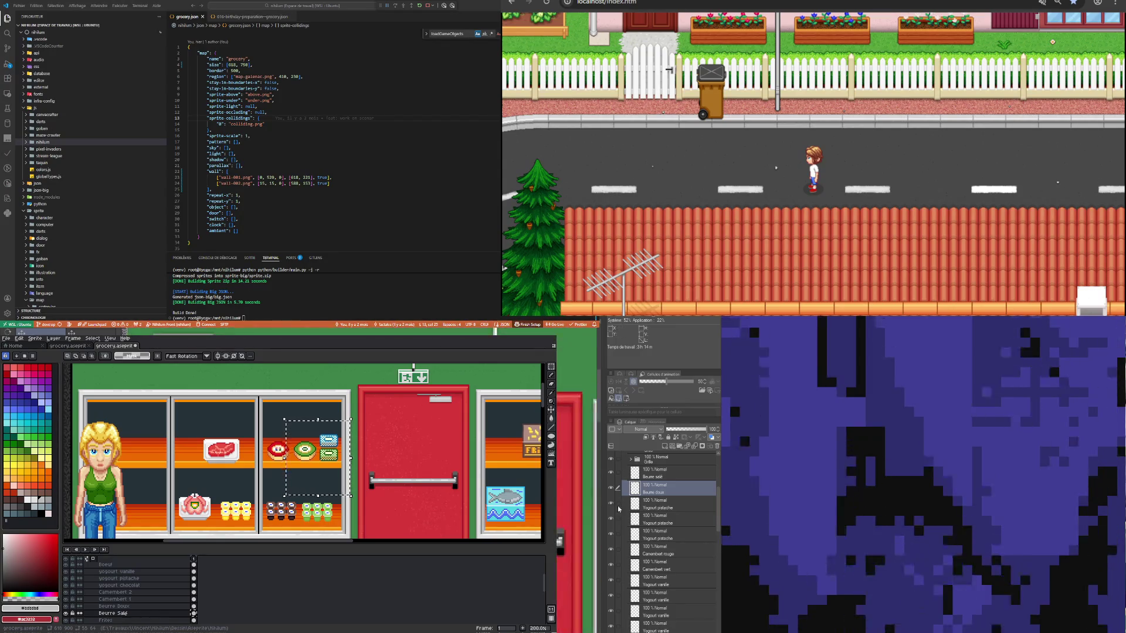
{"action": "scroll", "coordinate": [619, 509], "scroll_direction": "up", "scroll_amount": 2}
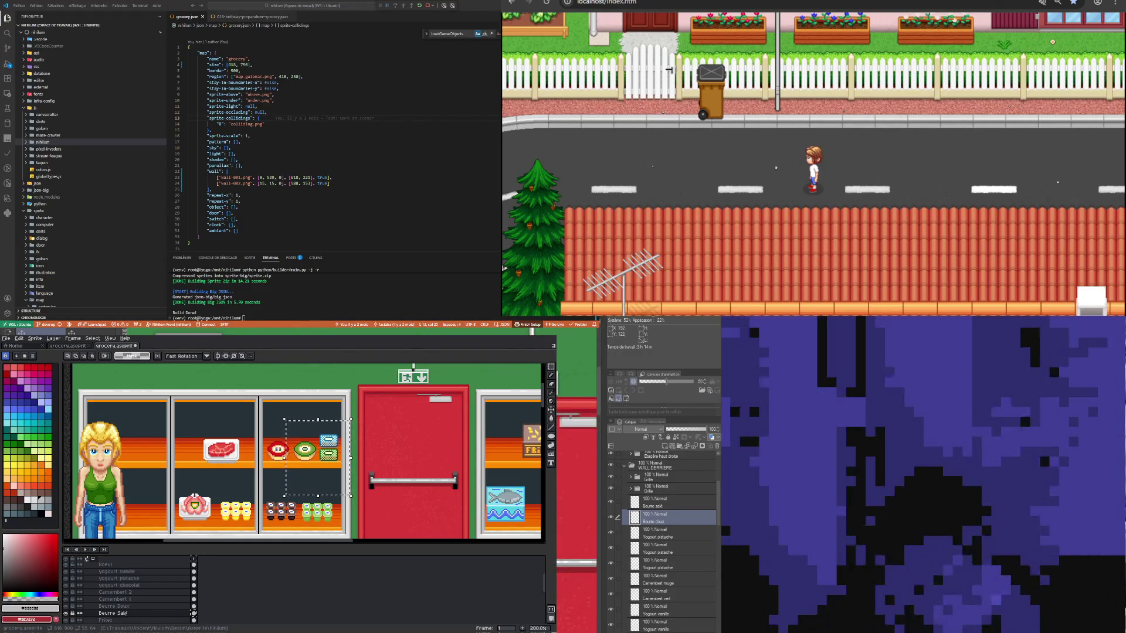
{"action": "left_click", "coordinate": [661, 529]}
{"action": "scroll", "coordinate": [661, 530], "scroll_direction": "down", "scroll_amount": 10}
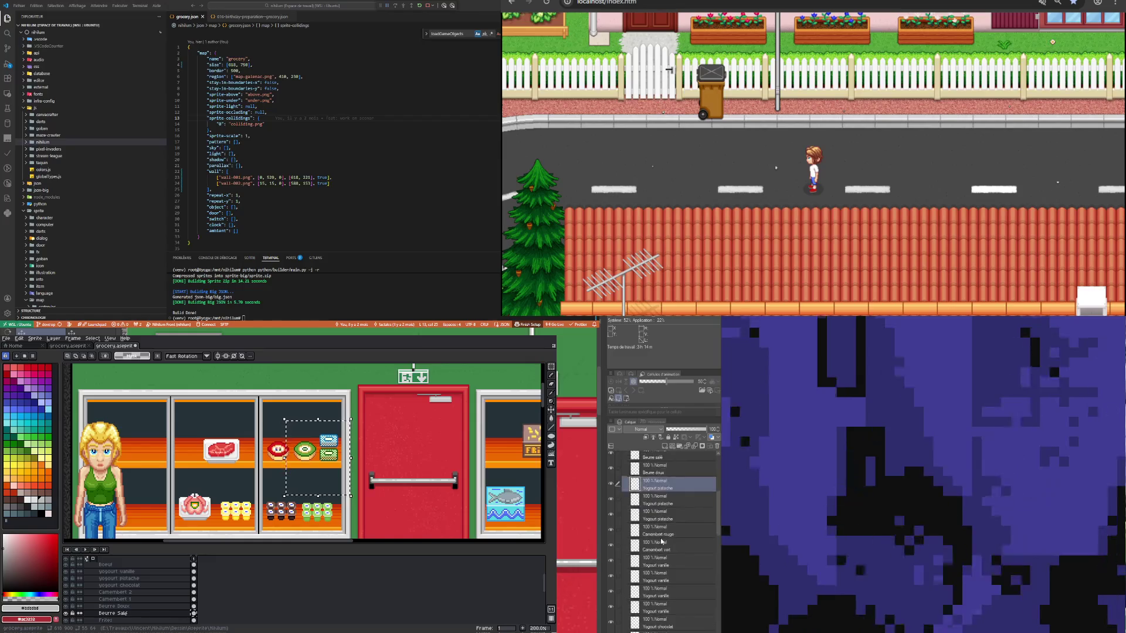
{"action": "left_click", "coordinate": [659, 594]}
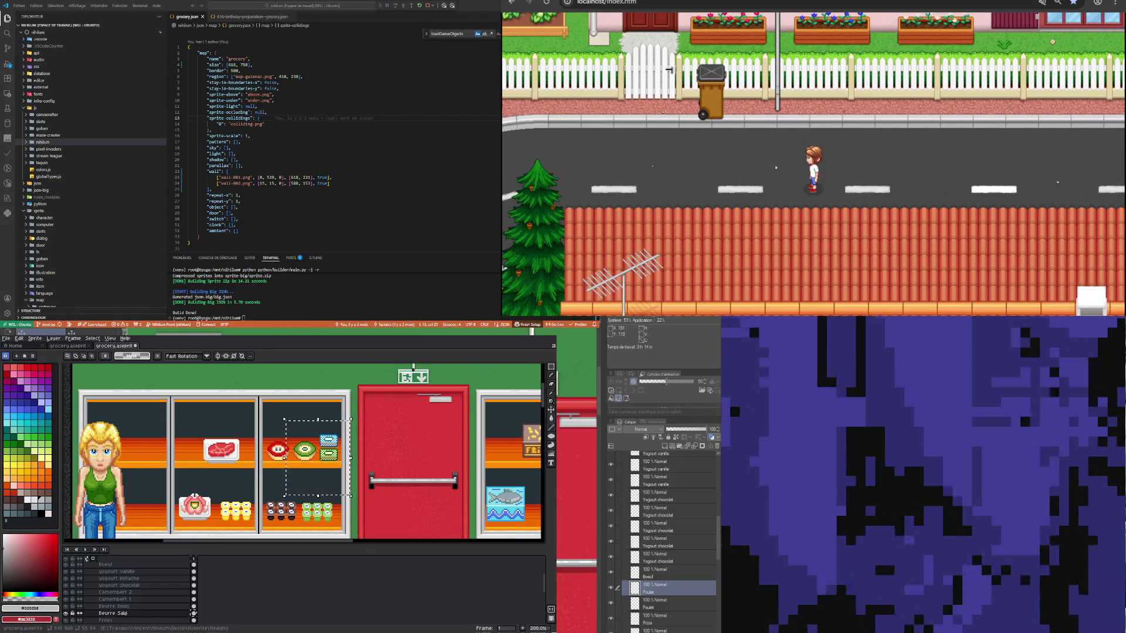
{"action": "scroll", "coordinate": [1038, 446], "scroll_direction": "down", "scroll_amount": 3}
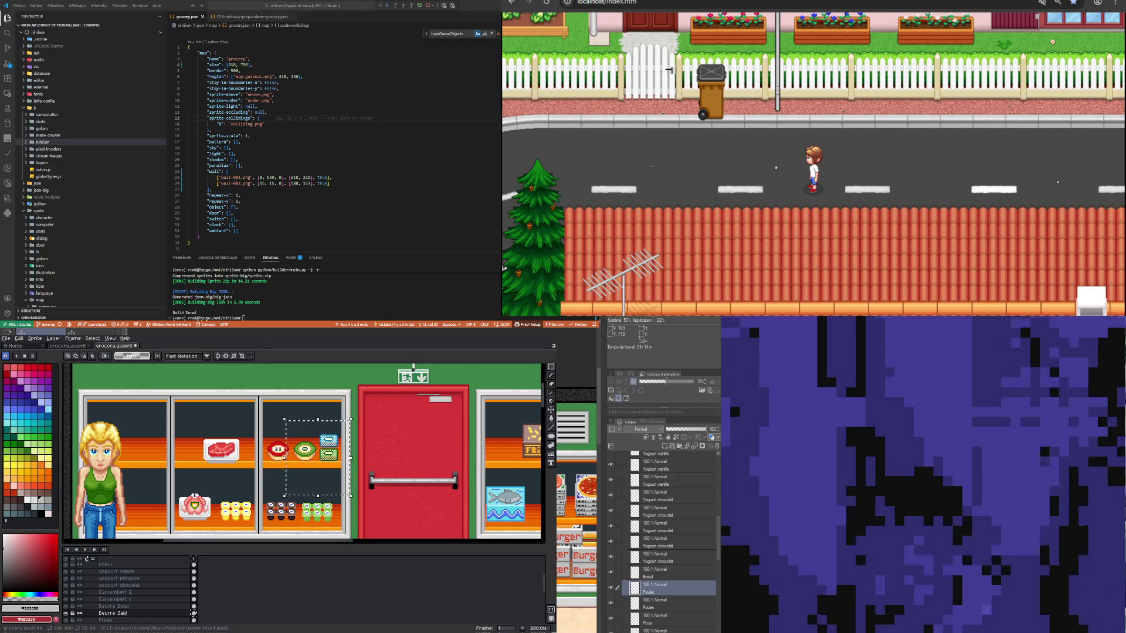
{"action": "left_click", "coordinate": [645, 574]}
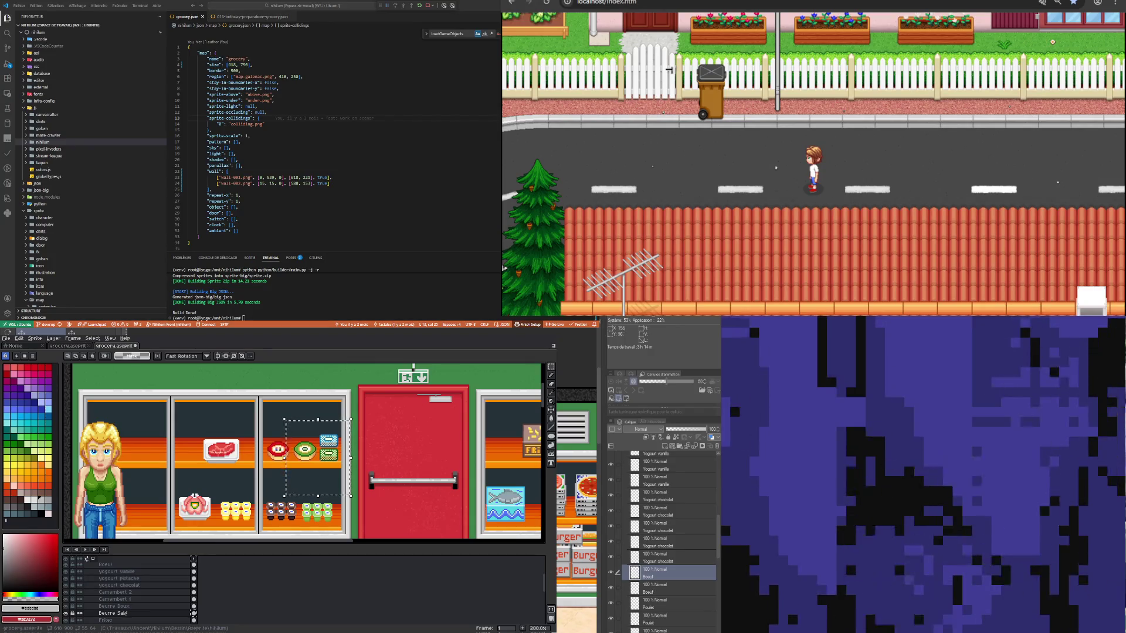
{"action": "key", "text": "ctrl+j"}
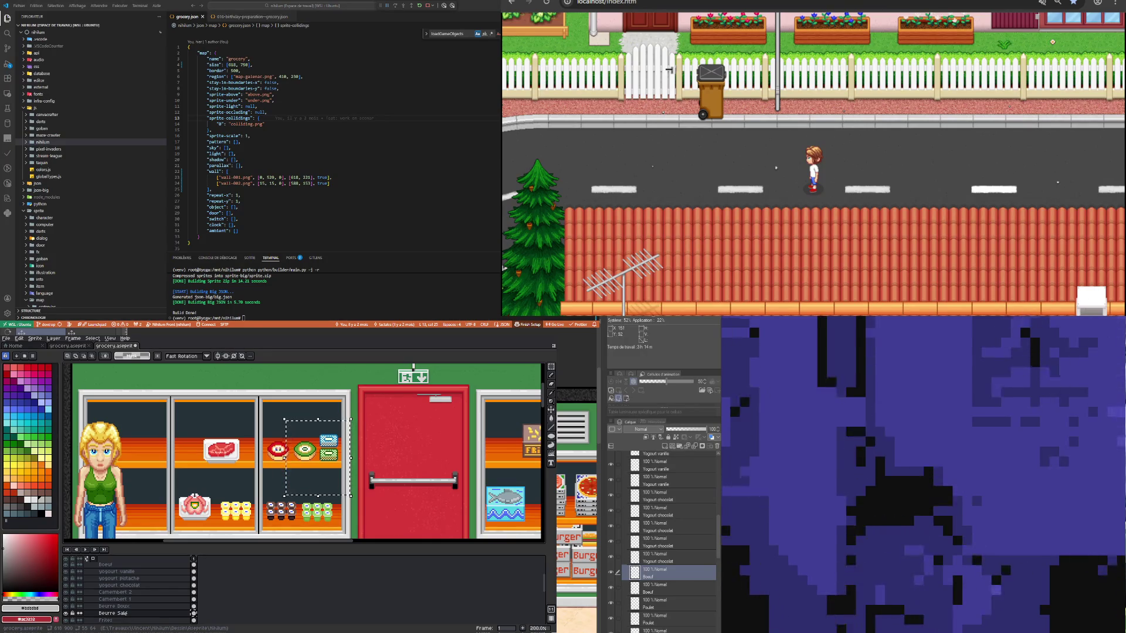
{"action": "left_click", "coordinate": [666, 591]}
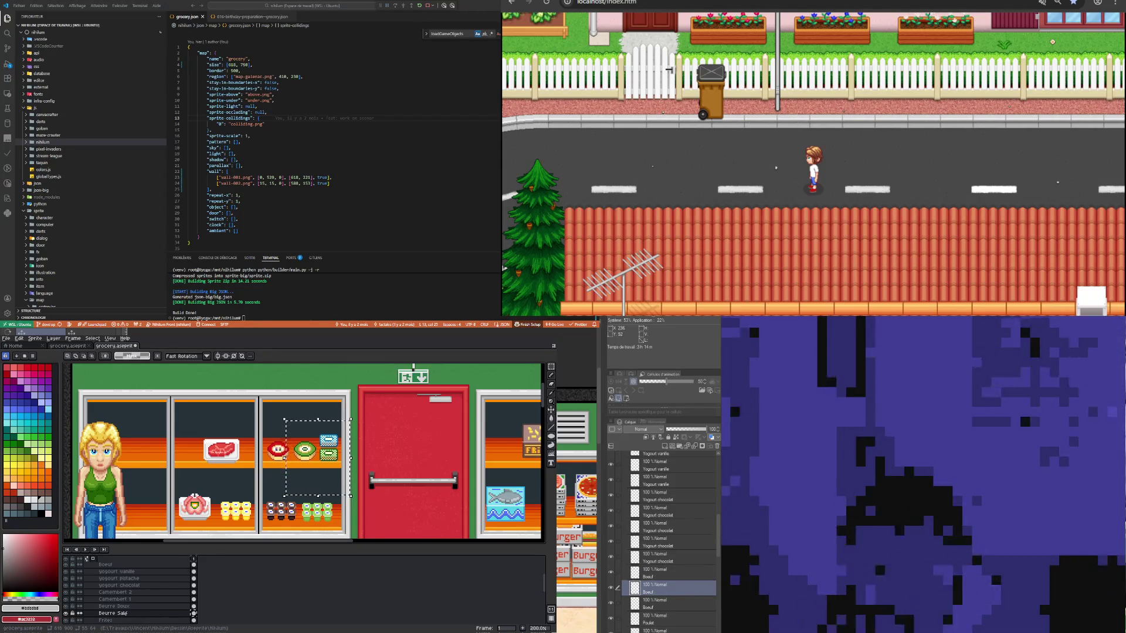
{"action": "left_click", "coordinate": [657, 606]}
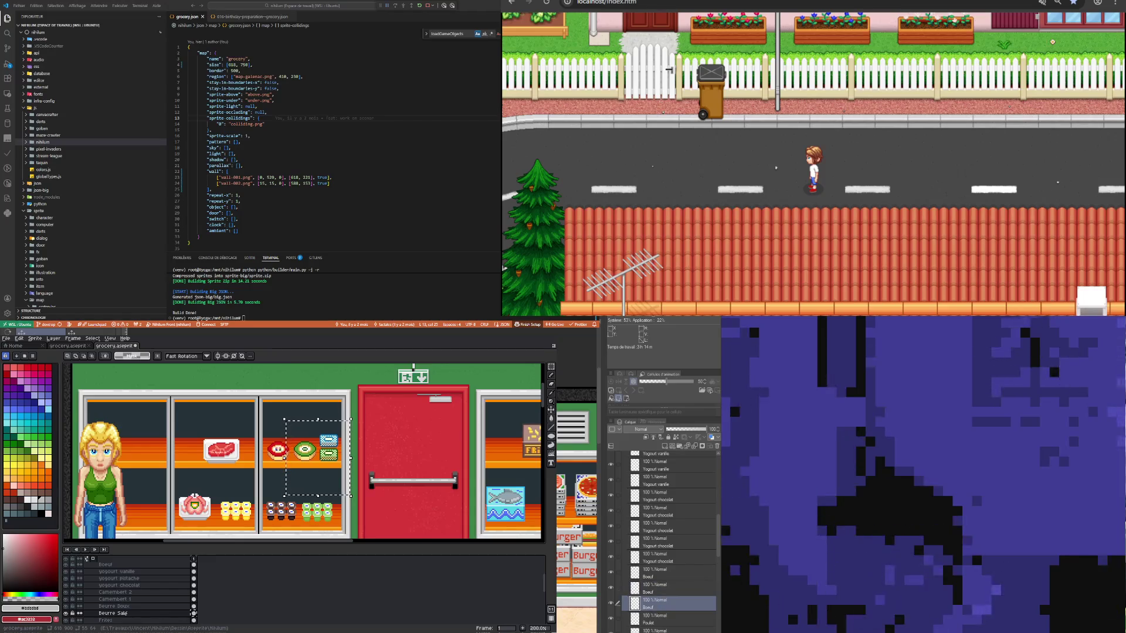
{"action": "left_click", "coordinate": [657, 630]}
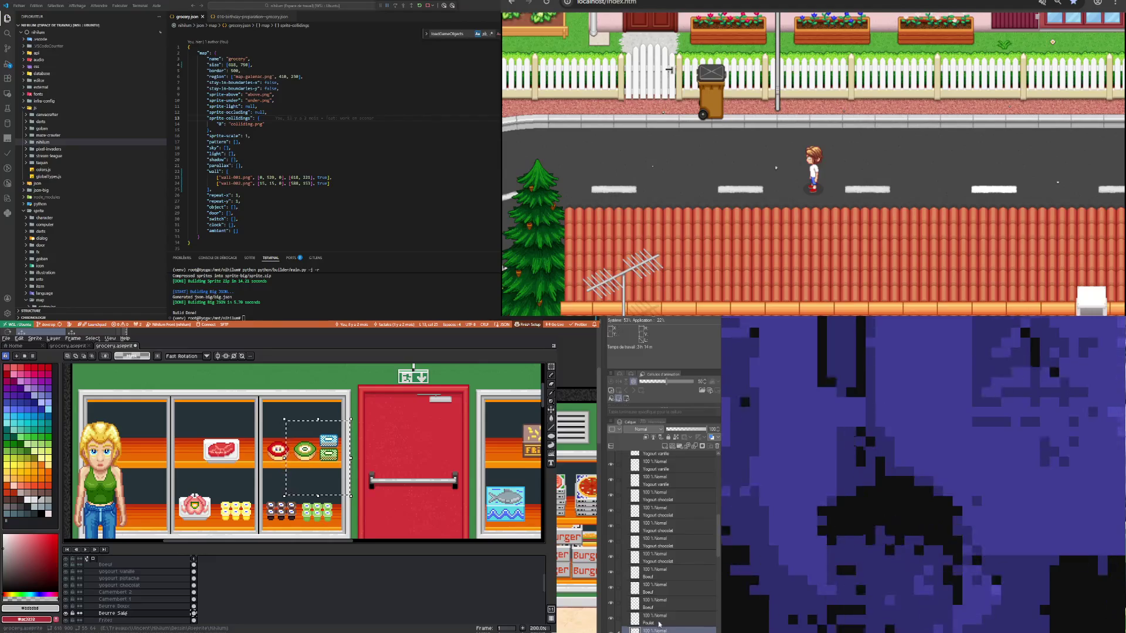
{"action": "left_click", "coordinate": [654, 604]}
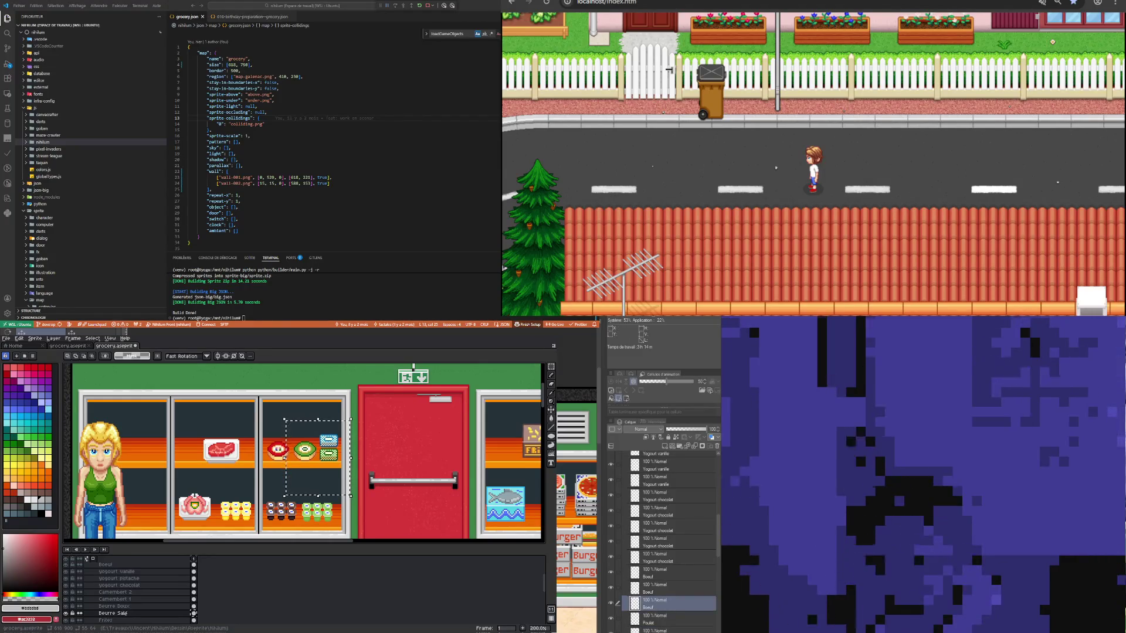
{"action": "left_click", "coordinate": [654, 588]}
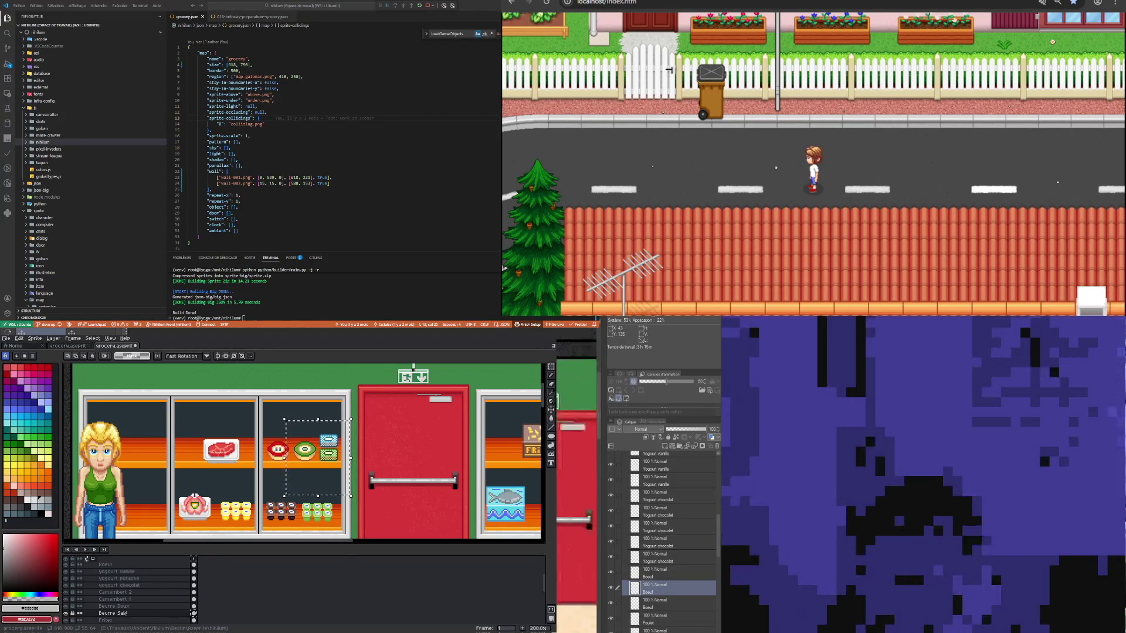
{"action": "scroll", "coordinate": [658, 614], "scroll_direction": "down", "scroll_amount": 3}
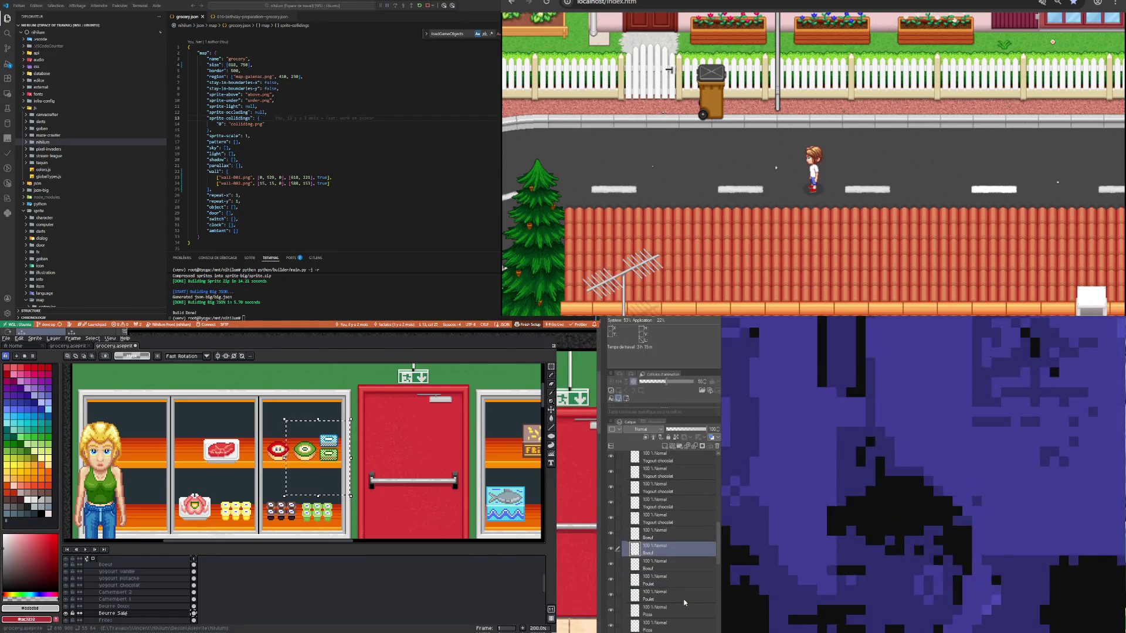
Step: Select the Beurre salé layer and paste two copies of it with Ctrl+C / Ctrl+V
{"action": "left_click", "coordinate": [661, 599]}
{"action": "scroll", "coordinate": [659, 613], "scroll_direction": "down", "scroll_amount": 3}
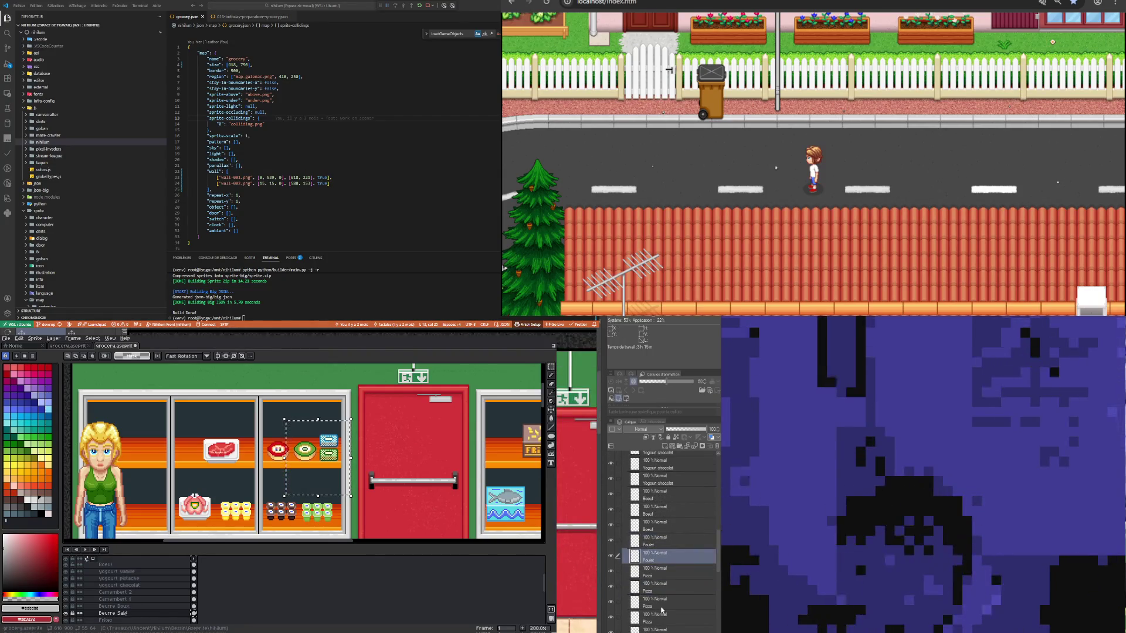
{"action": "scroll", "coordinate": [657, 623], "scroll_direction": "down", "scroll_amount": 5}
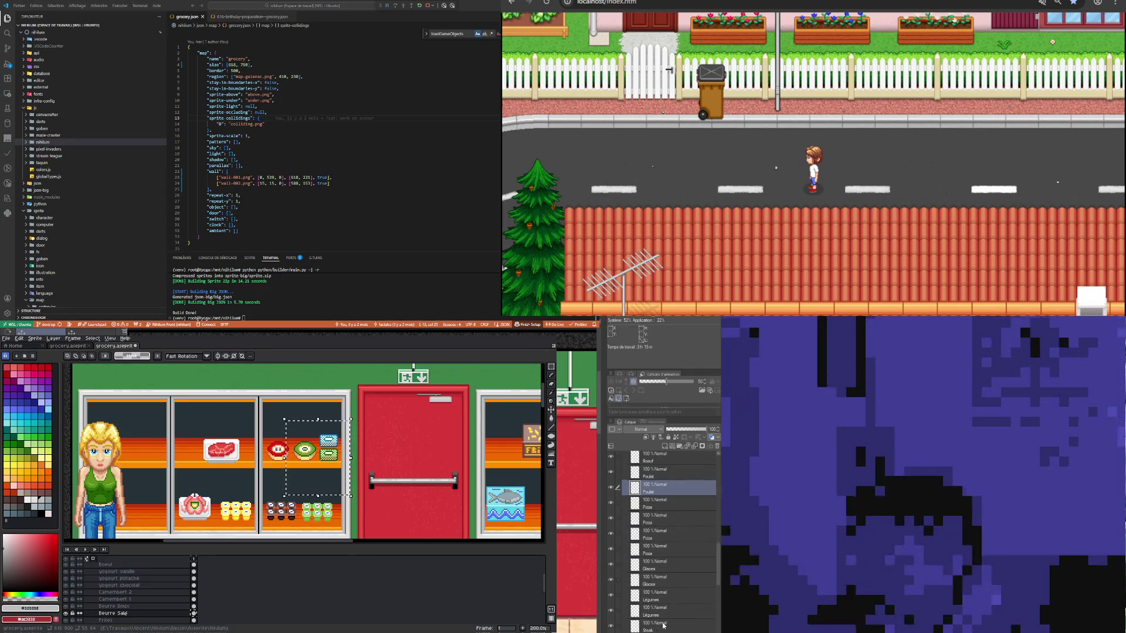
{"action": "scroll", "coordinate": [664, 594], "scroll_direction": "up", "scroll_amount": 10}
{"action": "scroll", "coordinate": [663, 594], "scroll_direction": "up", "scroll_amount": 8}
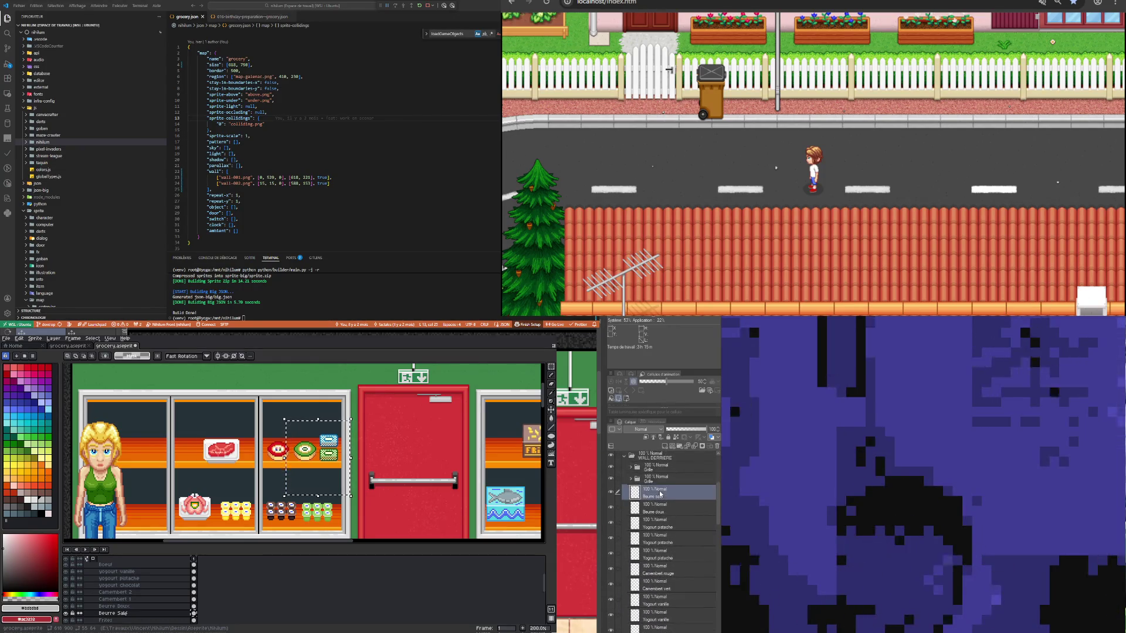
{"action": "left_click", "coordinate": [666, 526]}
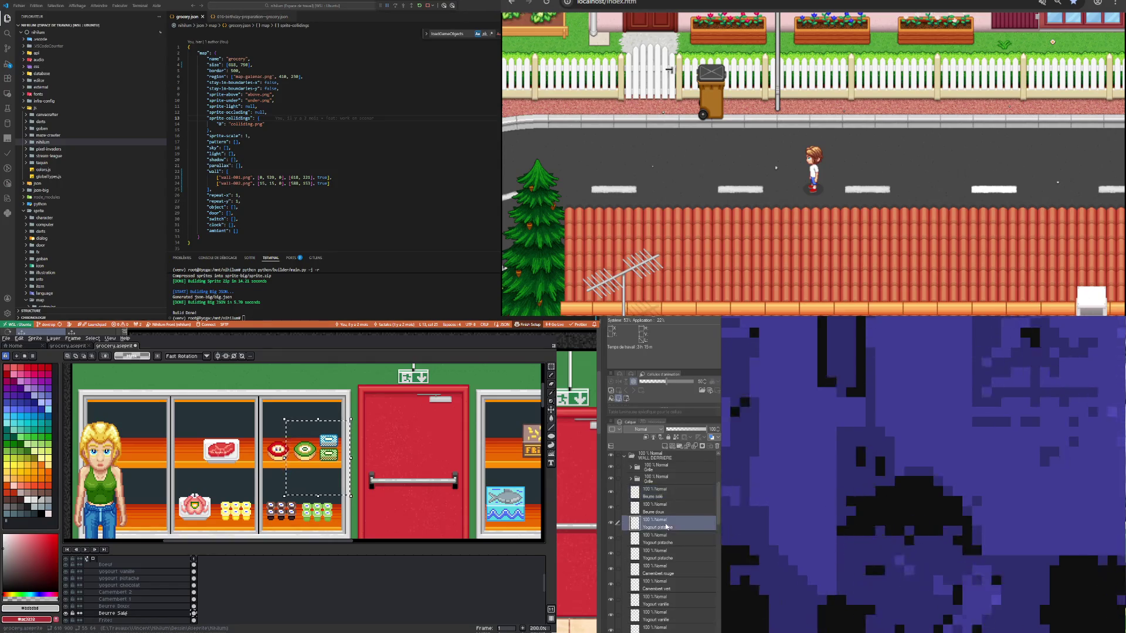
{"action": "left_click", "coordinate": [659, 493]}
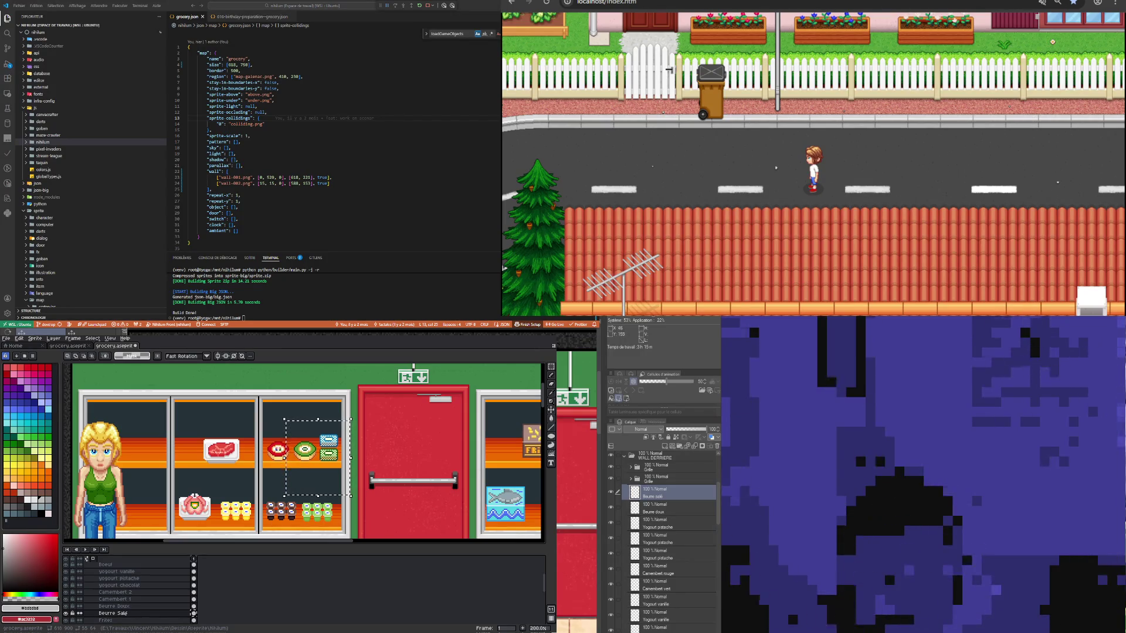
{"action": "key", "text": "ctrl+c"}
{"action": "key", "text": "ctrl+v"}
{"action": "key", "text": "ctrl+v"}
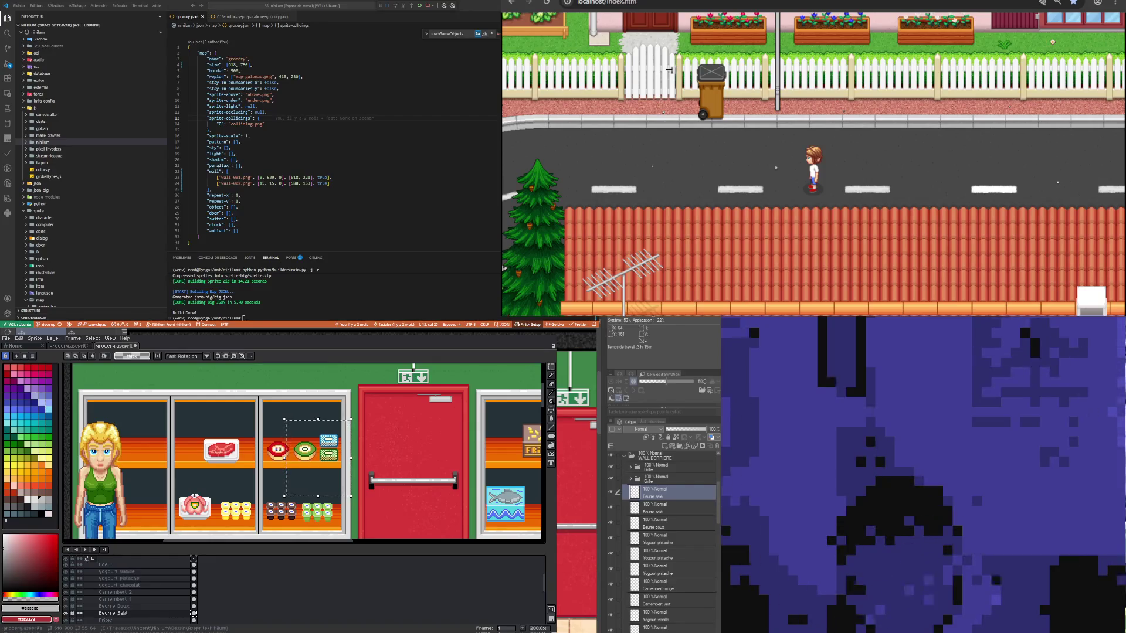
{"action": "key", "text": "ctrl+v"}
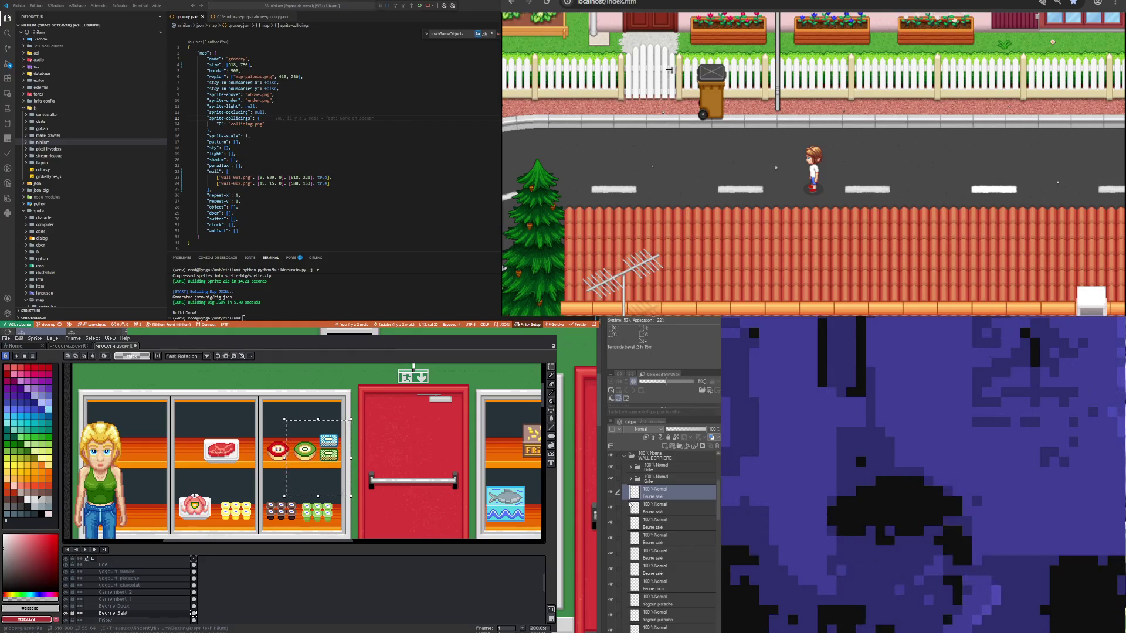
Step: Move Beurre doux higher in the stack, then place Beurre salé directly above it
{"action": "left_click", "coordinate": [683, 584]}
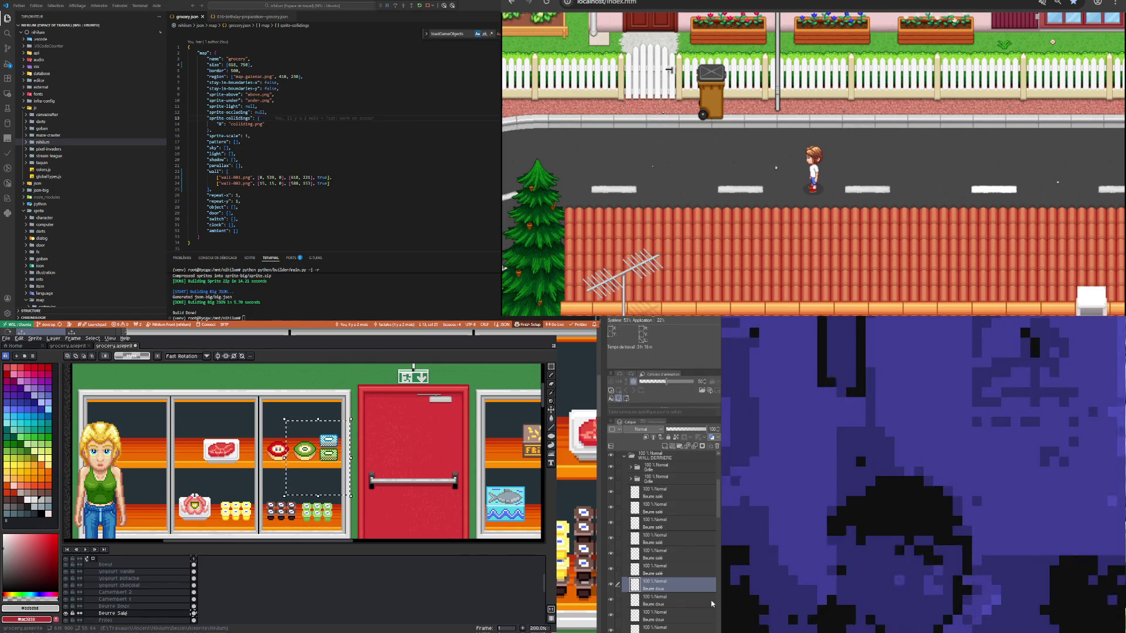
{"action": "left_click_drag", "start_coordinate": [669, 491], "coordinate": [670, 491]}
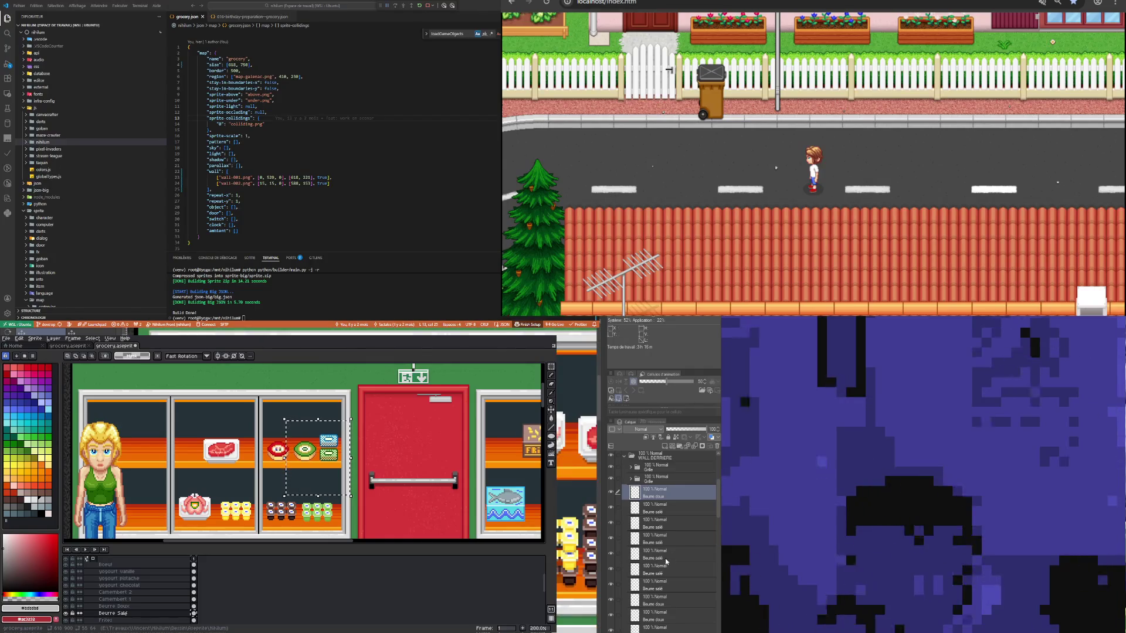
{"action": "left_click_drag", "start_coordinate": [650, 513], "coordinate": [650, 491]}
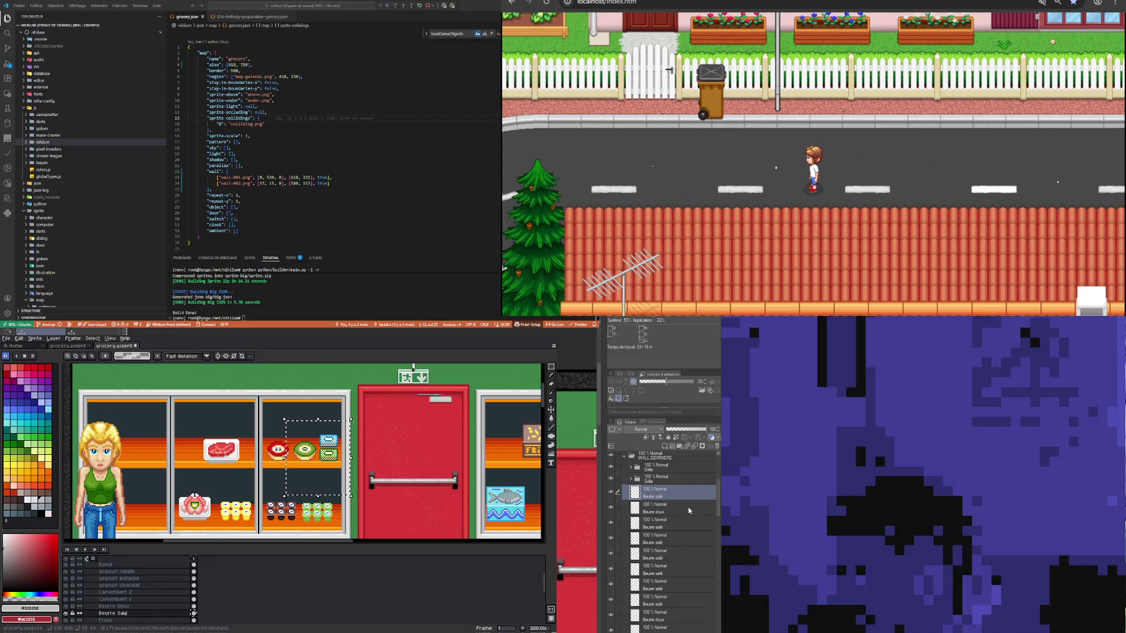
{"action": "scroll", "coordinate": [682, 549], "scroll_direction": "down", "scroll_amount": 3}
{"action": "scroll", "coordinate": [681, 550], "scroll_direction": "down", "scroll_amount": 3}
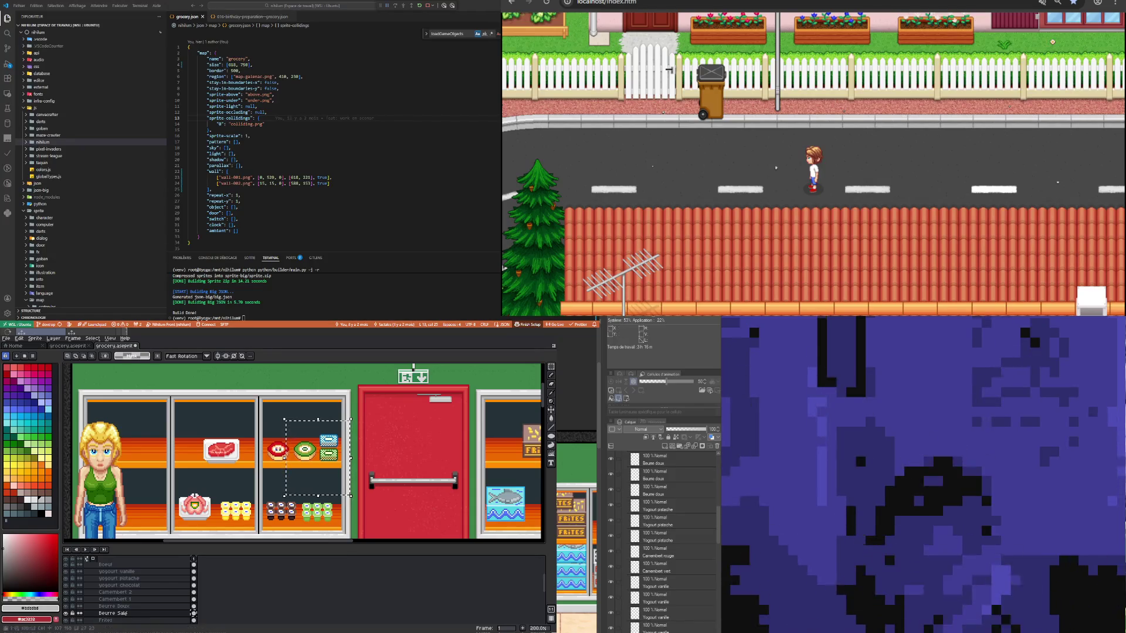
Step: Copy the Camembert vert layer and paste it three times
{"action": "left_click", "coordinate": [653, 536]}
{"action": "left_click", "coordinate": [653, 554]}
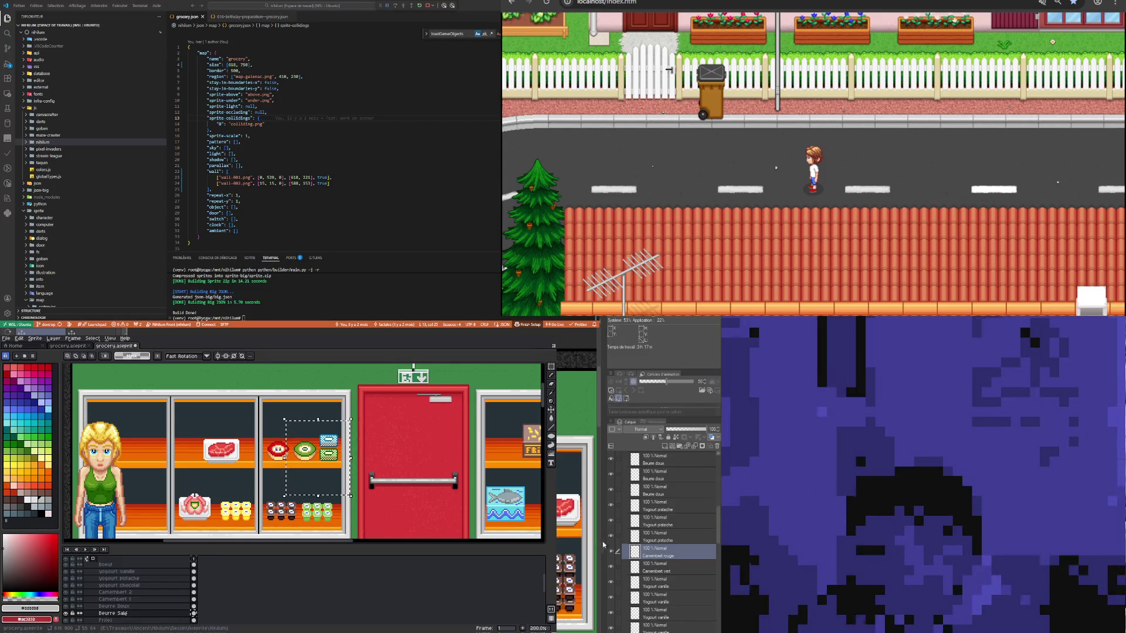
{"action": "left_click", "coordinate": [661, 571]}
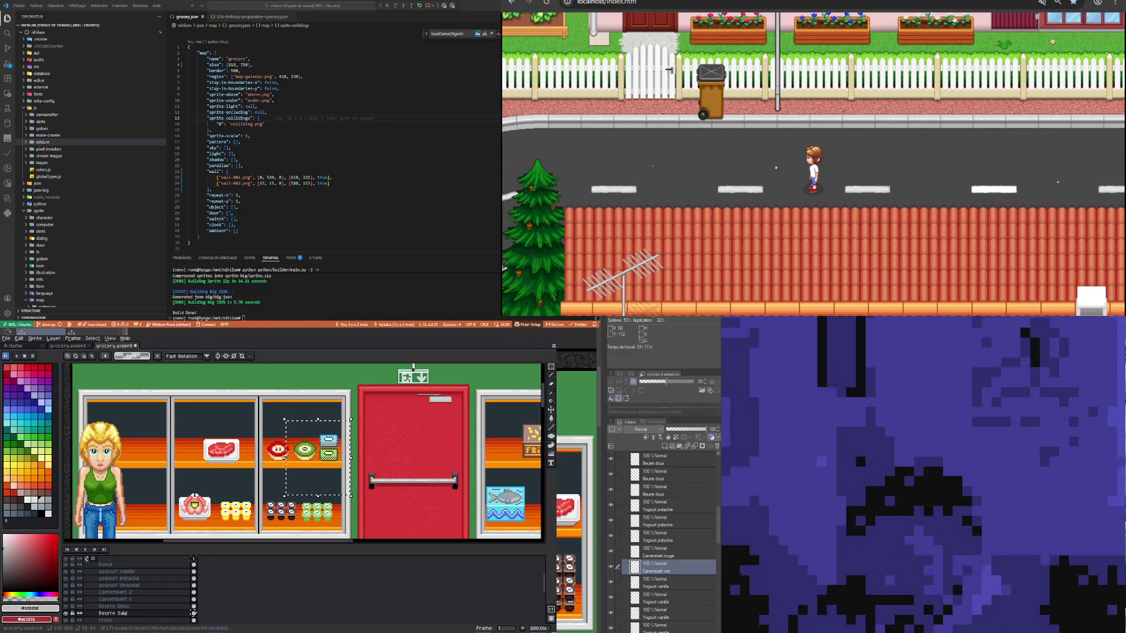
{"action": "key", "text": "ctrl+c"}
{"action": "key", "text": "ctrl+v"}
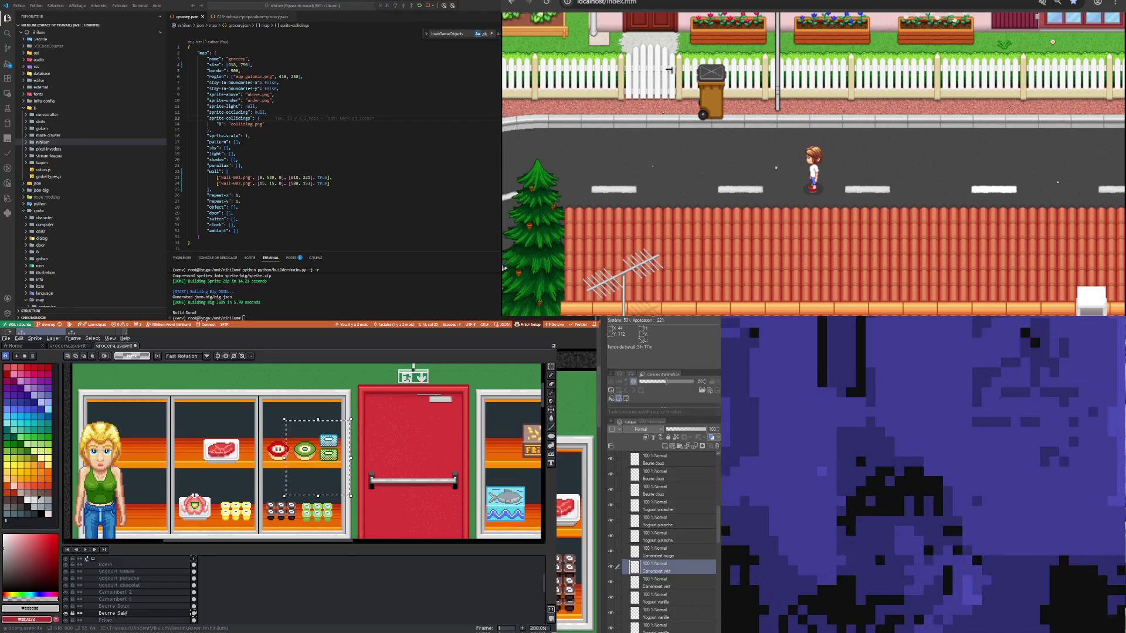
{"action": "key", "text": "ctrl+v"}
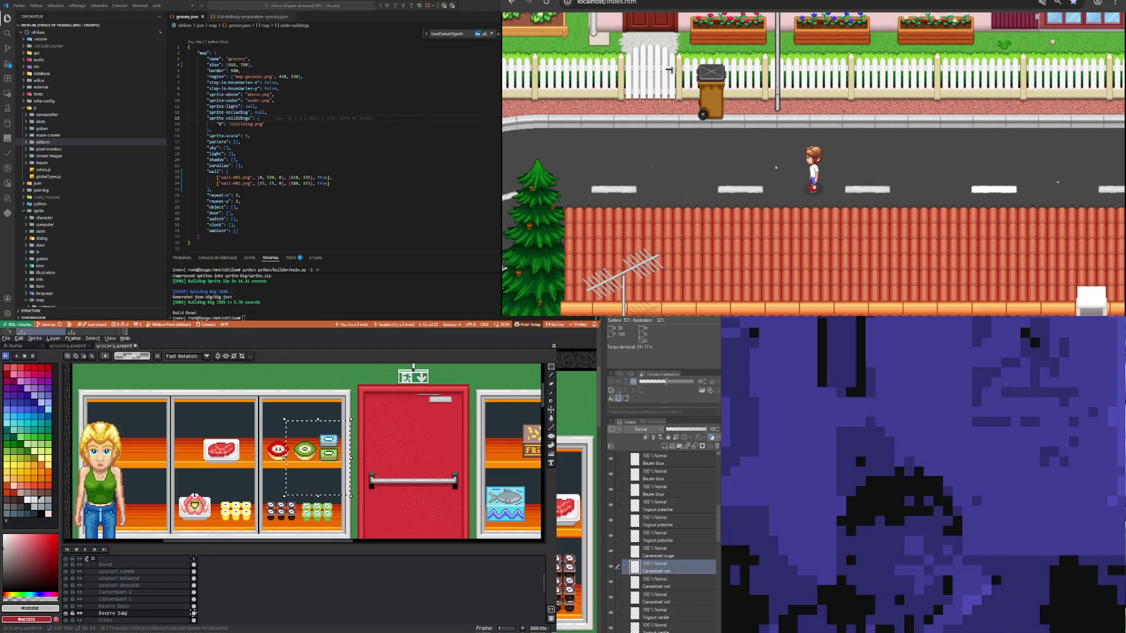
{"action": "key", "text": "ctrl+v"}
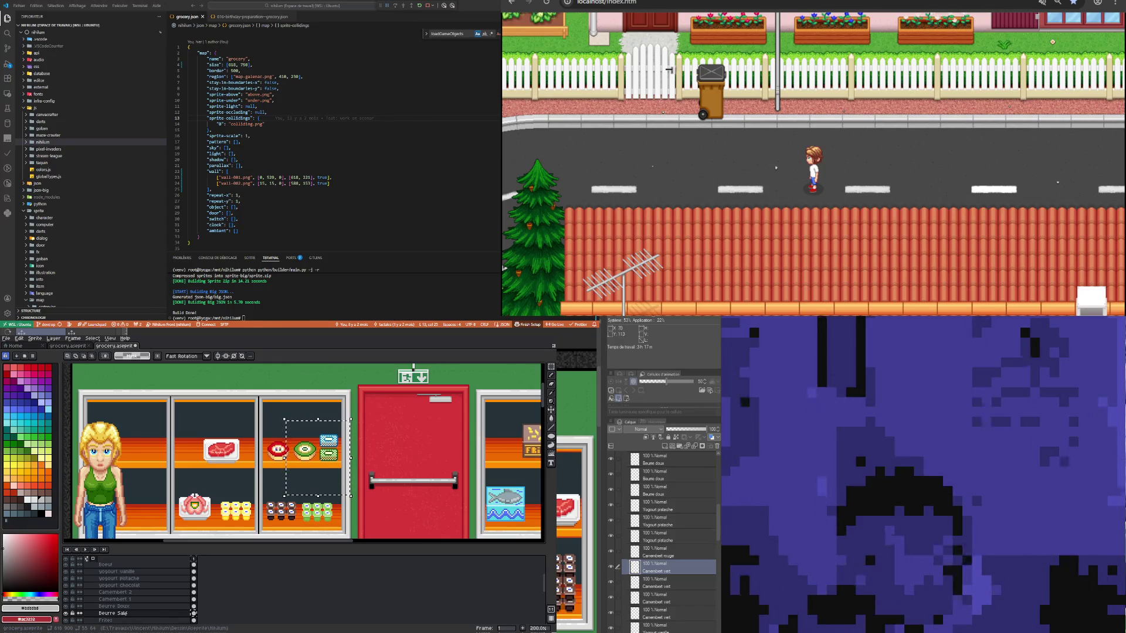
Step: Duplicate the Camembert rouge layer once with Ctrl+J
{"action": "left_click", "coordinate": [709, 554]}
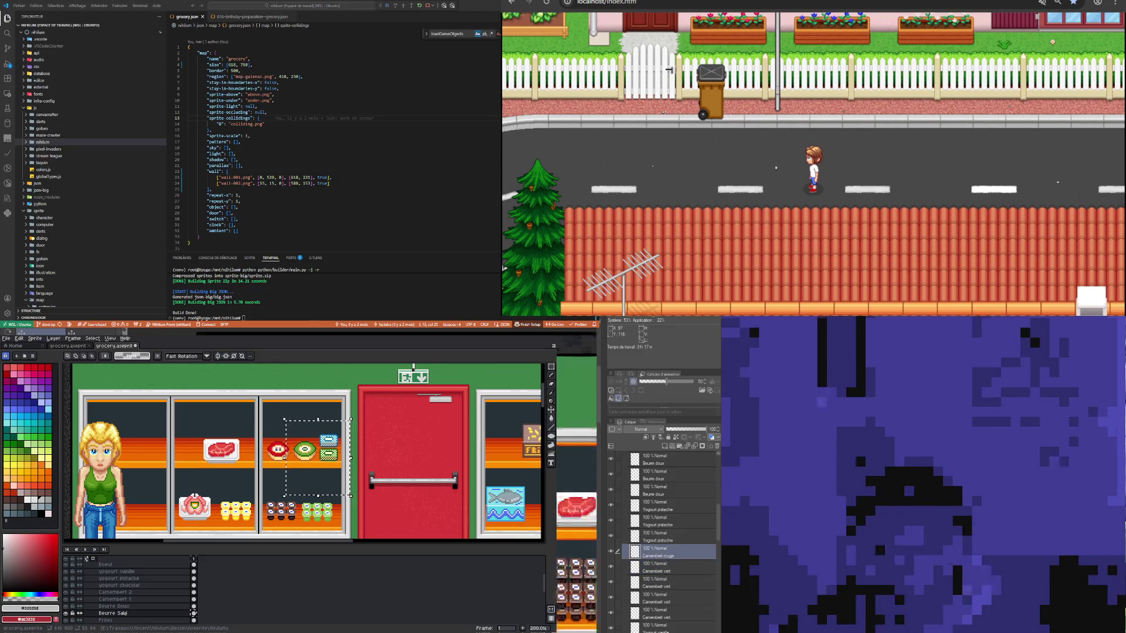
{"action": "key", "text": "ctrl+j"}
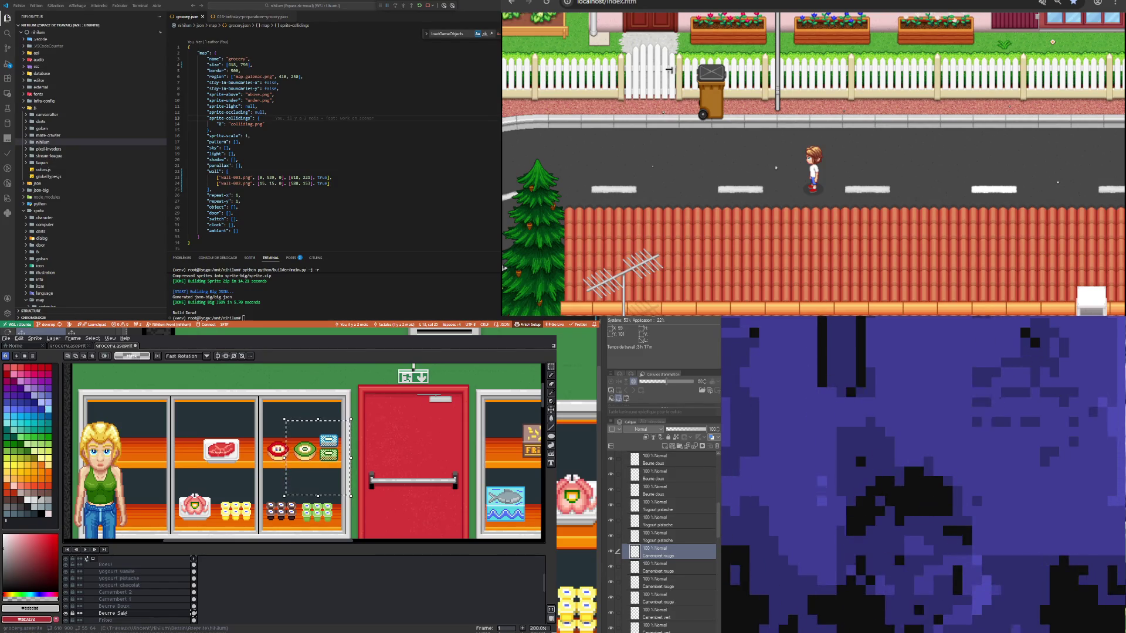
{"action": "left_click", "coordinate": [668, 613]}
Step: Select a camembert layer among the duplicates, then scroll up toward the Etagère folders
{"action": "left_click", "coordinate": [656, 552]}
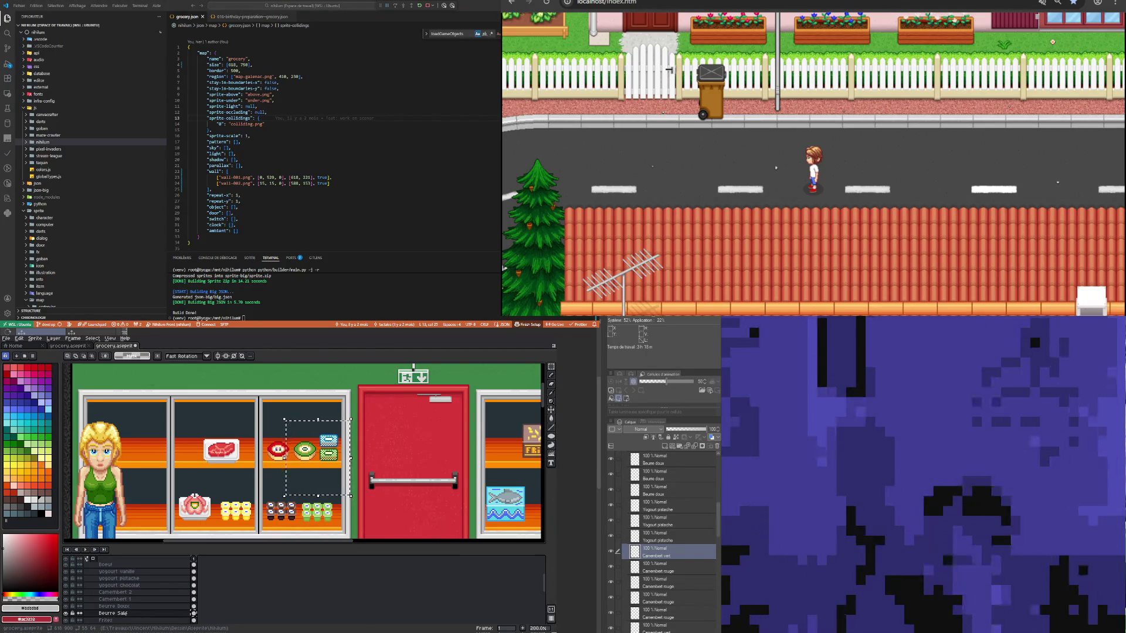
{"action": "scroll", "coordinate": [662, 540], "scroll_direction": "up", "scroll_amount": 10}
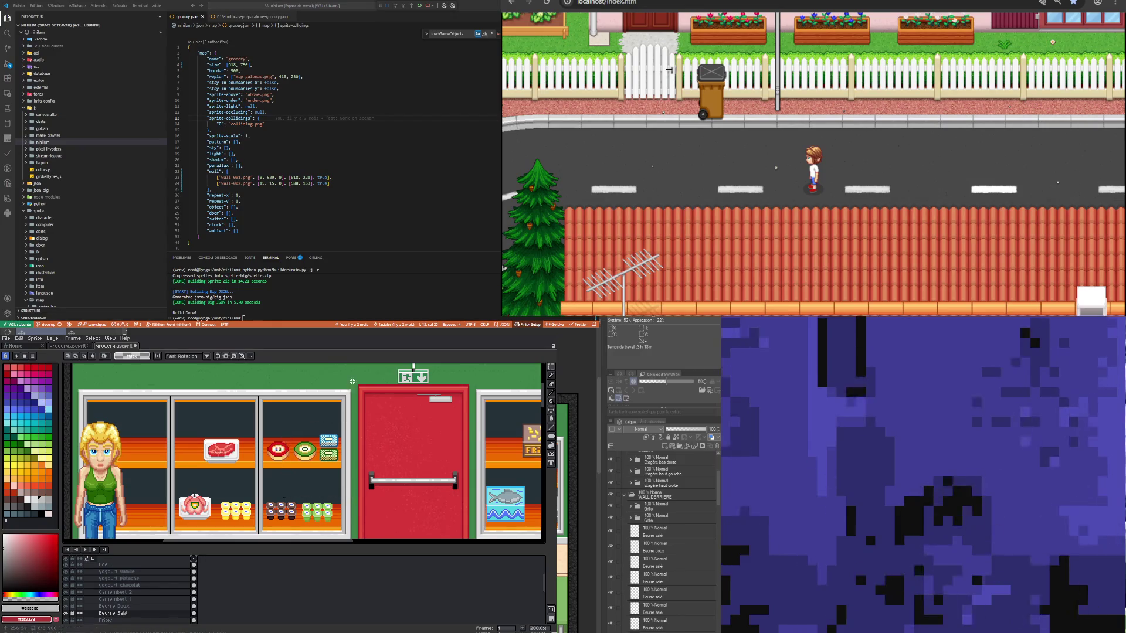
Step: Switch from Aseprite to Clip Studio Paint and zoom to show the whole shop with both shelf units
{"action": "scroll", "coordinate": [248, 443], "scroll_direction": "down", "scroll_amount": 5}
{"action": "scroll", "coordinate": [193, 519], "scroll_direction": "up", "scroll_amount": 4}
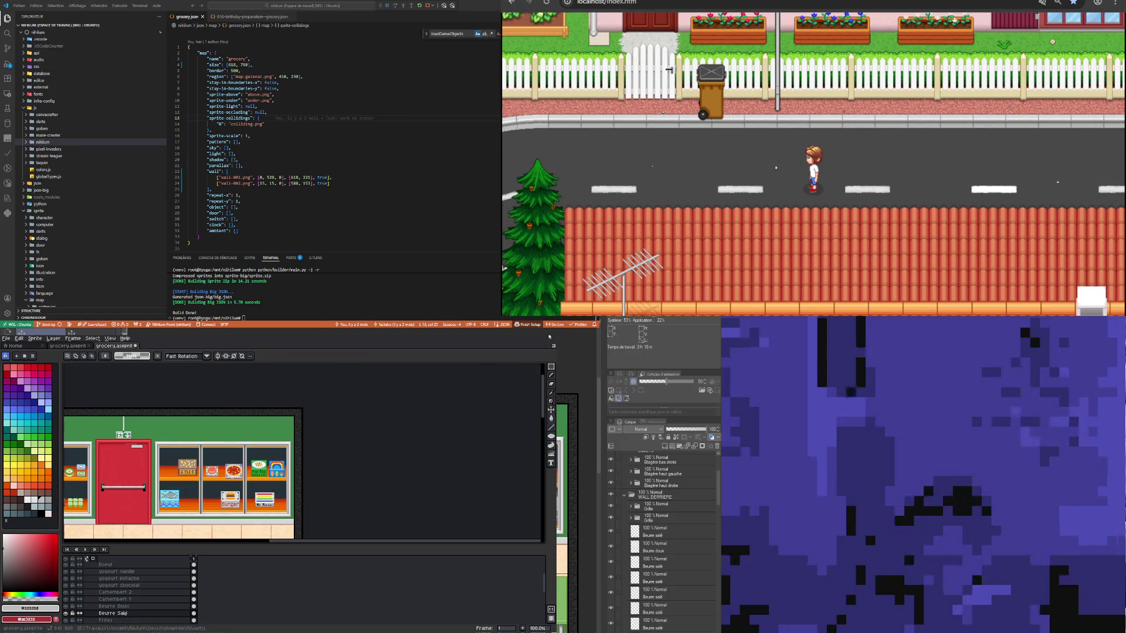
{"action": "key", "text": "alt+Tab"}
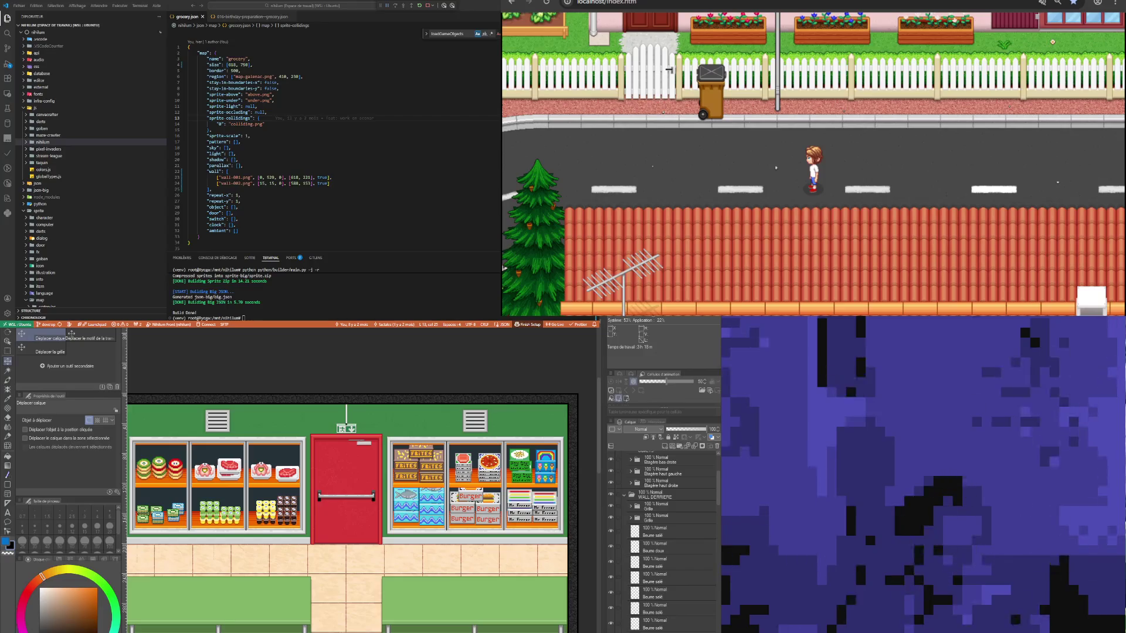
{"action": "scroll", "coordinate": [363, 509], "scroll_direction": "up", "scroll_amount": 1}
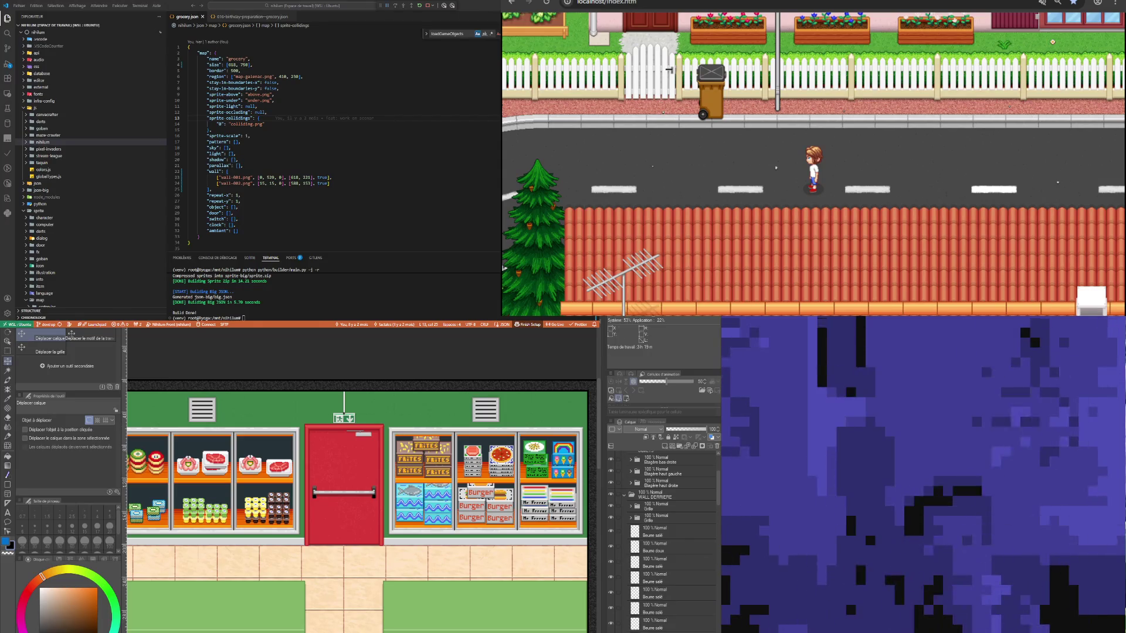
{"action": "scroll", "coordinate": [358, 505], "scroll_direction": "down", "scroll_amount": 2}
{"action": "scroll", "coordinate": [358, 504], "scroll_direction": "up", "scroll_amount": 3}
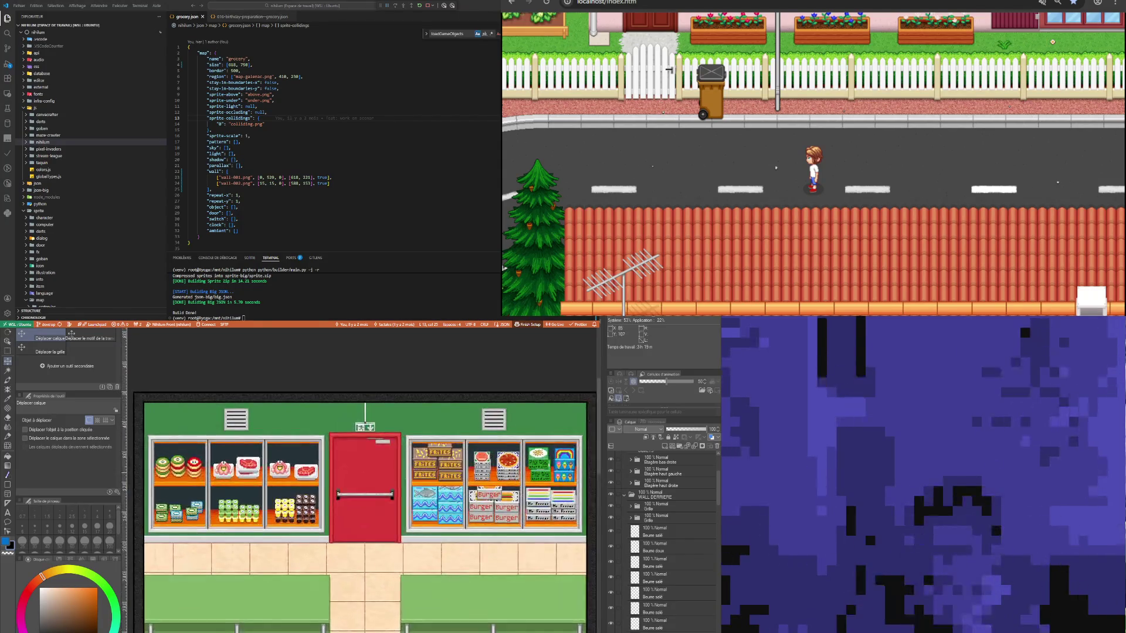